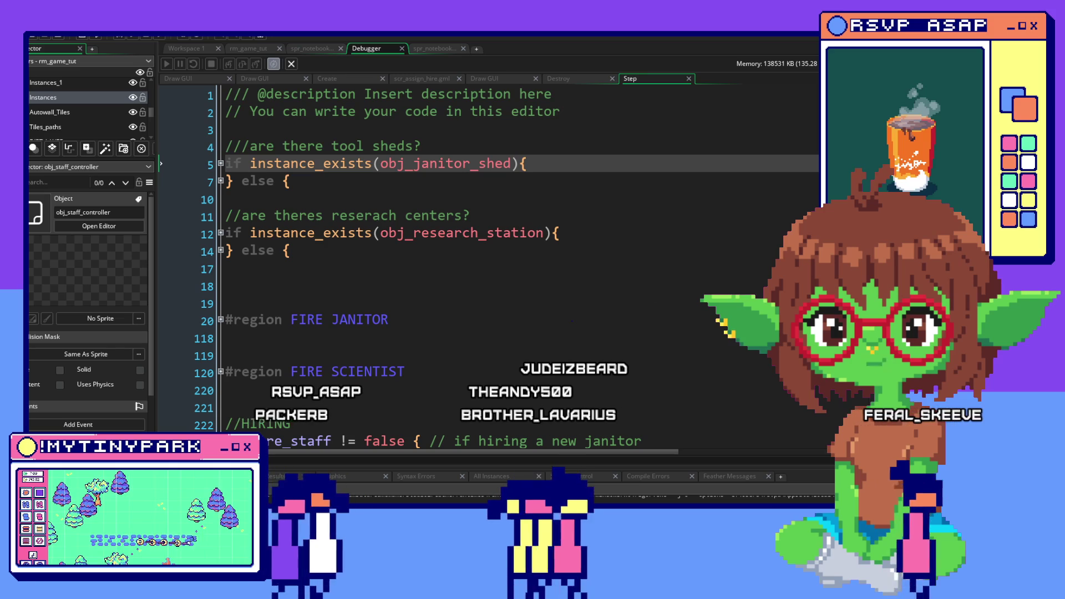
Expand the folded tool shed check so its tool_shed_exists = true line shows.
{"action": "scroll", "coordinate": [490, 371], "scroll_direction": "down", "scroll_amount": 1}
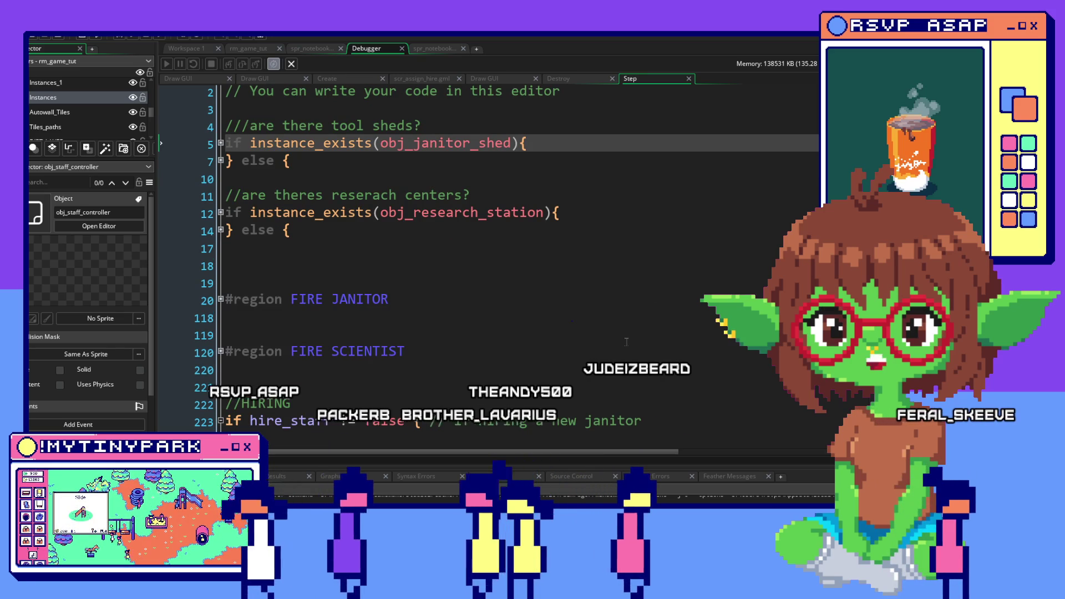
{"action": "scroll", "coordinate": [627, 343], "scroll_direction": "down", "scroll_amount": 2}
{"action": "scroll", "coordinate": [628, 343], "scroll_direction": "up", "scroll_amount": 3}
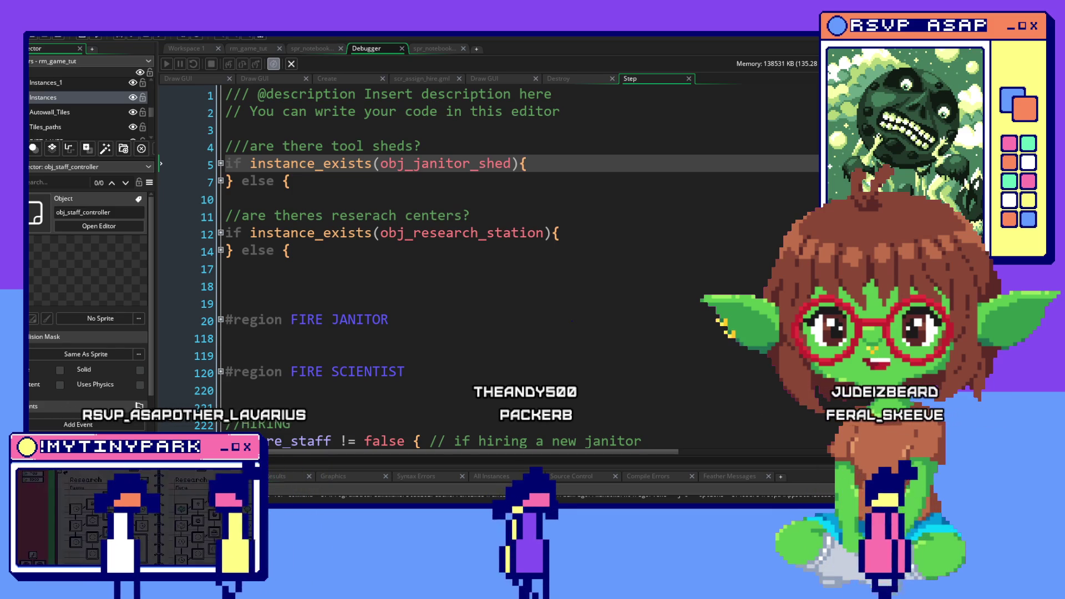
{"action": "scroll", "coordinate": [715, 334], "scroll_direction": "down", "scroll_amount": 1}
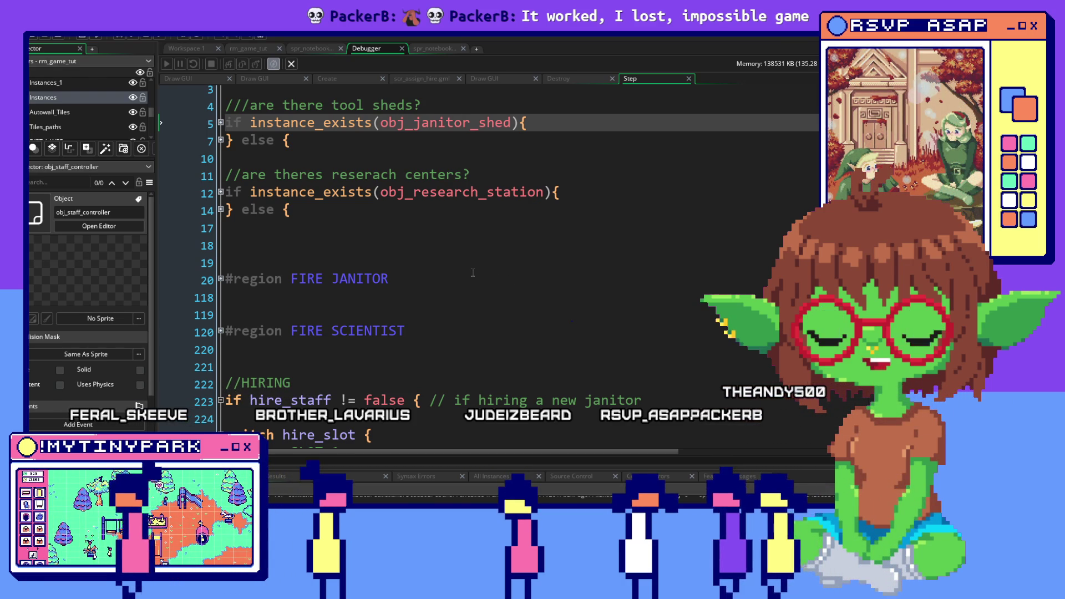
{"action": "scroll", "coordinate": [473, 272], "scroll_direction": "down", "scroll_amount": 1}
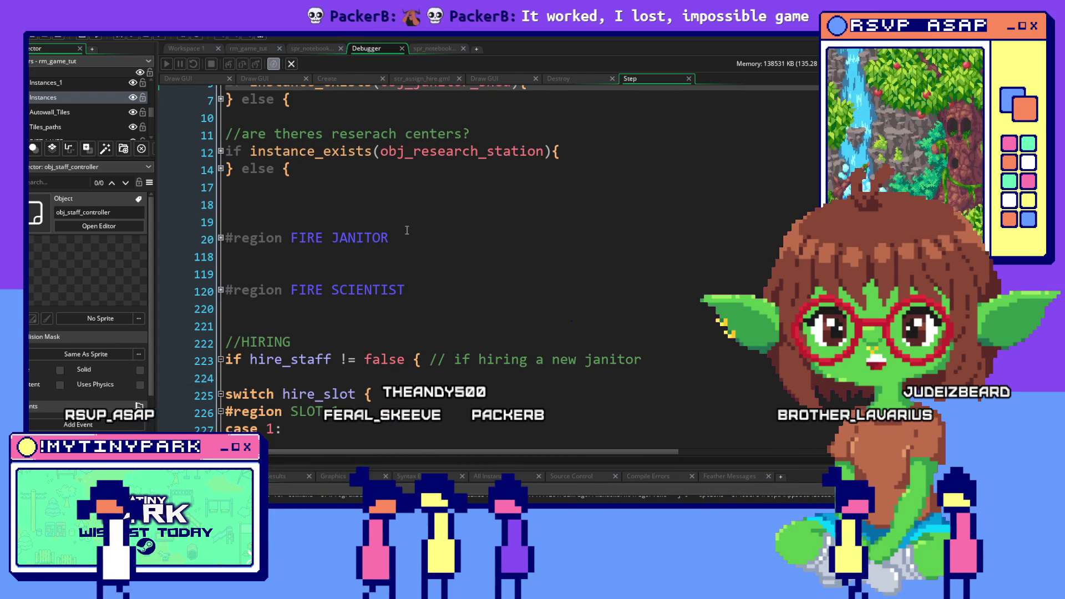
{"action": "scroll", "coordinate": [445, 252], "scroll_direction": "down", "scroll_amount": 1}
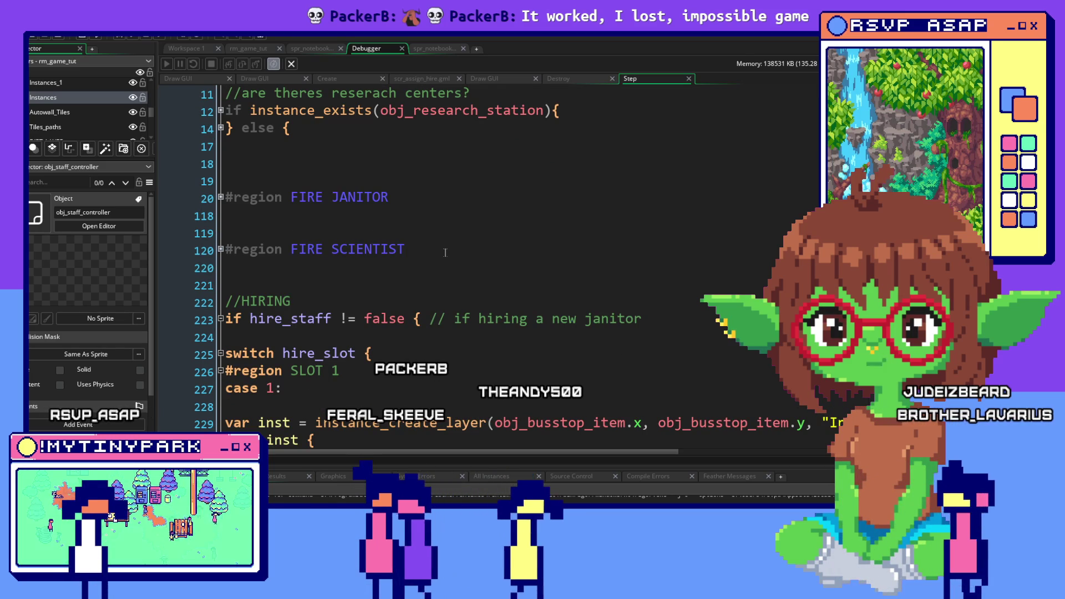
{"action": "scroll", "coordinate": [445, 253], "scroll_direction": "down", "scroll_amount": 2}
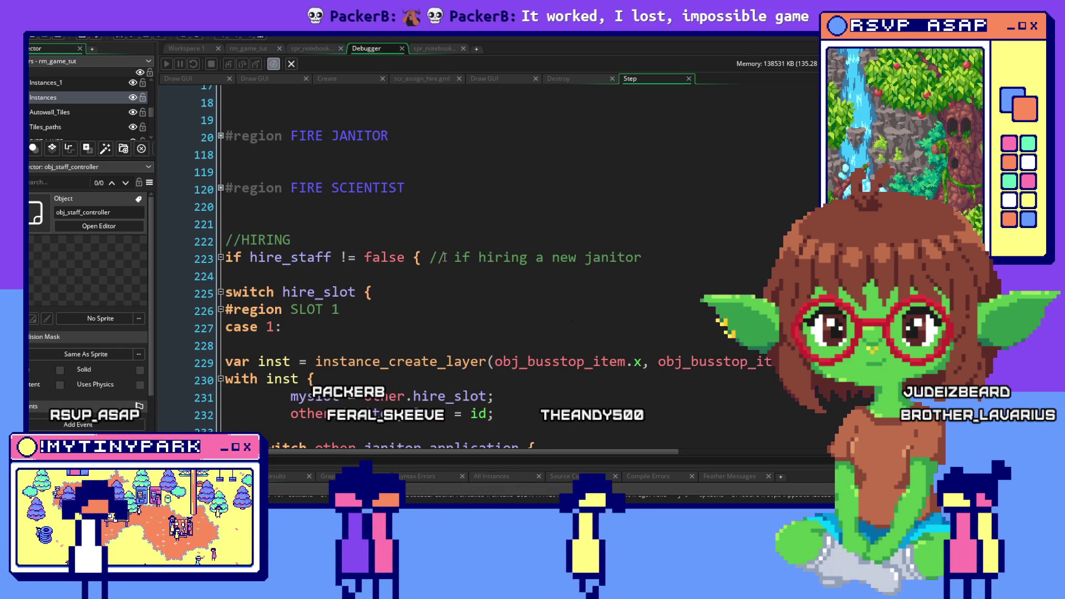
{"action": "scroll", "coordinate": [445, 257], "scroll_direction": "up", "scroll_amount": 5}
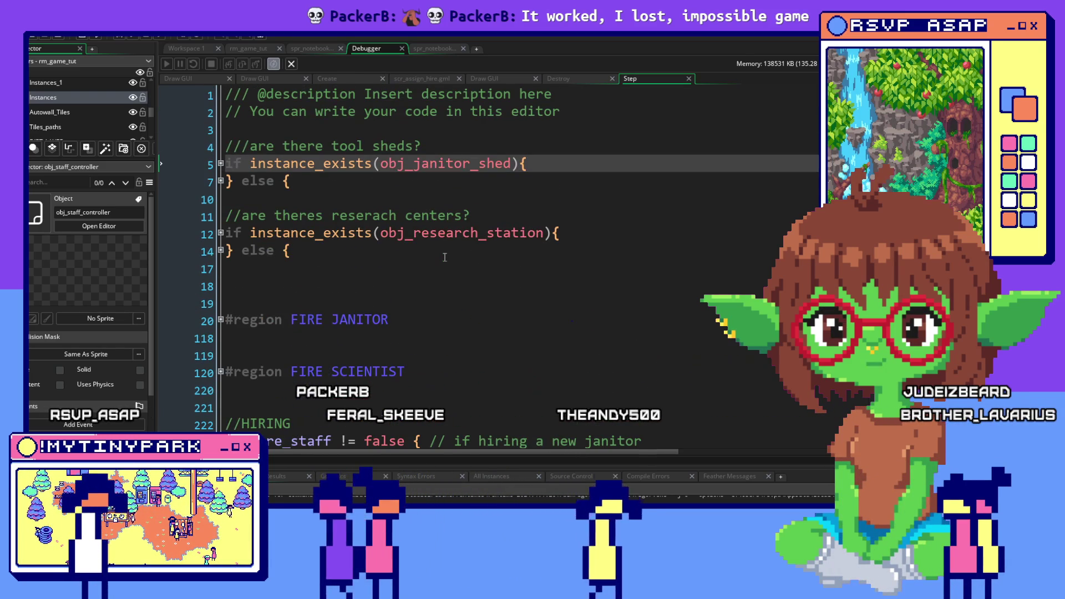
{"action": "left_click", "coordinate": [222, 163]}
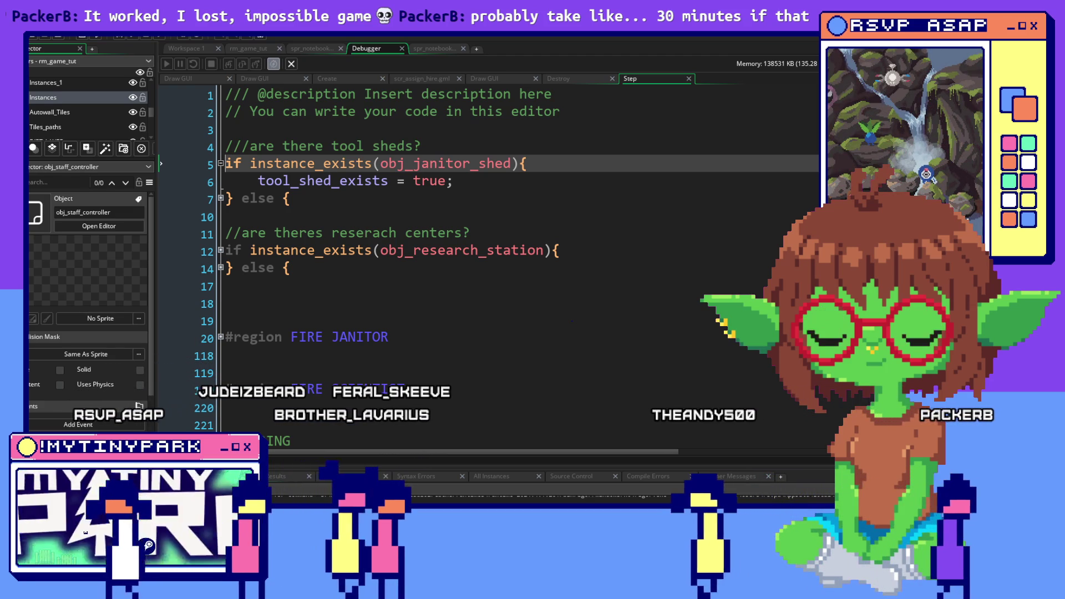
Step through the Step code between line 17 and line 220, ending on the FIRE SCIENTIST line.
{"action": "scroll", "coordinate": [412, 333], "scroll_direction": "down", "scroll_amount": 1}
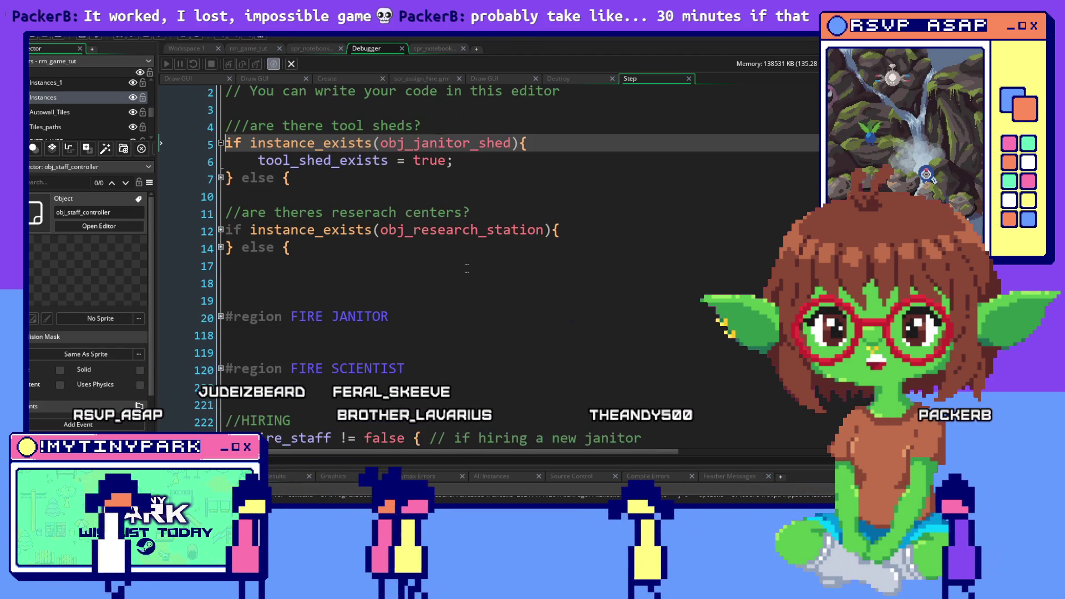
{"action": "left_click", "coordinate": [467, 266]}
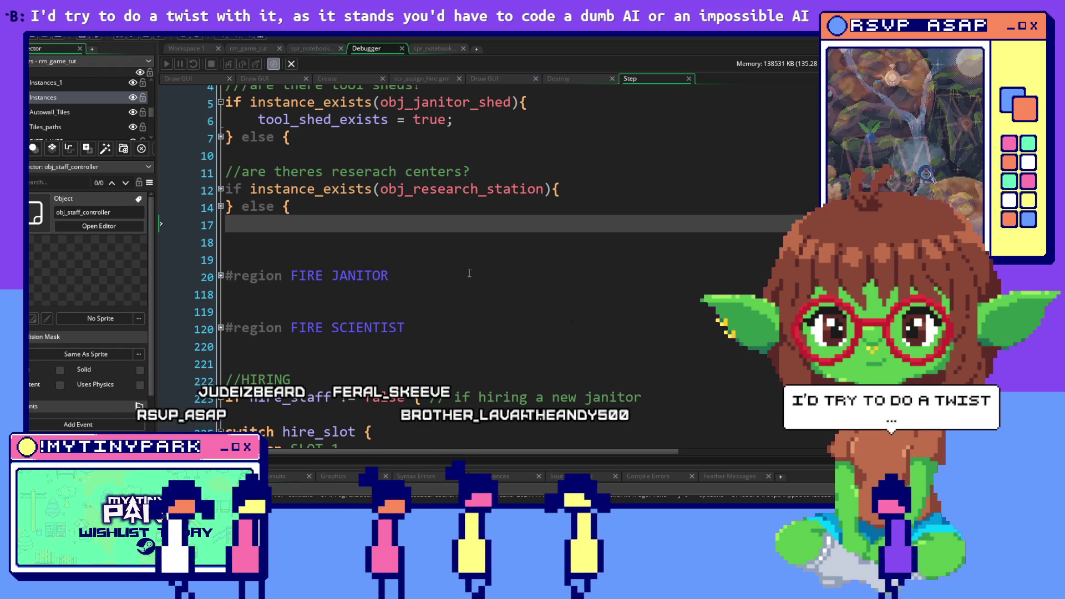
{"action": "key", "text": "Down"}
{"action": "key", "text": "Down"}
{"action": "key", "text": "Down"}
{"action": "key", "text": "Up"}
{"action": "key", "text": "Up"}
{"action": "key", "text": "Up"}
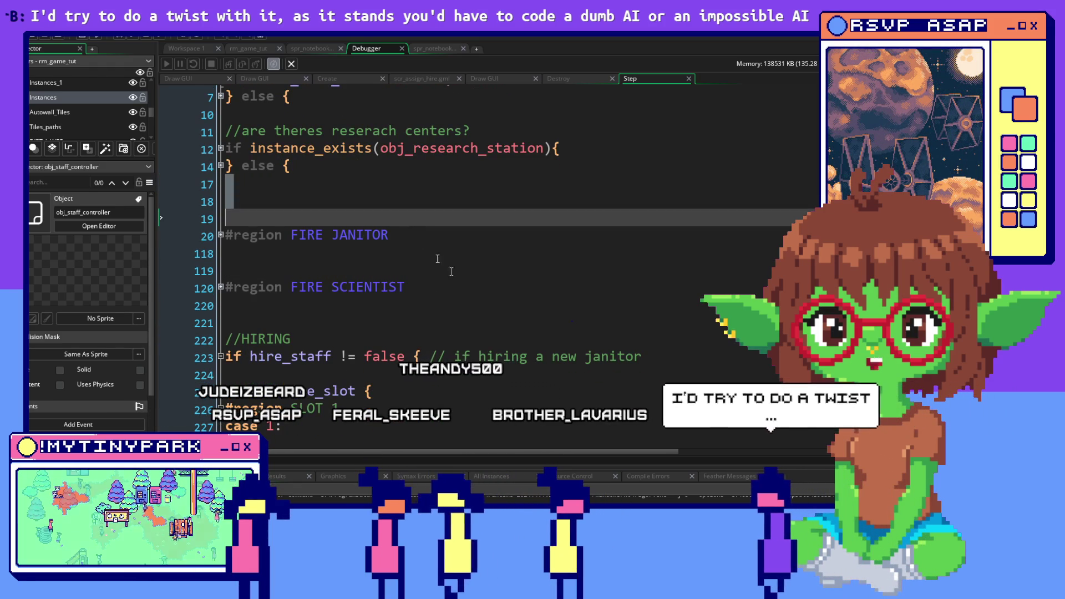
{"action": "left_click", "coordinate": [617, 287]}
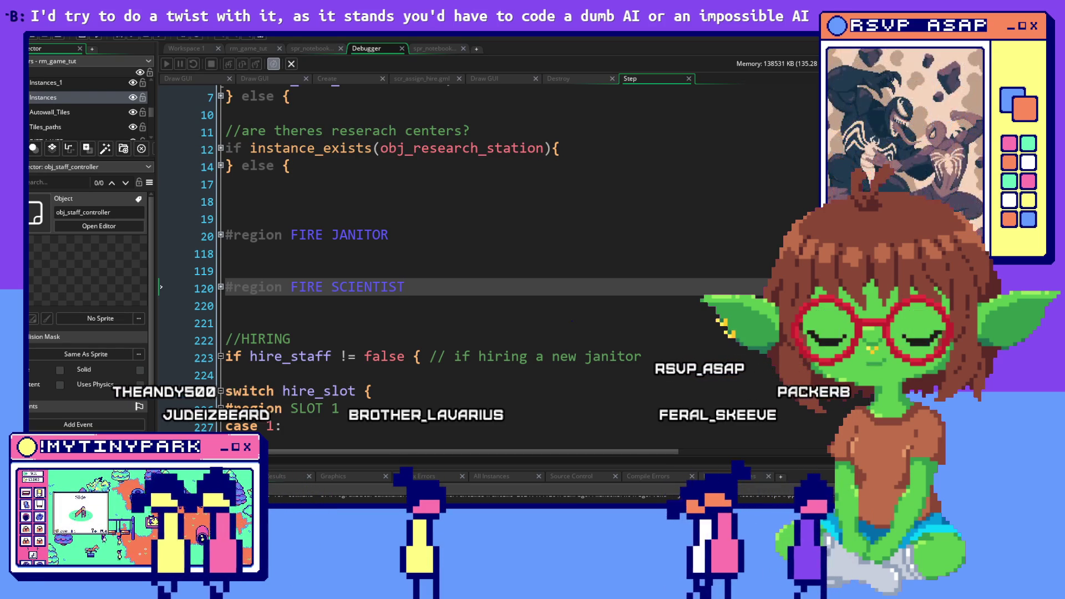
Scroll the Step code to the top and switch back to Workspace 1's janitor hire-slot code.
{"action": "scroll", "coordinate": [506, 259], "scroll_direction": "up", "scroll_amount": 2}
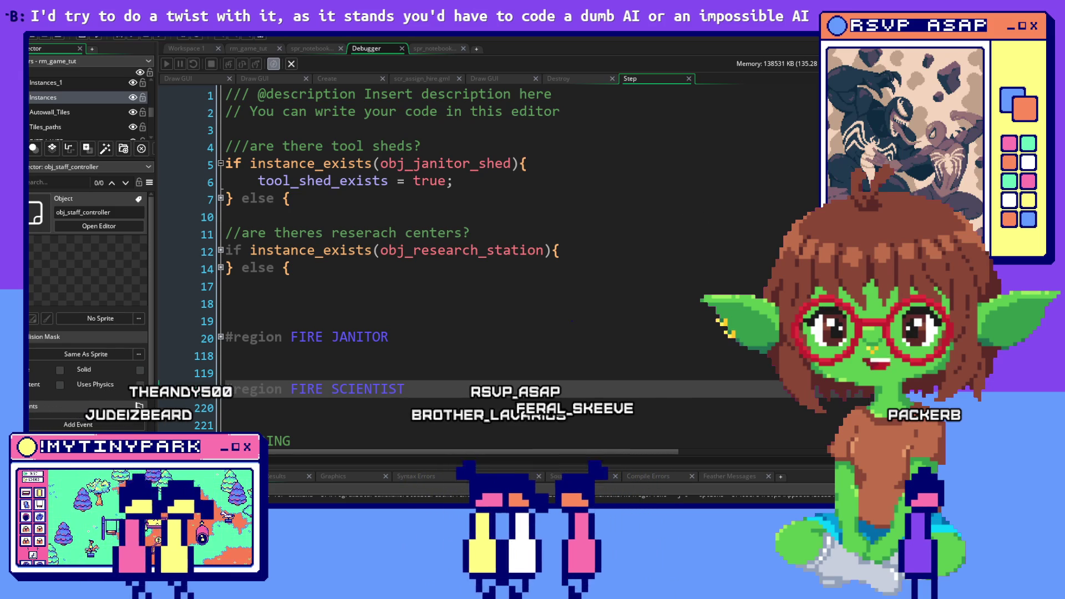
{"action": "key", "text": "ctrl+Tab"}
Place the caret after the break on line 419 and begin selecting the old SLOT 3 code.
{"action": "left_click", "coordinate": [751, 177]}
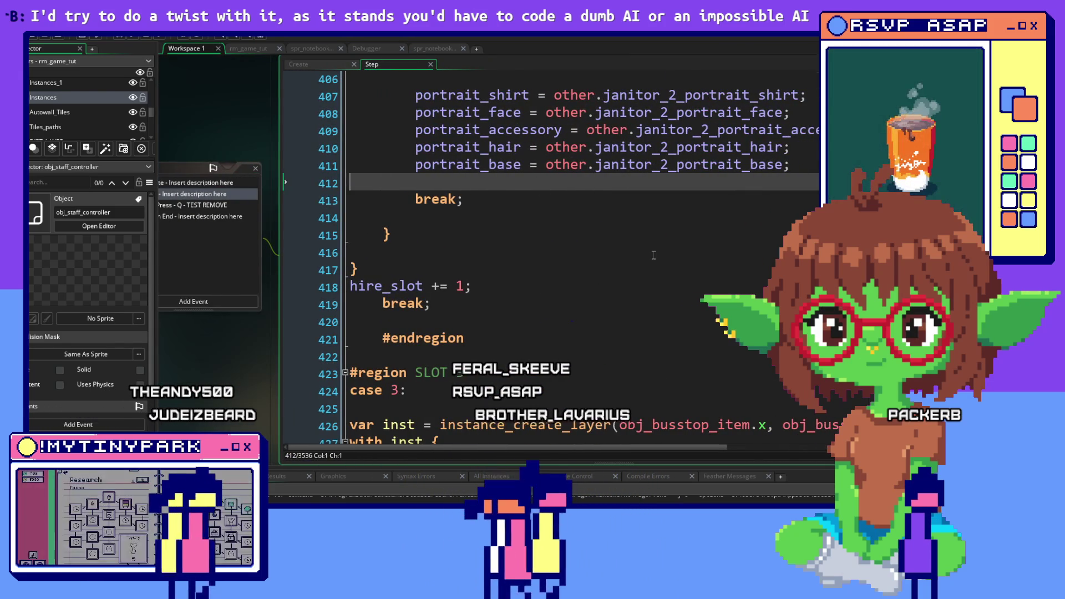
{"action": "scroll", "coordinate": [653, 255], "scroll_direction": "up", "scroll_amount": 1}
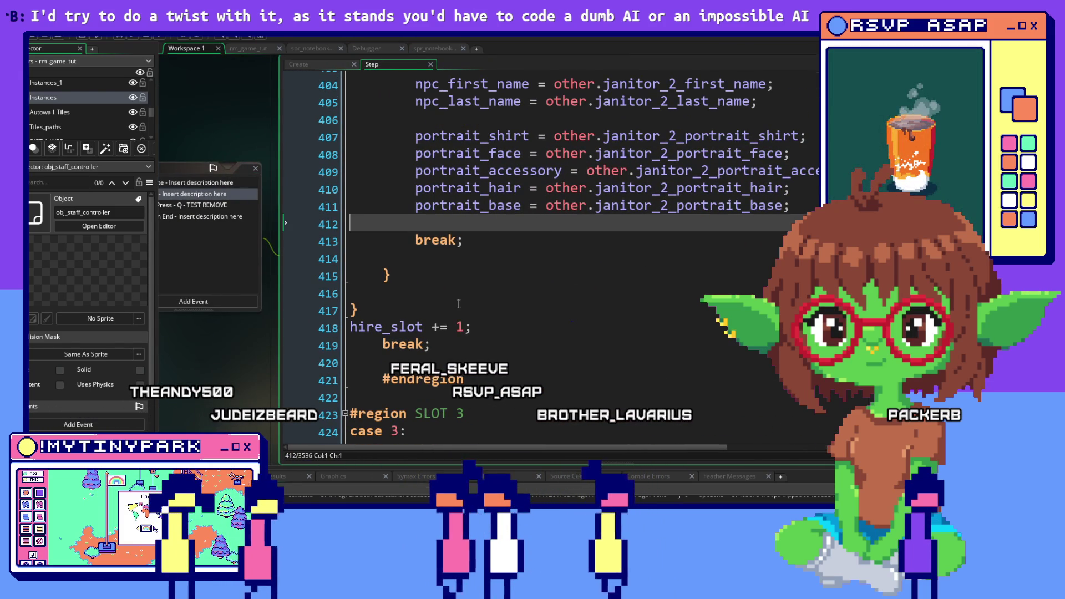
{"action": "scroll", "coordinate": [461, 321], "scroll_direction": "up", "scroll_amount": 1}
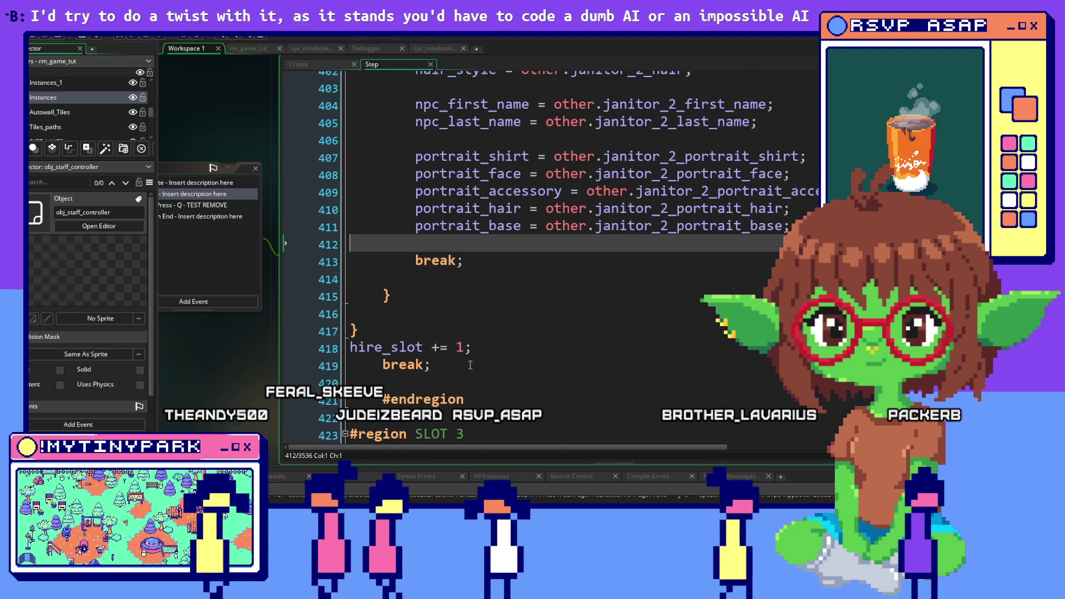
{"action": "scroll", "coordinate": [469, 370], "scroll_direction": "down", "scroll_amount": 4}
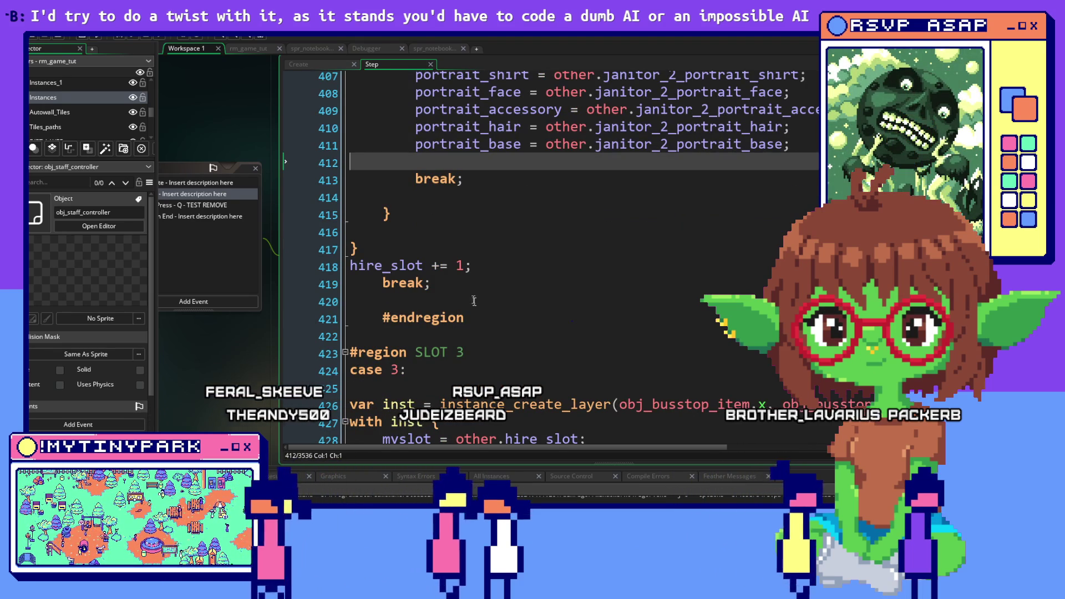
{"action": "left_click", "coordinate": [466, 284]}
{"action": "mouse_move", "coordinate": [445, 284]}
{"action": "left_mouse_down"}
{"action": "mouse_move", "coordinate": [388, 266]}
{"action": "mouse_move", "coordinate": [336, 212]}
{"action": "mouse_move", "coordinate": [373, 173]}
{"action": "mouse_move", "coordinate": [364, 251]}
{"action": "mouse_move", "coordinate": [346, 309]}
{"action": "mouse_move", "coordinate": [355, 274]}
{"action": "mouse_move", "coordinate": [338, 305]}
{"action": "left_mouse_up"}
Extend the selection through the old SLOT 3 hiring code down to its closing break.
{"action": "scroll", "coordinate": [336, 212], "scroll_direction": "up", "scroll_amount": 4}
{"action": "scroll", "coordinate": [365, 195], "scroll_direction": "up", "scroll_amount": 10}
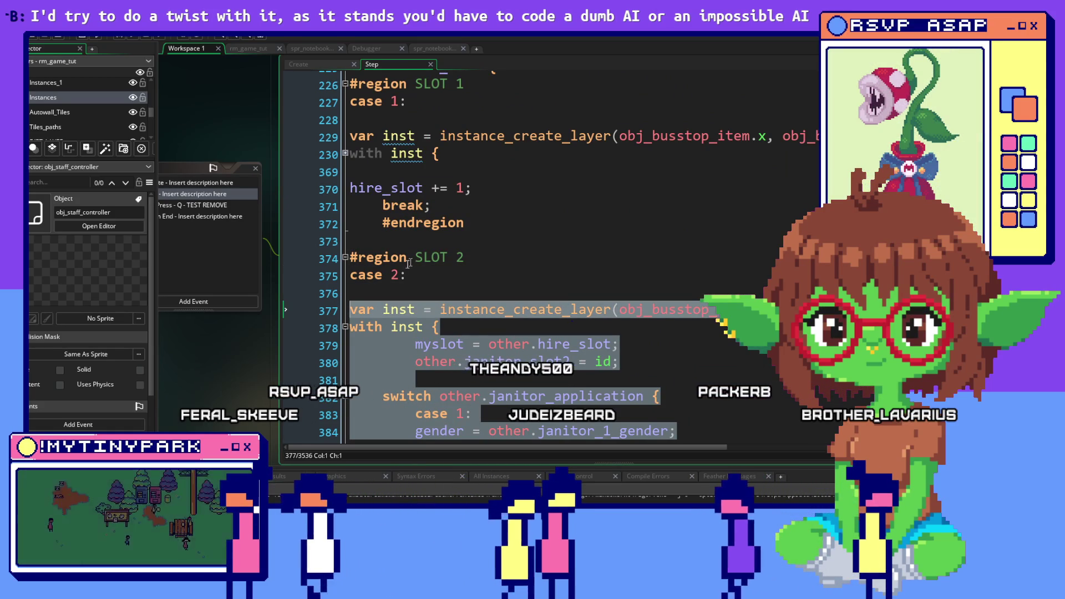
{"action": "scroll", "coordinate": [421, 251], "scroll_direction": "down", "scroll_amount": 5}
{"action": "scroll", "coordinate": [422, 258], "scroll_direction": "down", "scroll_amount": 12}
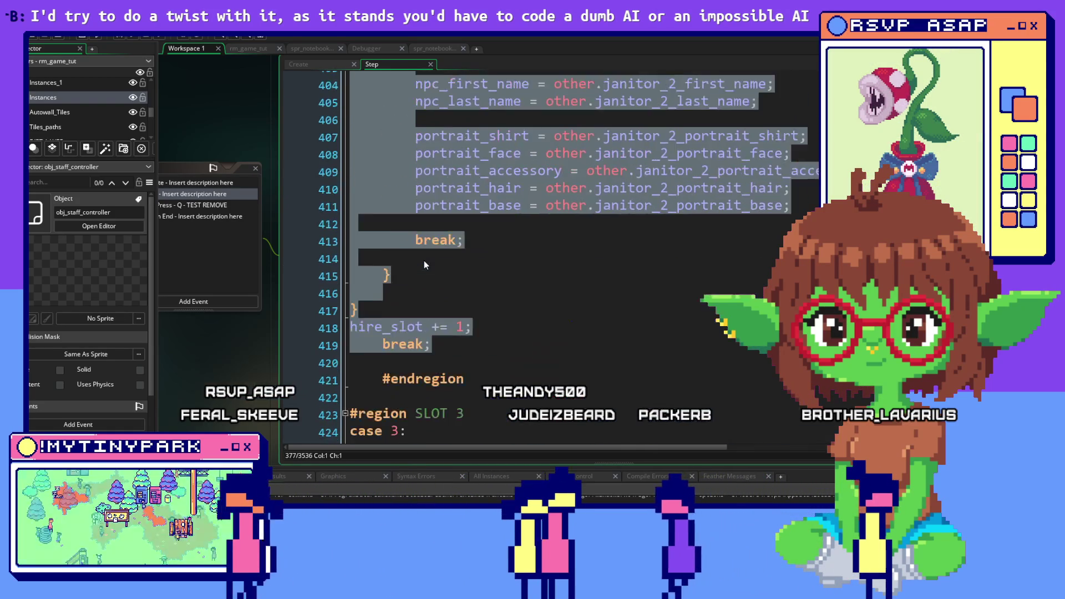
{"action": "scroll", "coordinate": [424, 261], "scroll_direction": "down", "scroll_amount": 1}
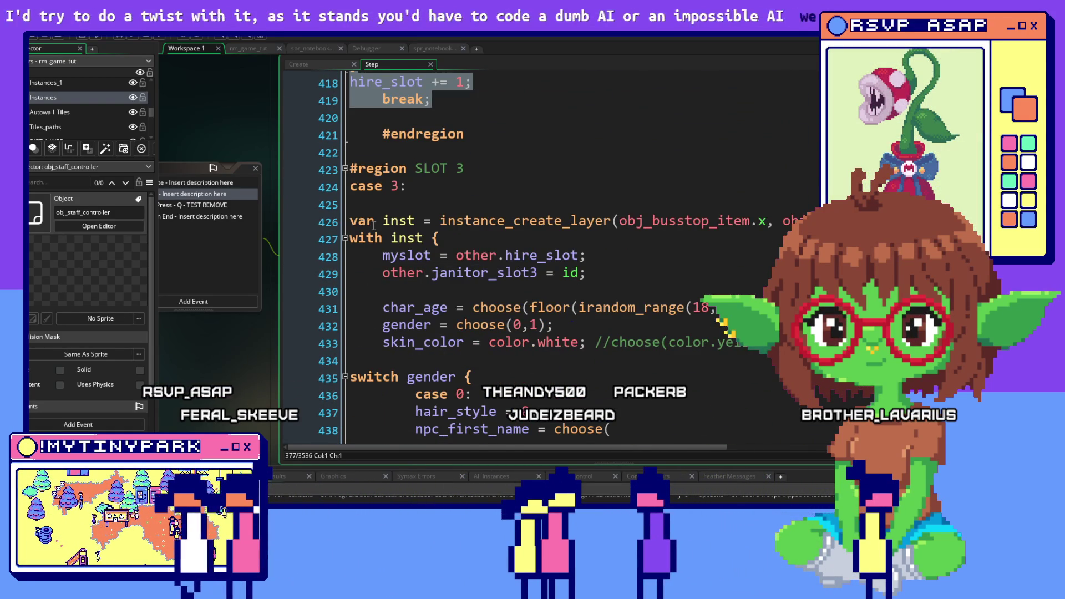
{"action": "scroll", "coordinate": [374, 225], "scroll_direction": "up", "scroll_amount": 16}
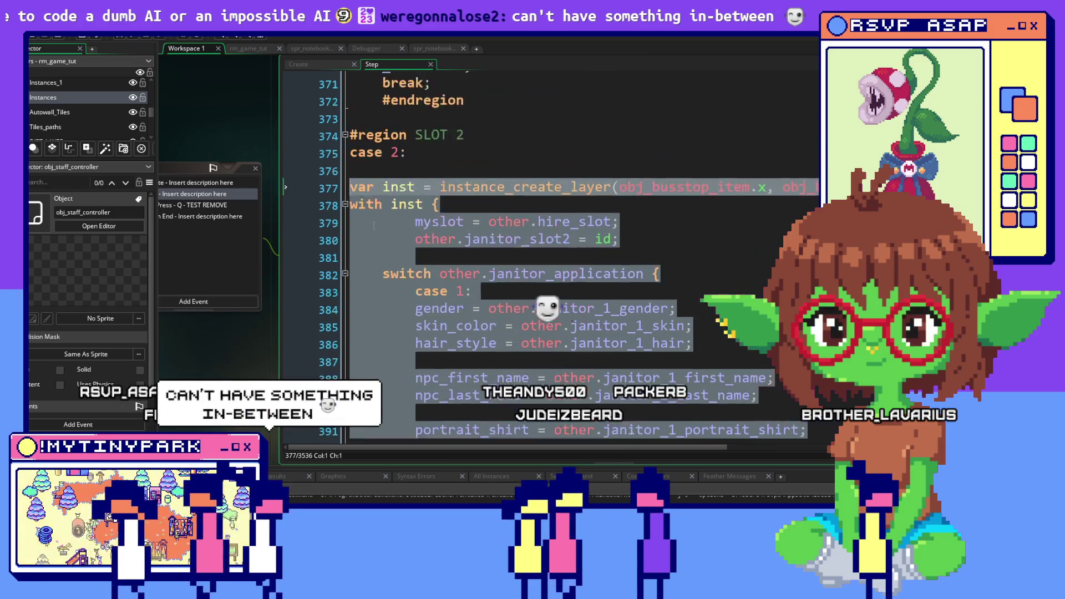
{"action": "scroll", "coordinate": [373, 224], "scroll_direction": "up", "scroll_amount": 1}
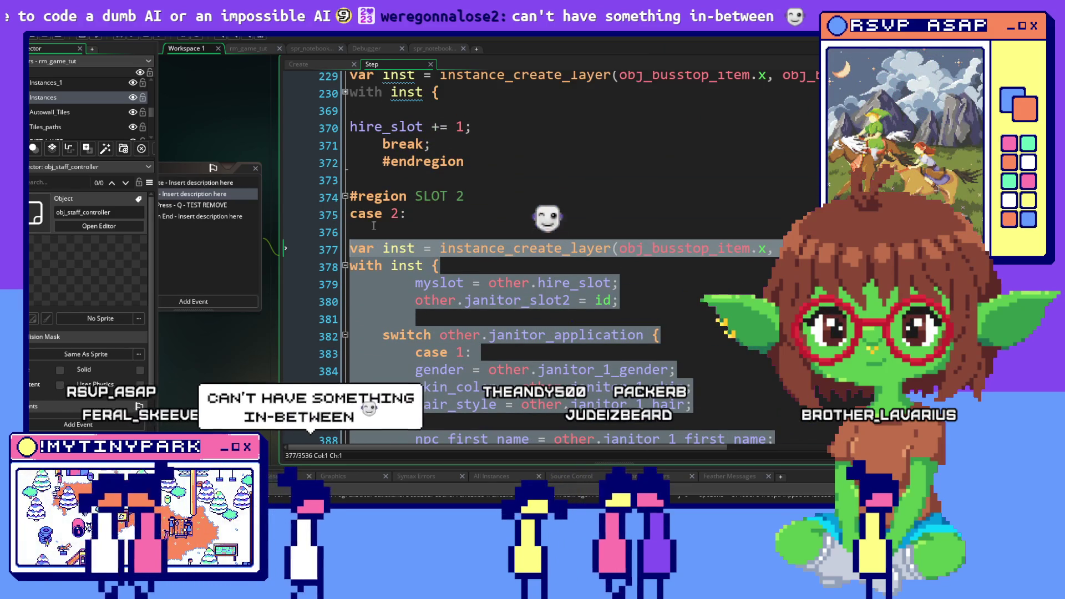
{"action": "scroll", "coordinate": [373, 226], "scroll_direction": "down", "scroll_amount": 1}
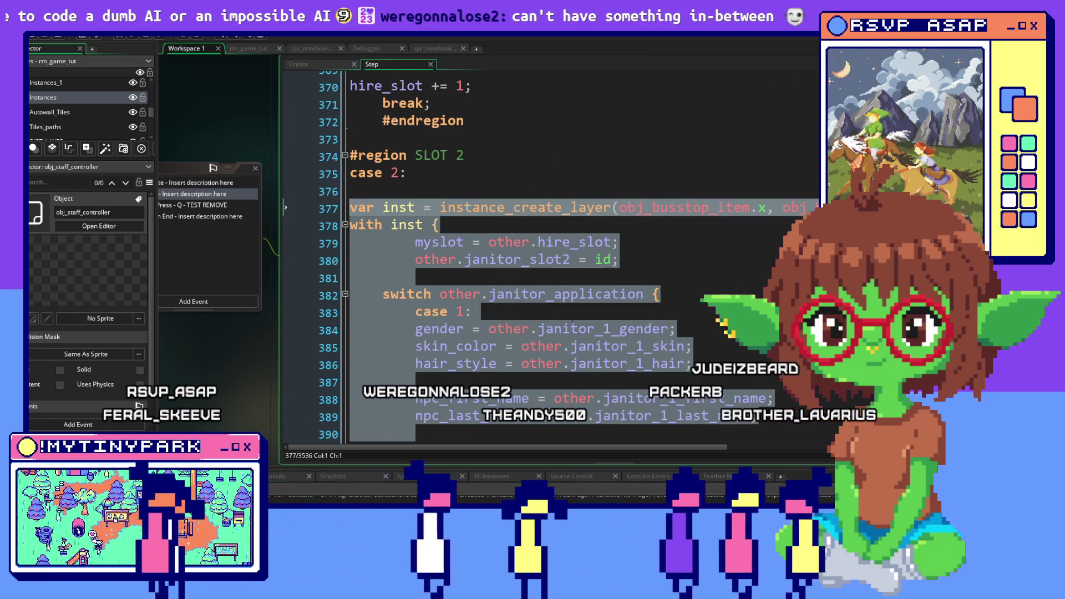
{"action": "scroll", "coordinate": [471, 231], "scroll_direction": "down", "scroll_amount": 2}
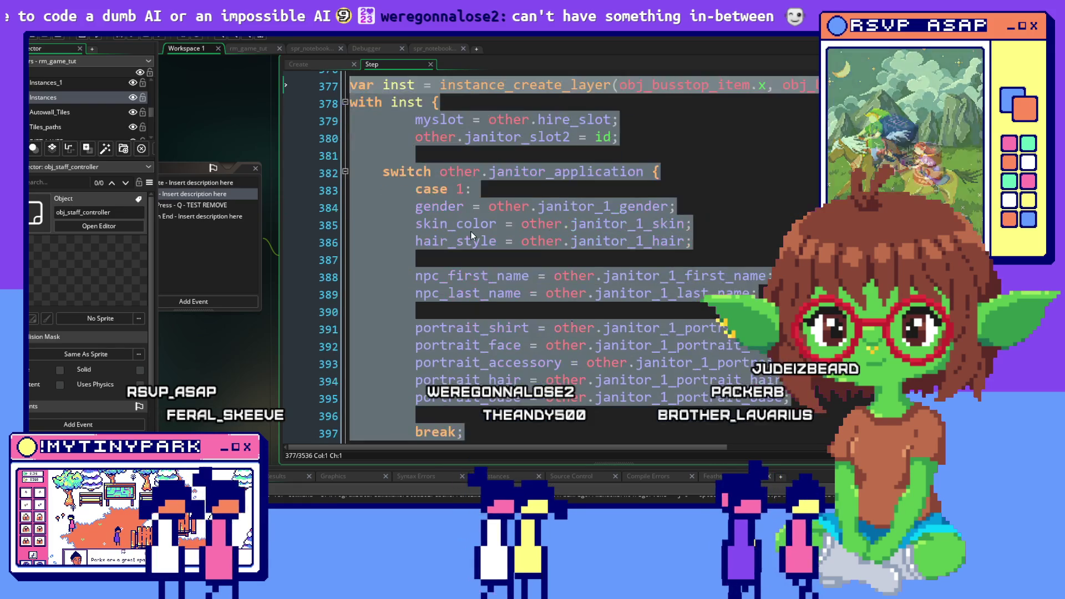
{"action": "scroll", "coordinate": [455, 256], "scroll_direction": "down", "scroll_amount": 9}
{"action": "scroll", "coordinate": [442, 278], "scroll_direction": "down", "scroll_amount": 3}
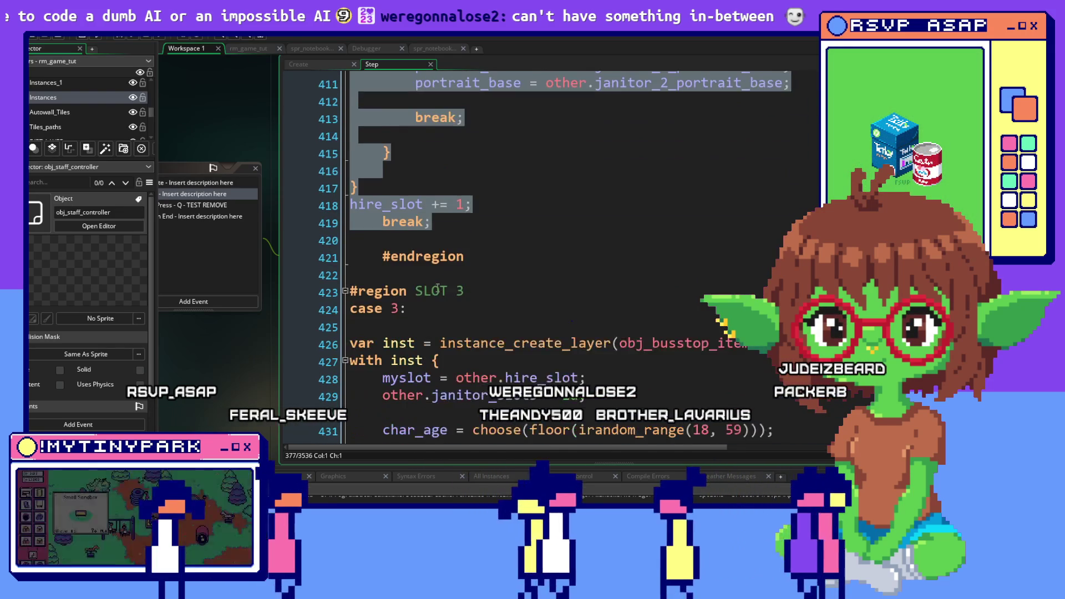
{"action": "mouse_move", "coordinate": [351, 323]}
{"action": "left_mouse_down"}
{"action": "mouse_move", "coordinate": [482, 331]}
{"action": "mouse_move", "coordinate": [504, 232]}
{"action": "mouse_move", "coordinate": [530, 299]}
{"action": "mouse_move", "coordinate": [493, 288]}
{"action": "mouse_move", "coordinate": [458, 162]}
{"action": "mouse_move", "coordinate": [481, 177]}
{"action": "left_mouse_up"}
{"action": "scroll", "coordinate": [483, 322], "scroll_direction": "down", "scroll_amount": 12}
{"action": "scroll", "coordinate": [483, 311], "scroll_direction": "down", "scroll_amount": 4}
{"action": "scroll", "coordinate": [504, 236], "scroll_direction": "down", "scroll_amount": 6}
{"action": "scroll", "coordinate": [503, 232], "scroll_direction": "down", "scroll_amount": 9}
{"action": "scroll", "coordinate": [493, 288], "scroll_direction": "down", "scroll_amount": 3}
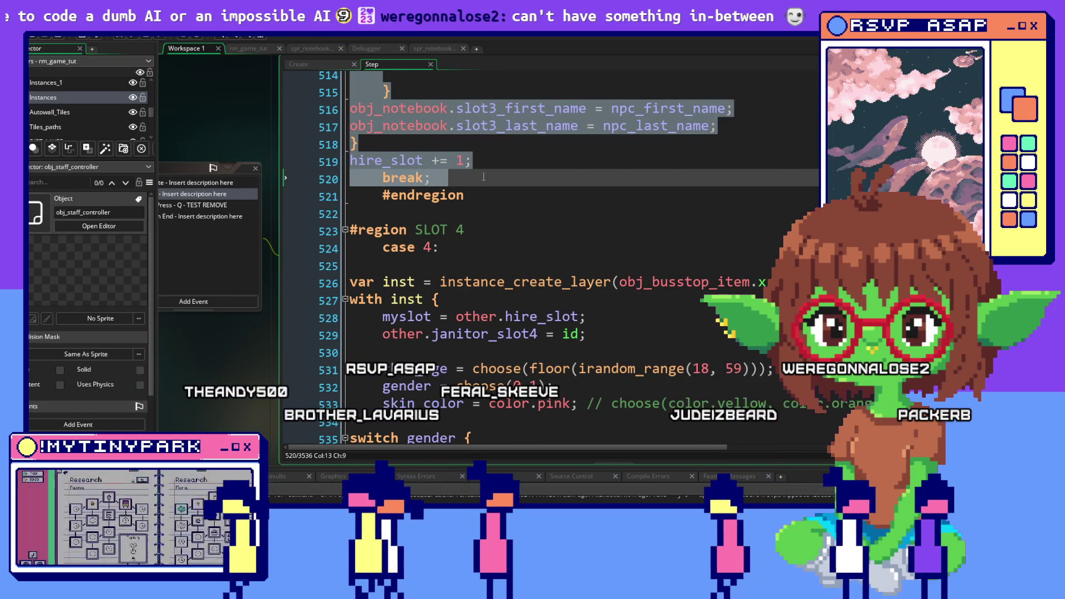
Delete the selected old SLOT 3 hiring code.
{"action": "key", "text": "Delete"}
{"action": "scroll", "coordinate": [506, 217], "scroll_direction": "down", "scroll_amount": 5}
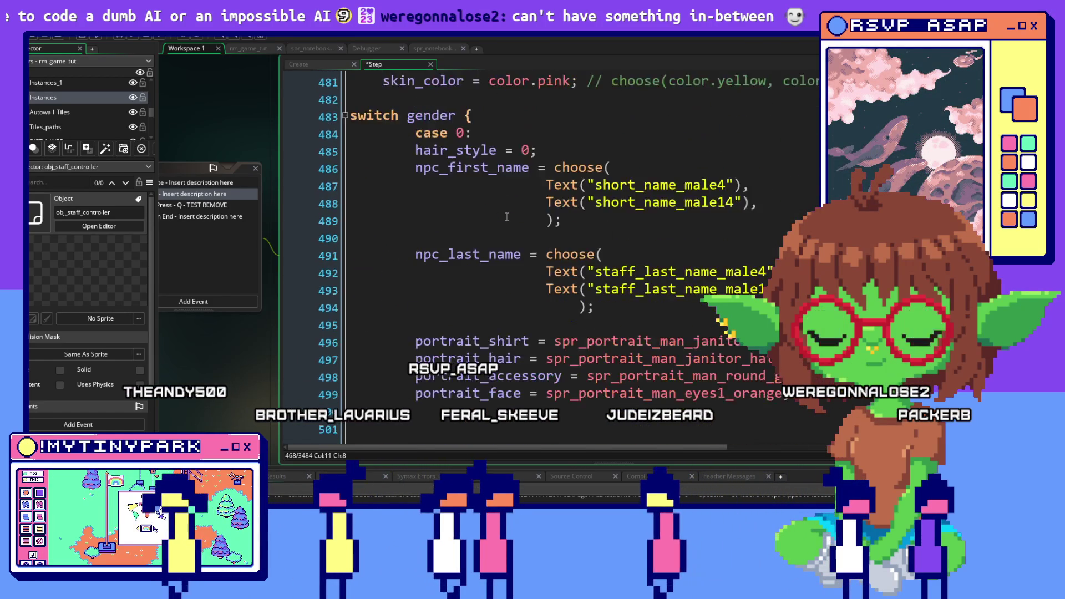
{"action": "scroll", "coordinate": [506, 216], "scroll_direction": "down", "scroll_amount": 13}
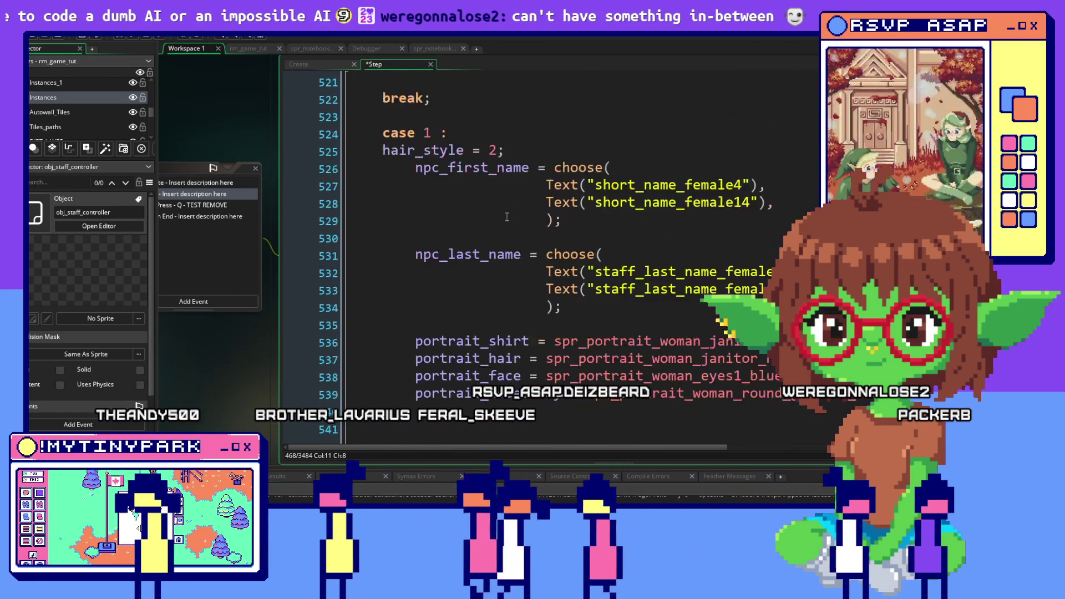
{"action": "scroll", "coordinate": [507, 216], "scroll_direction": "down", "scroll_amount": 4}
{"action": "scroll", "coordinate": [506, 218], "scroll_direction": "up", "scroll_amount": 2}
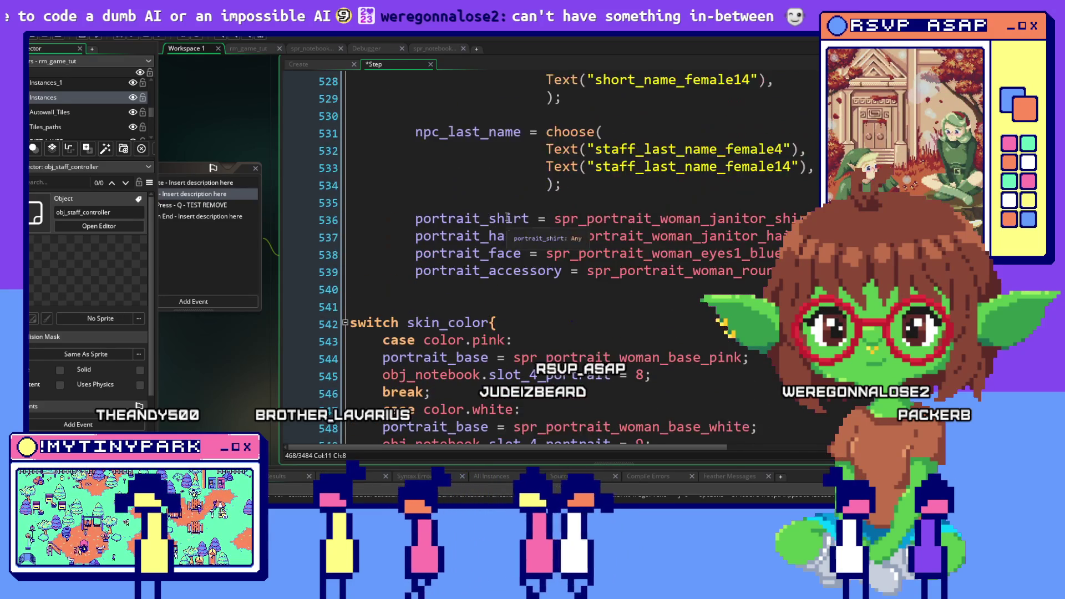
{"action": "scroll", "coordinate": [506, 218], "scroll_direction": "up", "scroll_amount": 16}
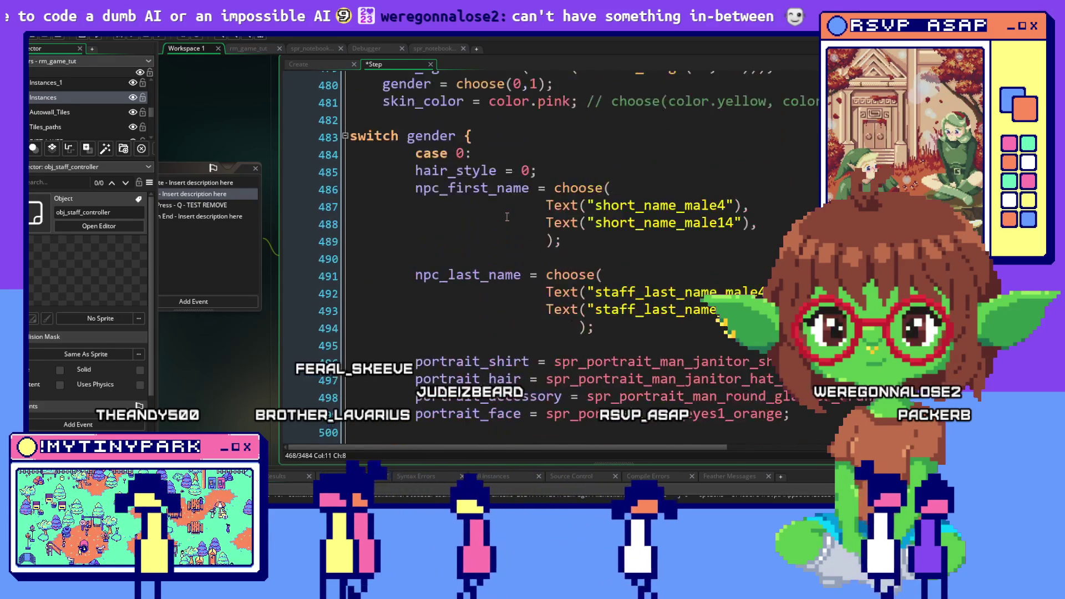
{"action": "scroll", "coordinate": [506, 217], "scroll_direction": "up", "scroll_amount": 9}
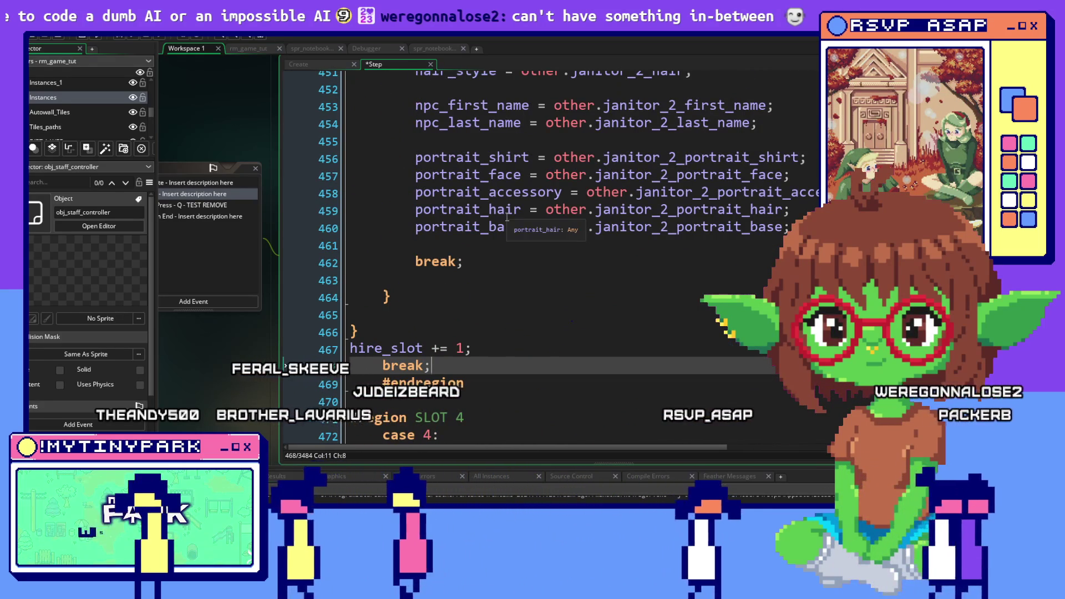
{"action": "scroll", "coordinate": [506, 217], "scroll_direction": "up", "scroll_amount": 1}
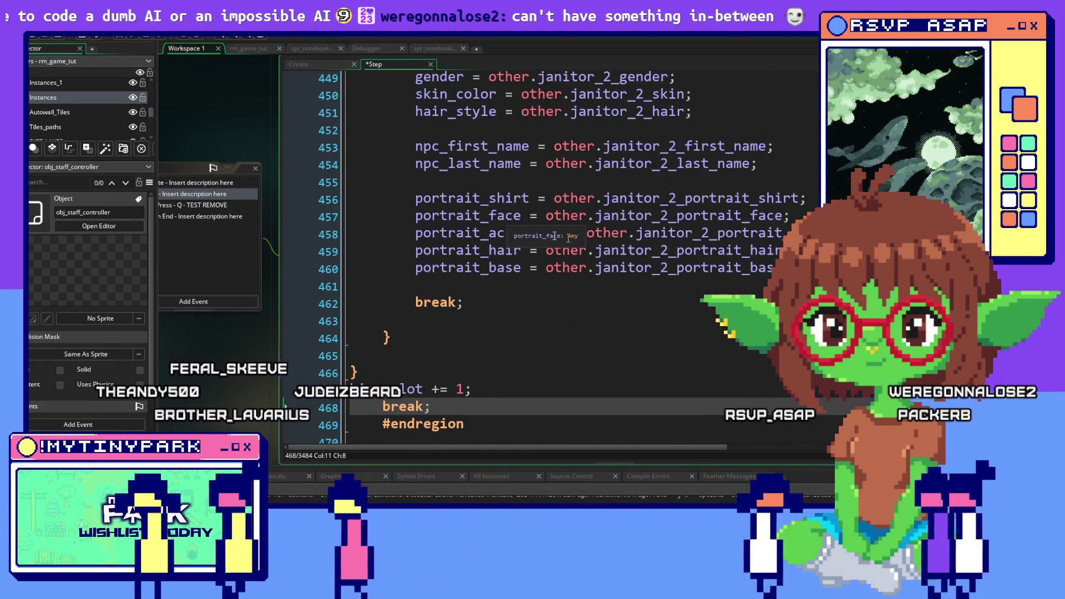
Make the SLOT 3 instance store in janitor_slot3 instead of janitor_slot2.
{"action": "left_click", "coordinate": [664, 269]}
{"action": "scroll", "coordinate": [663, 267], "scroll_direction": "up", "scroll_amount": 9}
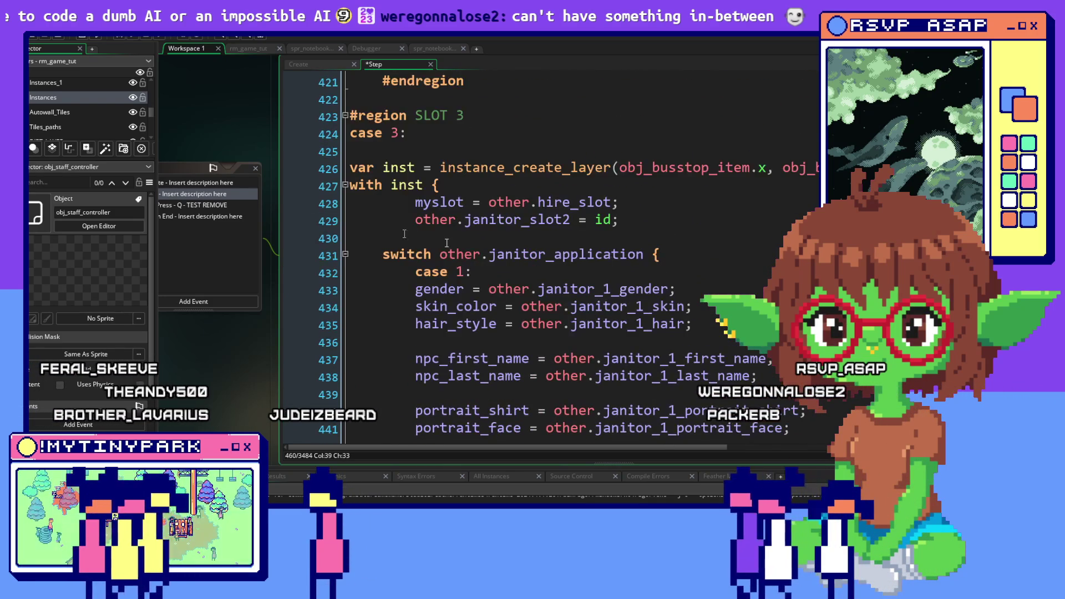
{"action": "left_click", "coordinate": [543, 167]}
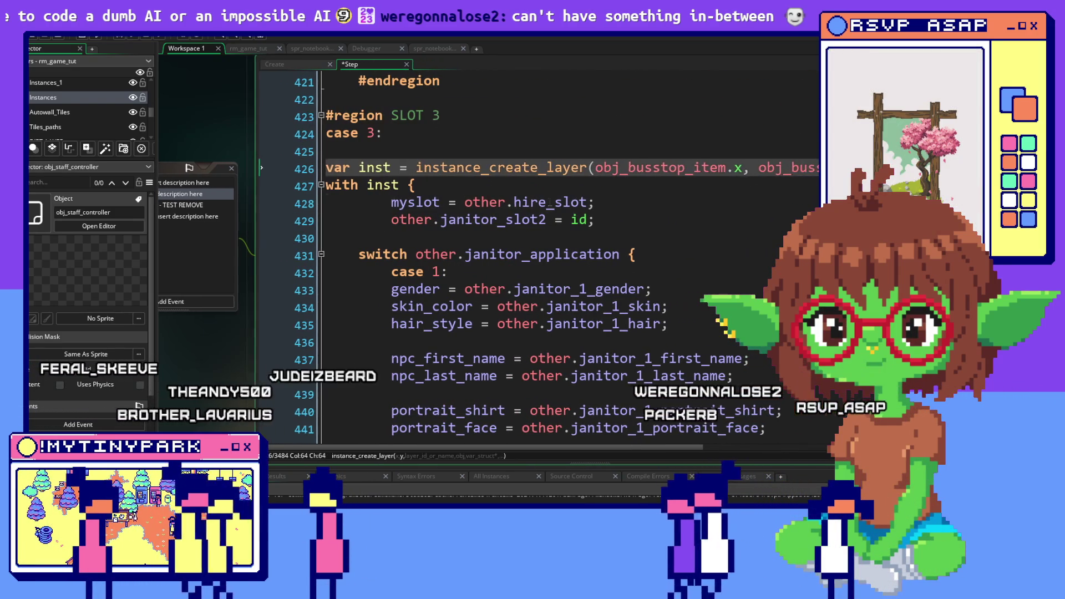
{"action": "left_click", "coordinate": [547, 202]}
{"action": "left_click", "coordinate": [552, 218]}
{"action": "type", "text": "2"}
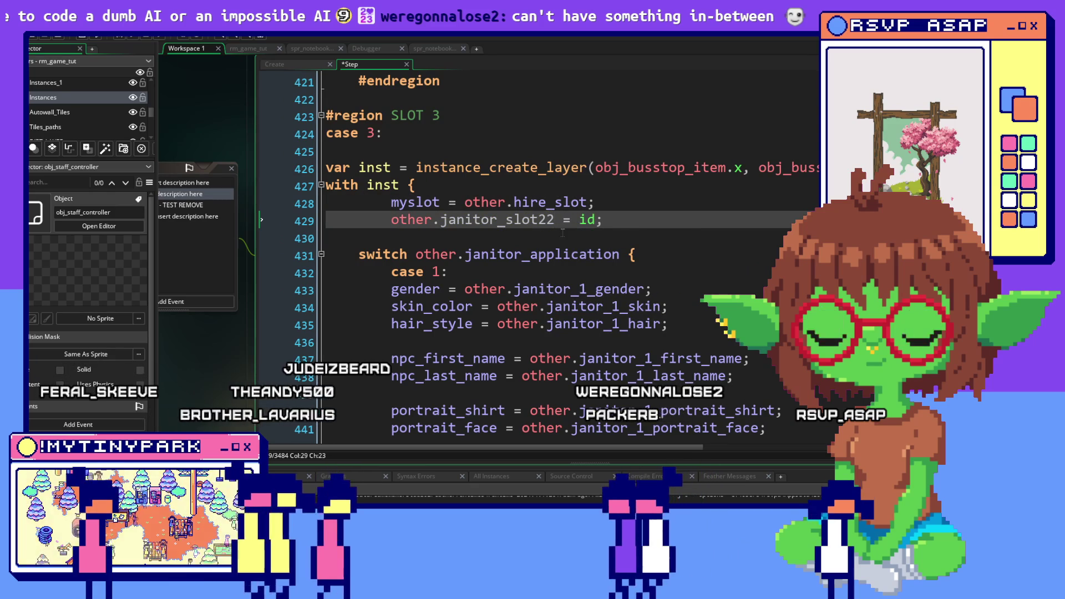
{"action": "type", "text": "3"}
{"action": "left_click", "coordinate": [585, 148]}
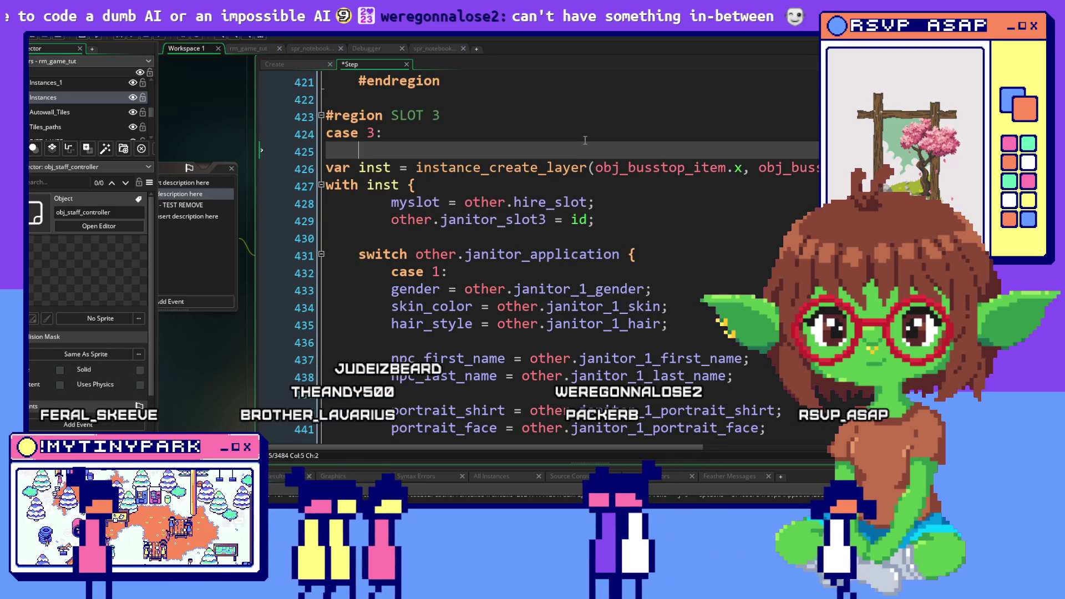
{"action": "scroll", "coordinate": [715, 217], "scroll_direction": "up", "scroll_amount": 1}
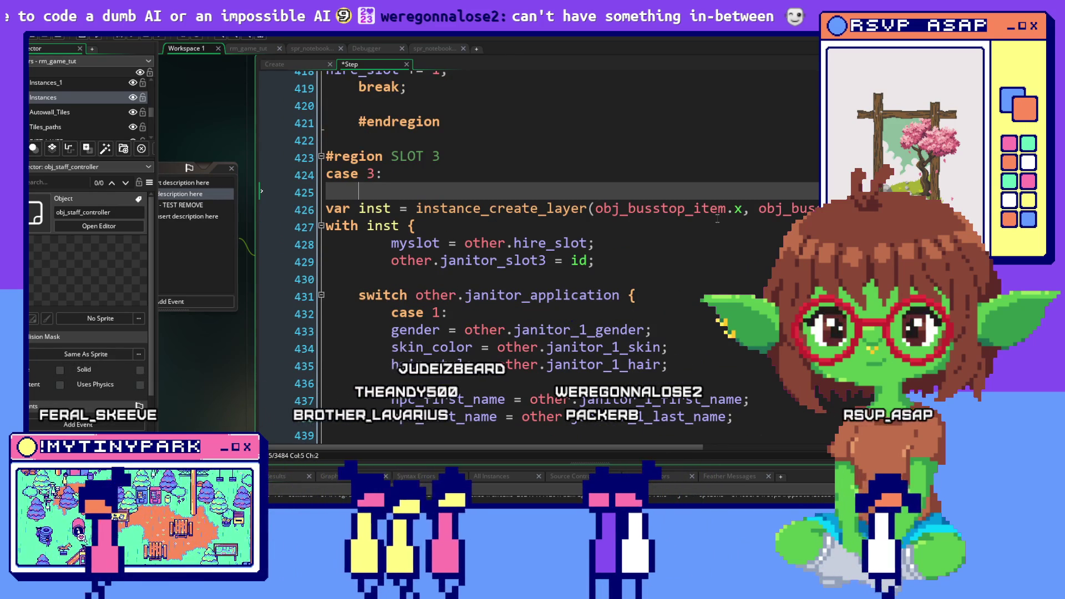
Copy the SLOT 3 janitor-application hiring code block.
{"action": "scroll", "coordinate": [717, 218], "scroll_direction": "down", "scroll_amount": 2}
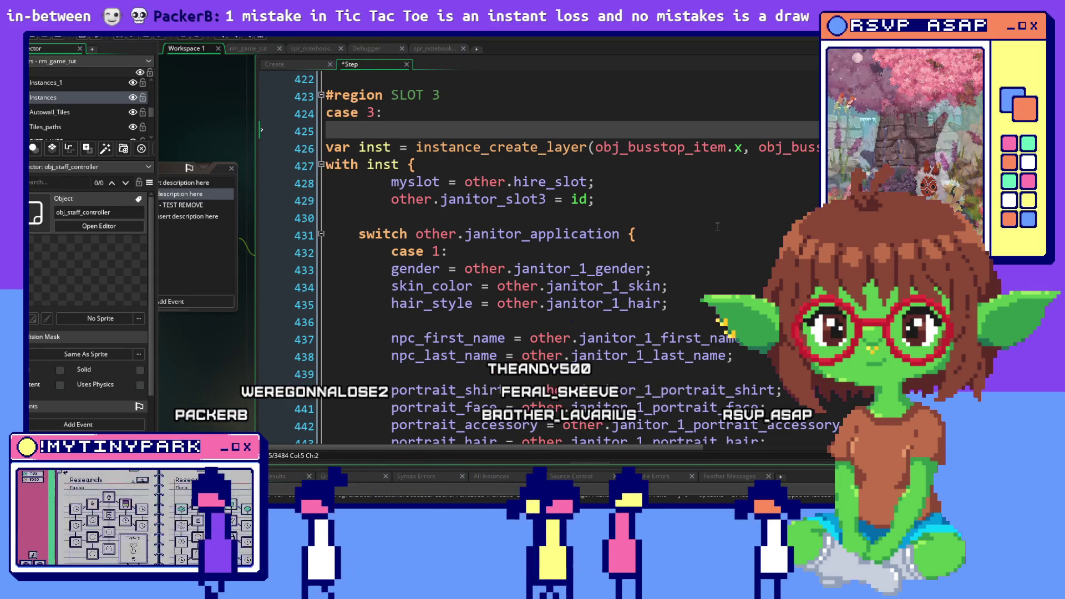
{"action": "scroll", "coordinate": [717, 226], "scroll_direction": "down", "scroll_amount": 2}
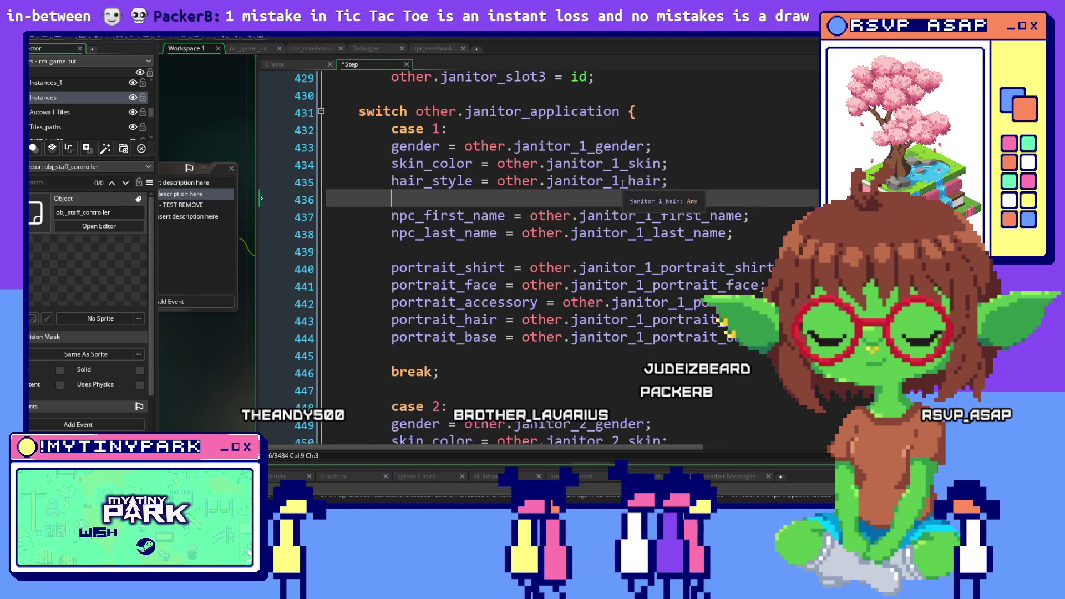
{"action": "scroll", "coordinate": [622, 185], "scroll_direction": "down", "scroll_amount": 8}
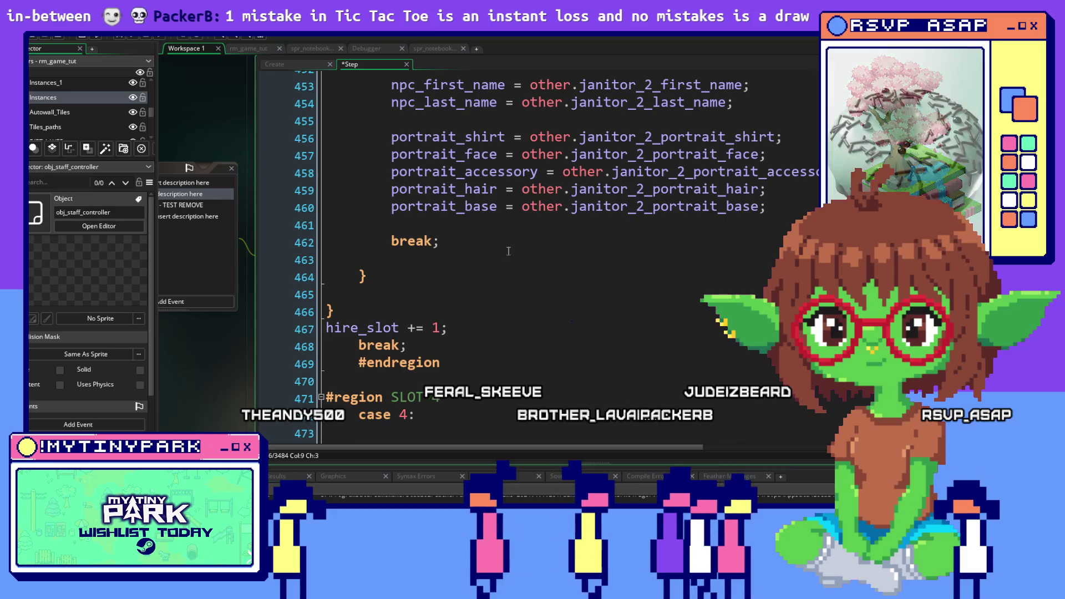
{"action": "mouse_move", "coordinate": [427, 346]}
{"action": "left_mouse_down"}
{"action": "mouse_move", "coordinate": [298, 269]}
{"action": "mouse_move", "coordinate": [327, 74]}
{"action": "mouse_move", "coordinate": [332, 146]}
{"action": "mouse_move", "coordinate": [321, 173]}
{"action": "mouse_move", "coordinate": [319, 125]}
{"action": "left_mouse_up"}
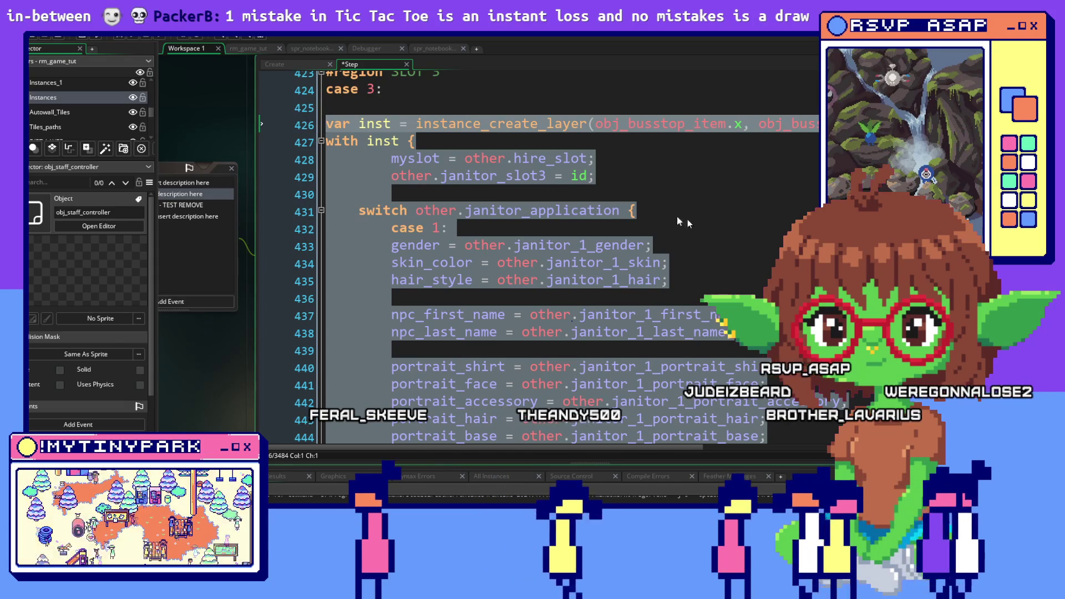
{"action": "left_click", "coordinate": [727, 228]}
Replace the old SLOT 4 hiring code with the copied SLOT 3 version.
{"action": "scroll", "coordinate": [727, 228], "scroll_direction": "down", "scroll_amount": 2}
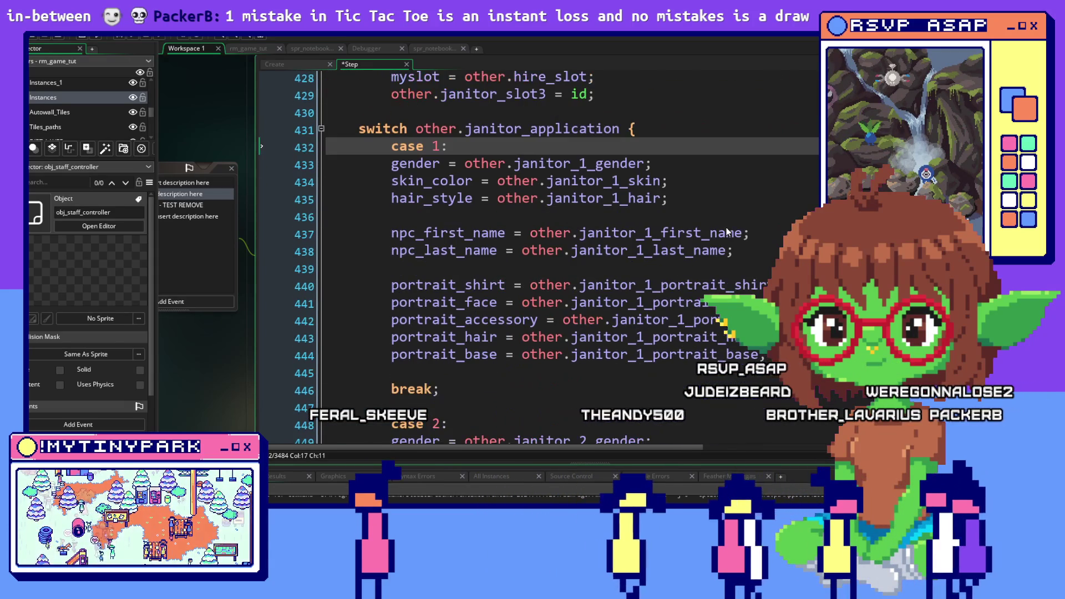
{"action": "scroll", "coordinate": [726, 232], "scroll_direction": "up", "scroll_amount": 1}
{"action": "scroll", "coordinate": [727, 232], "scroll_direction": "down", "scroll_amount": 6}
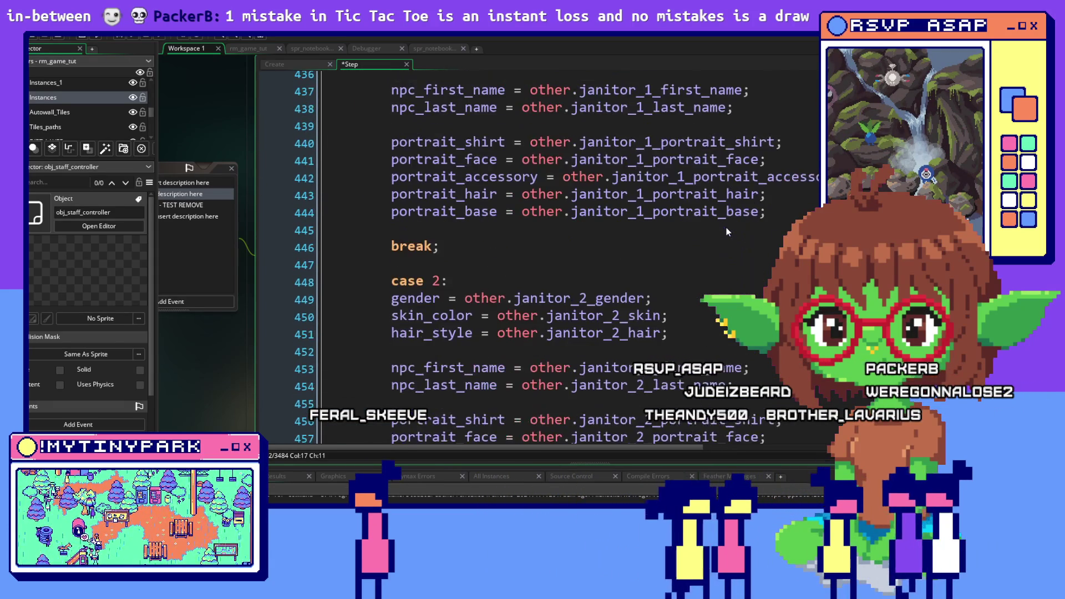
{"action": "scroll", "coordinate": [726, 232], "scroll_direction": "down", "scroll_amount": 7}
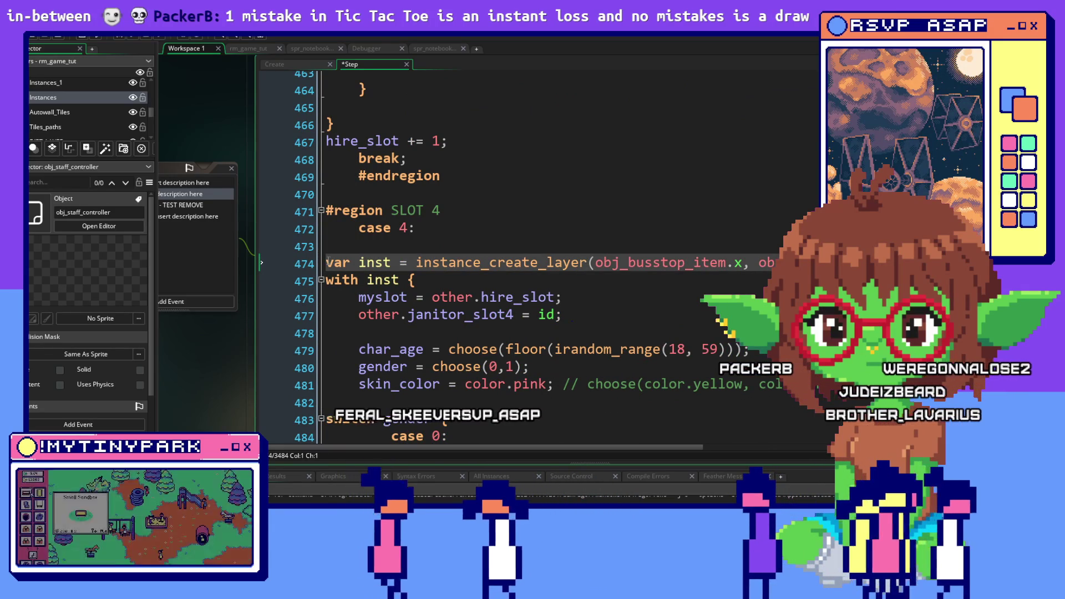
{"action": "mouse_move", "coordinate": [325, 262]}
{"action": "left_mouse_down"}
{"action": "mouse_move", "coordinate": [333, 277]}
{"action": "mouse_move", "coordinate": [360, 280]}
{"action": "mouse_move", "coordinate": [360, 271]}
{"action": "left_mouse_up"}
{"action": "scroll", "coordinate": [361, 270], "scroll_direction": "down", "scroll_amount": 4}
{"action": "scroll", "coordinate": [360, 270], "scroll_direction": "down", "scroll_amount": 12}
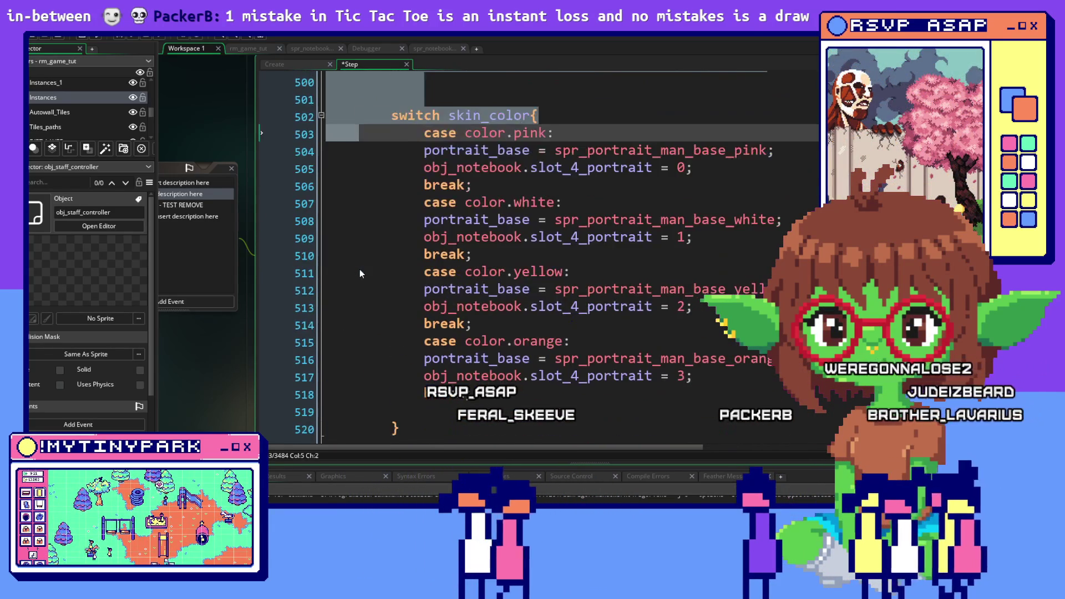
{"action": "scroll", "coordinate": [360, 269], "scroll_direction": "down", "scroll_amount": 12}
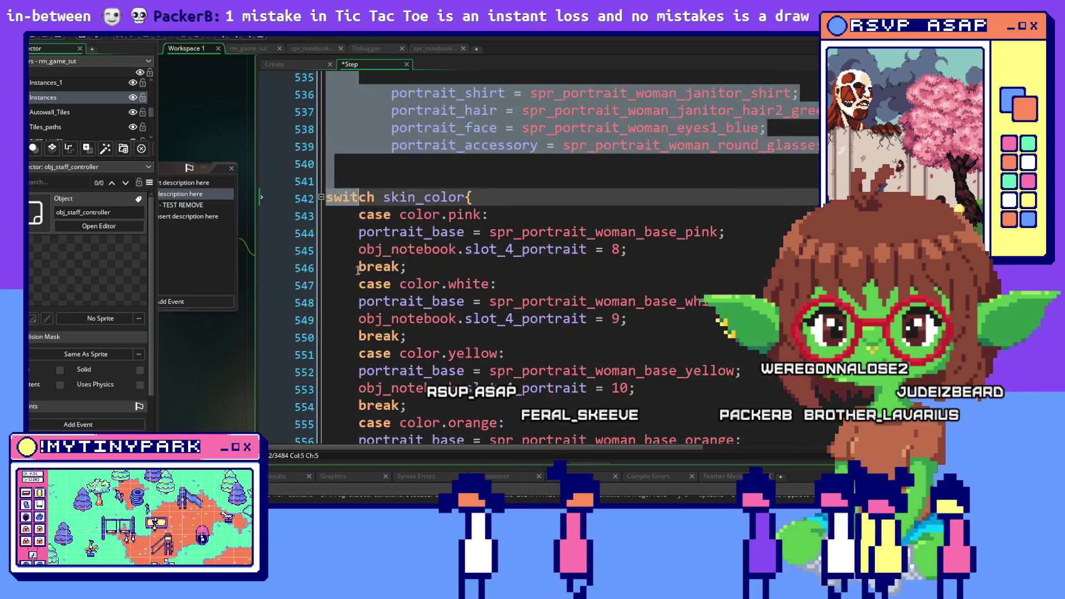
{"action": "scroll", "coordinate": [355, 267], "scroll_direction": "down", "scroll_amount": 2}
{"action": "mouse_move", "coordinate": [354, 268]}
{"action": "left_mouse_down"}
{"action": "mouse_move", "coordinate": [422, 255]}
{"action": "mouse_move", "coordinate": [484, 311]}
{"action": "left_mouse_up"}
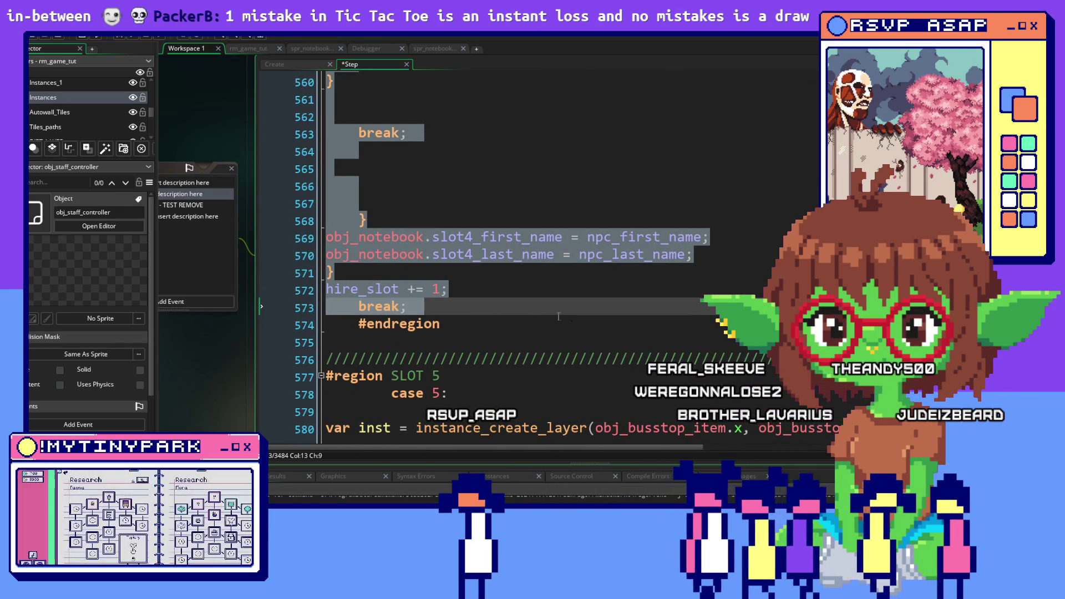
{"action": "key", "text": "Delete"}
Change the SLOT 4 instance variable from janitor_slot3 to janitor_slot4.
{"action": "scroll", "coordinate": [559, 317], "scroll_direction": "down", "scroll_amount": 5}
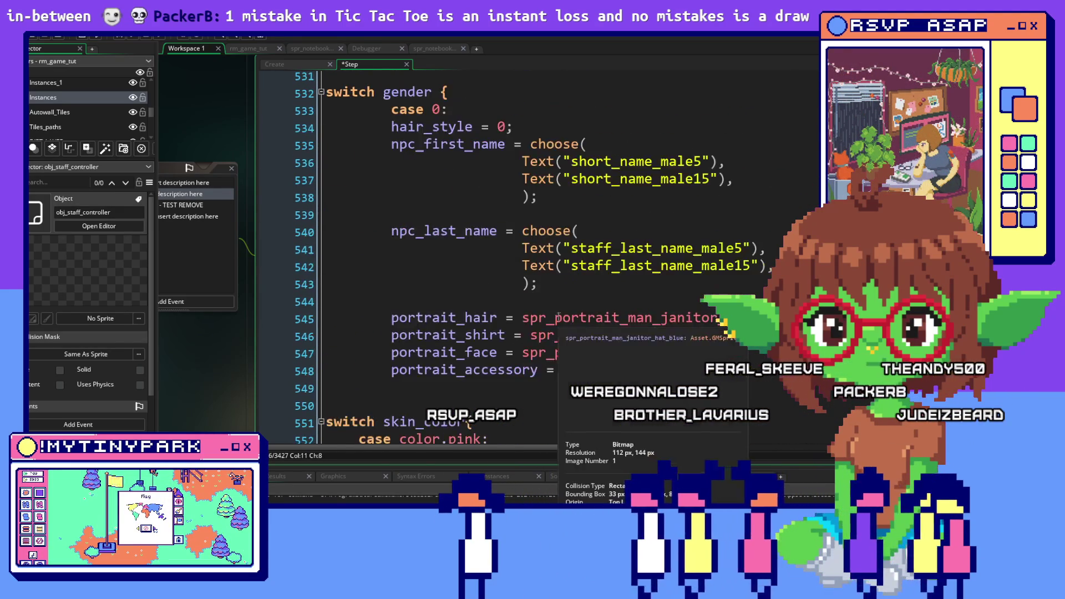
{"action": "scroll", "coordinate": [558, 317], "scroll_direction": "down", "scroll_amount": 7}
{"action": "scroll", "coordinate": [557, 316], "scroll_direction": "up", "scroll_amount": 5}
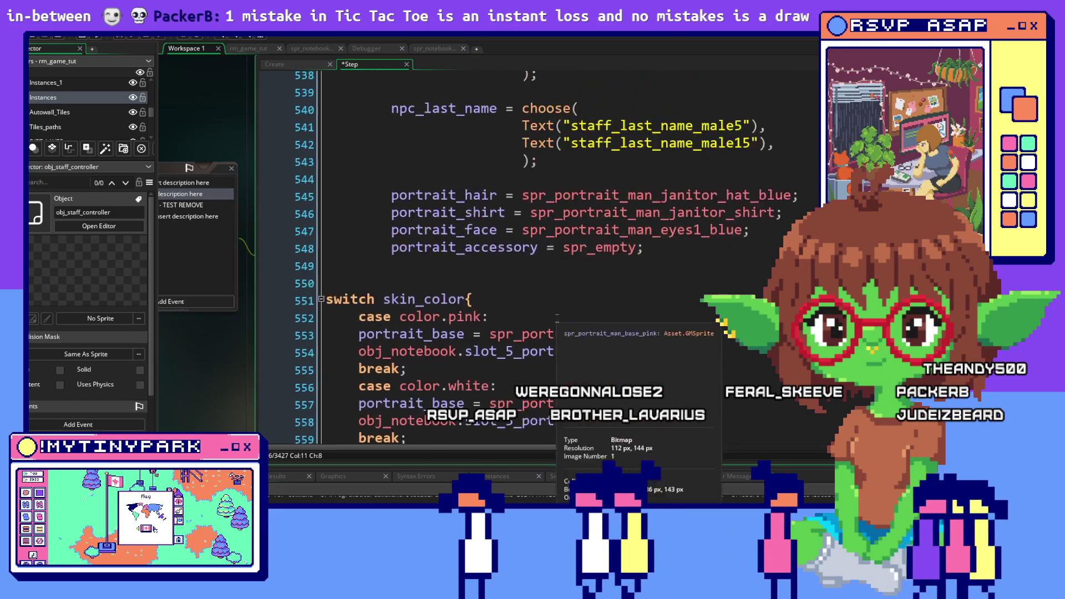
{"action": "scroll", "coordinate": [557, 317], "scroll_direction": "up", "scroll_amount": 13}
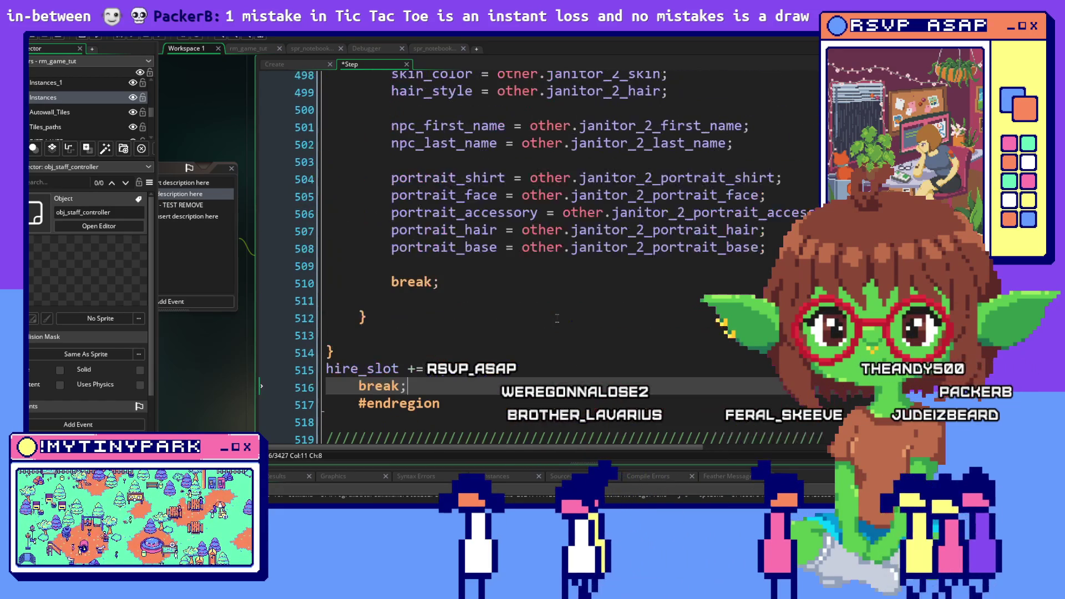
{"action": "scroll", "coordinate": [557, 317], "scroll_direction": "down", "scroll_amount": 1}
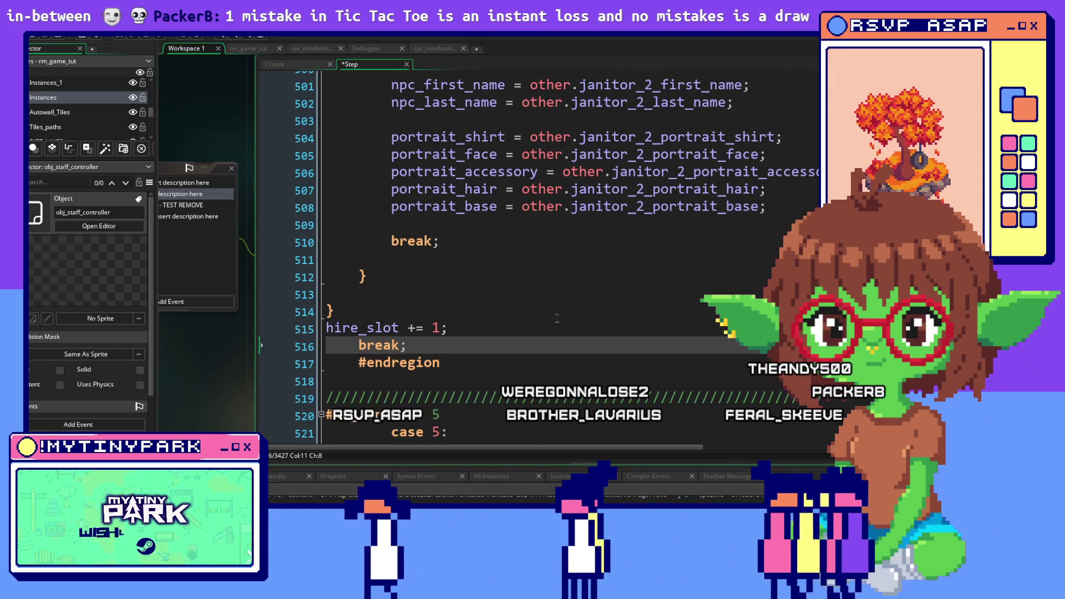
{"action": "scroll", "coordinate": [557, 318], "scroll_direction": "up", "scroll_amount": 11}
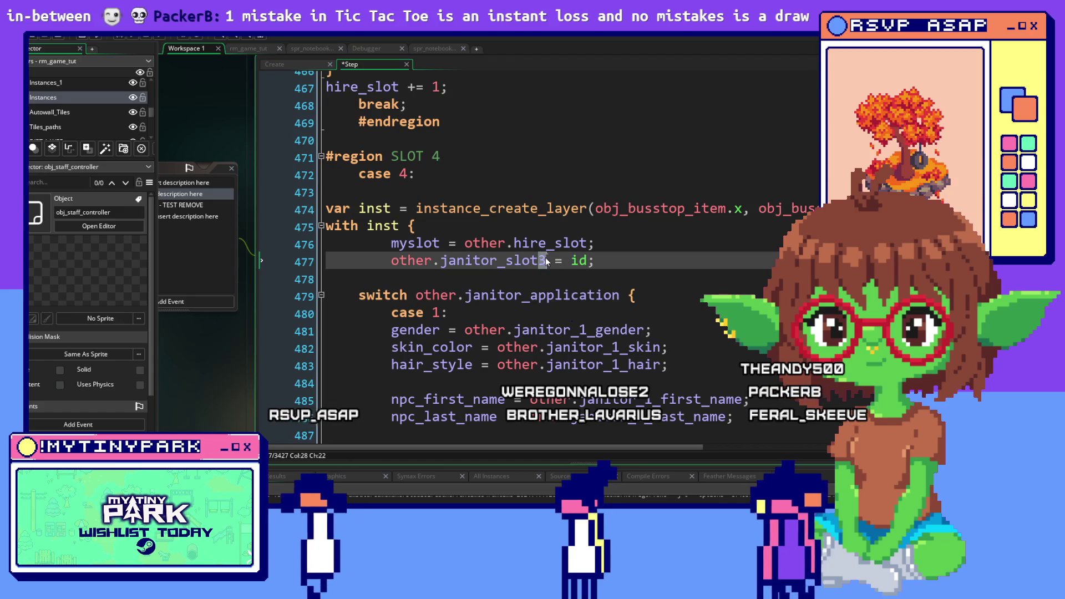
{"action": "type", "text": "4"}
{"action": "key", "text": "Down"}
{"action": "key", "text": "Down"}
{"action": "key", "text": "End"}
{"action": "scroll", "coordinate": [491, 269], "scroll_direction": "up", "scroll_amount": 2}
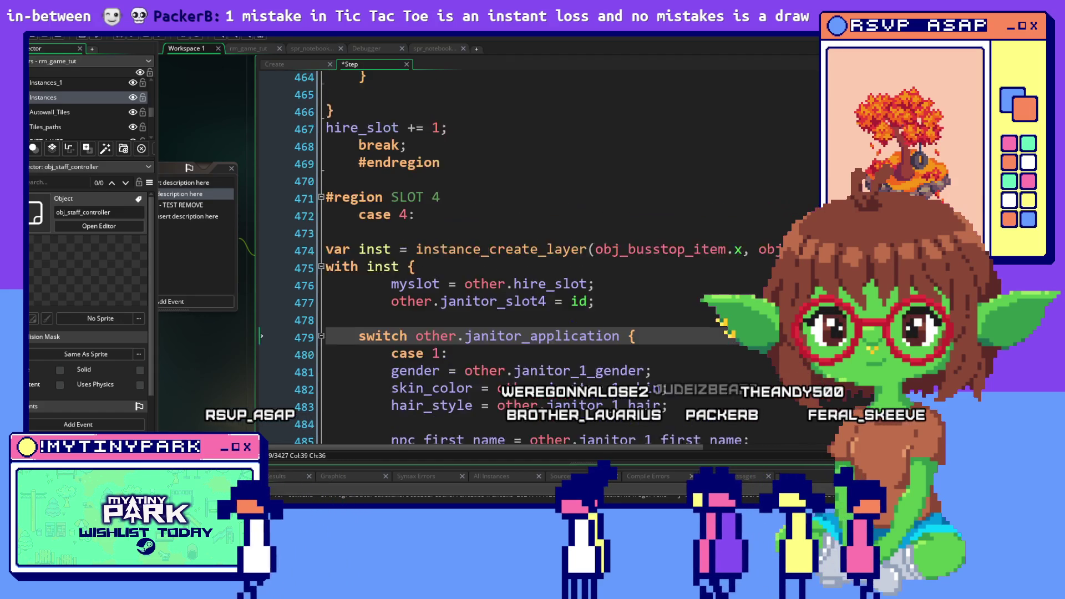
Fold SLOT 4 and replace the old SLOT 5 hiring code with the copied version.
{"action": "left_click", "coordinate": [321, 238]}
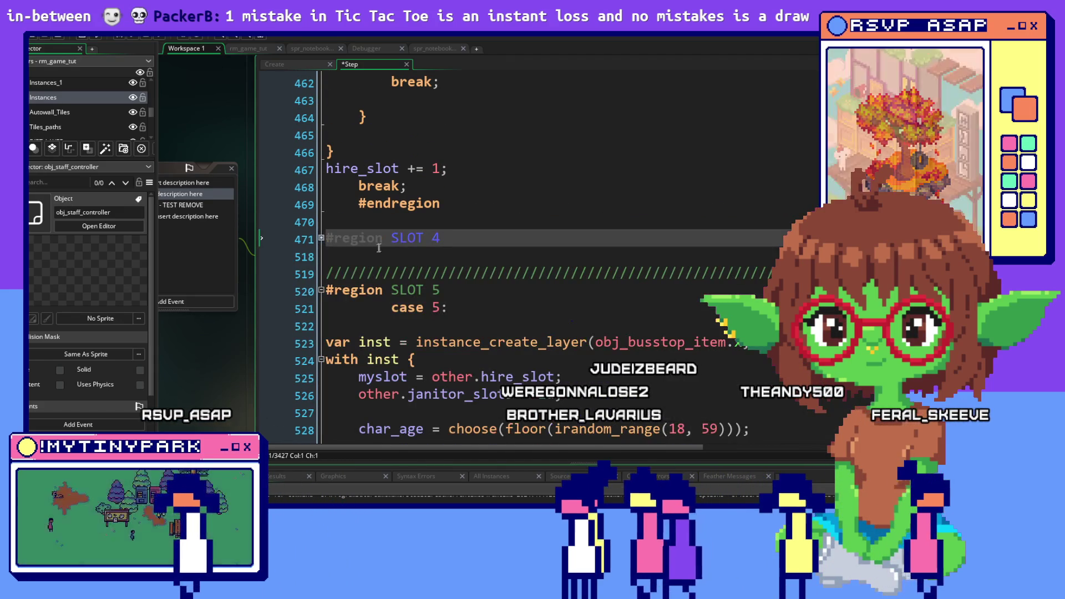
{"action": "scroll", "coordinate": [466, 319], "scroll_direction": "down", "scroll_amount": 1}
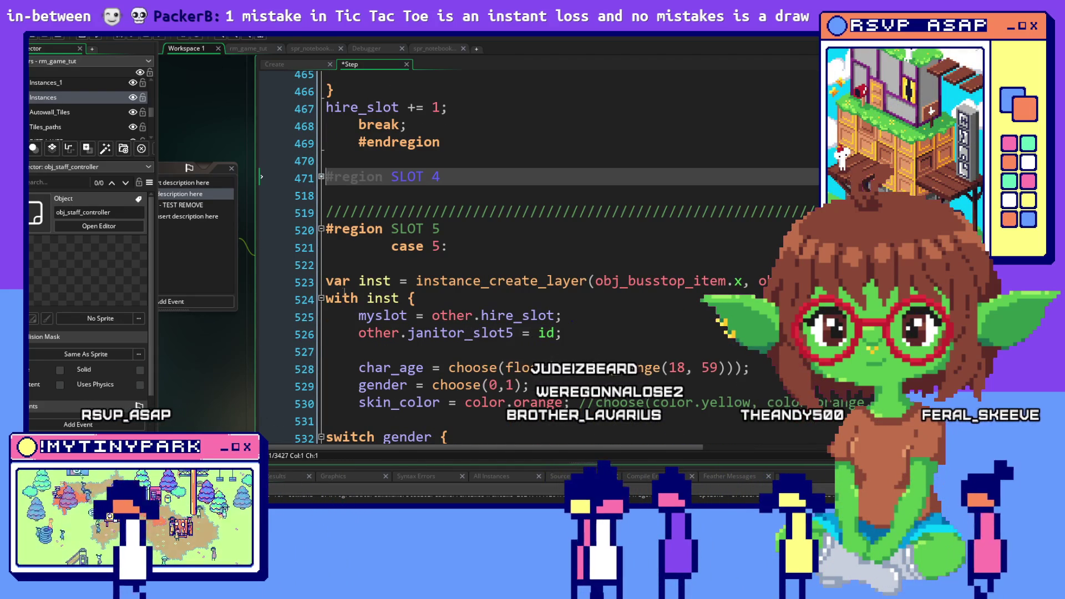
{"action": "mouse_move", "coordinate": [329, 281]}
{"action": "left_mouse_down"}
{"action": "mouse_move", "coordinate": [349, 304]}
{"action": "mouse_move", "coordinate": [383, 447]}
{"action": "mouse_move", "coordinate": [505, 183]}
{"action": "mouse_move", "coordinate": [502, 447]}
{"action": "mouse_move", "coordinate": [498, 210]}
{"action": "left_mouse_up"}
{"action": "mouse_move", "coordinate": [500, 251]}
{"action": "left_mouse_down"}
{"action": "mouse_move", "coordinate": [508, 273]}
{"action": "mouse_move", "coordinate": [516, 243]}
{"action": "left_mouse_up"}
{"action": "scroll", "coordinate": [516, 242], "scroll_direction": "down", "scroll_amount": 5}
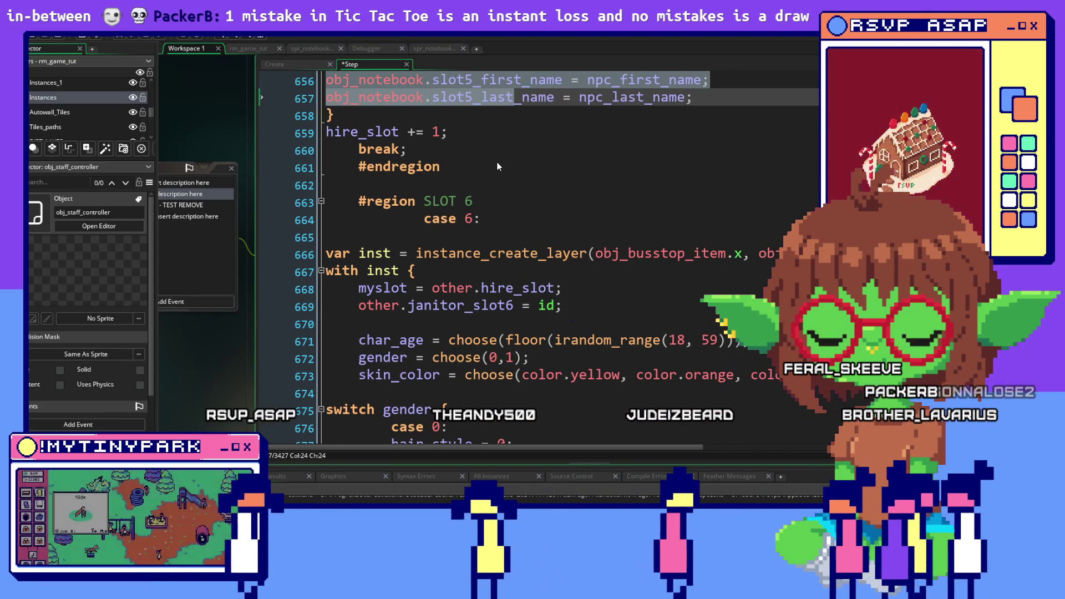
{"action": "scroll", "coordinate": [497, 162], "scroll_direction": "up", "scroll_amount": 2}
{"action": "left_click", "coordinate": [488, 201], "text": "shift"}
{"action": "mouse_move", "coordinate": [478, 248]}
{"action": "left_mouse_down"}
{"action": "mouse_move", "coordinate": [443, 289]}
{"action": "mouse_move", "coordinate": [450, 254]}
{"action": "mouse_move", "coordinate": [449, 272]}
{"action": "left_mouse_up"}
{"action": "key", "text": "BackSpace"}
Change janitor_slot3 to janitor_slot5 in SLOT 5 and toggle the SLOT 5 region fold.
{"action": "scroll", "coordinate": [587, 293], "scroll_direction": "up", "scroll_amount": 4}
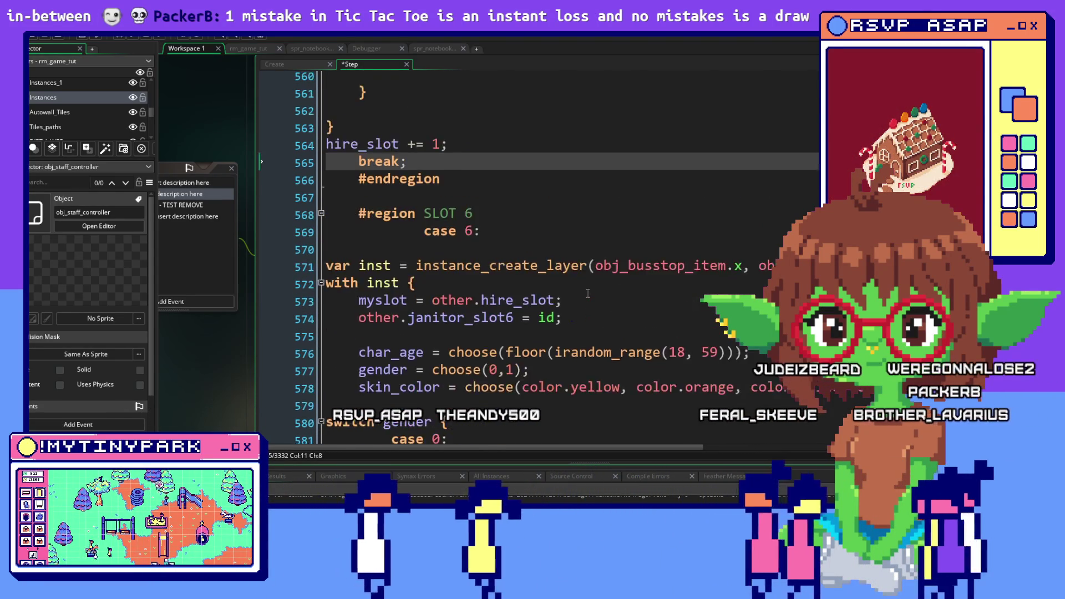
{"action": "scroll", "coordinate": [587, 293], "scroll_direction": "up", "scroll_amount": 12}
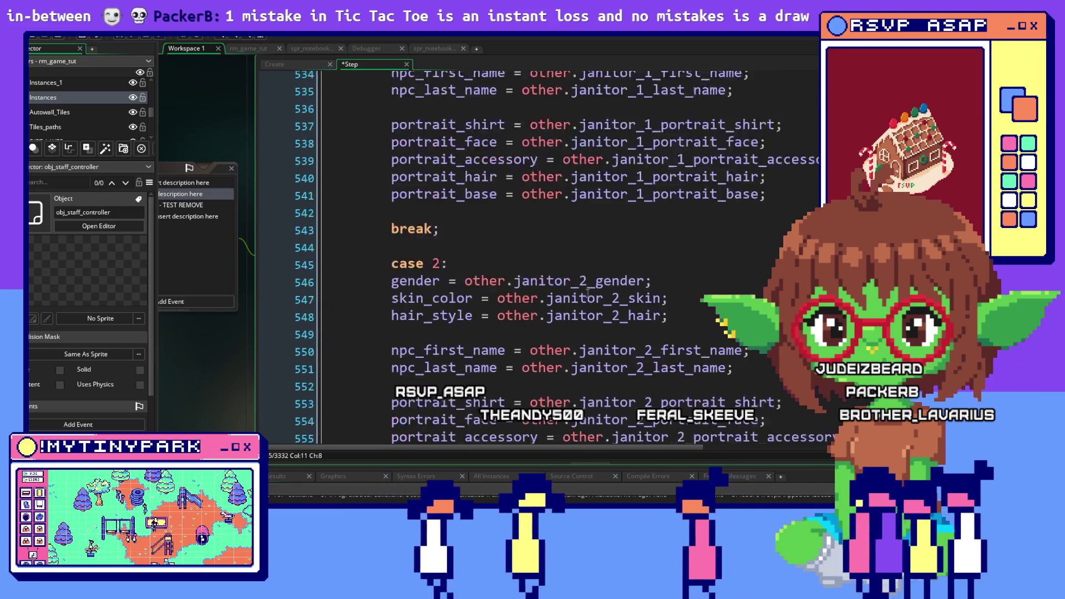
{"action": "left_click_drag", "start_coordinate": [539, 241], "coordinate": [546, 243]}
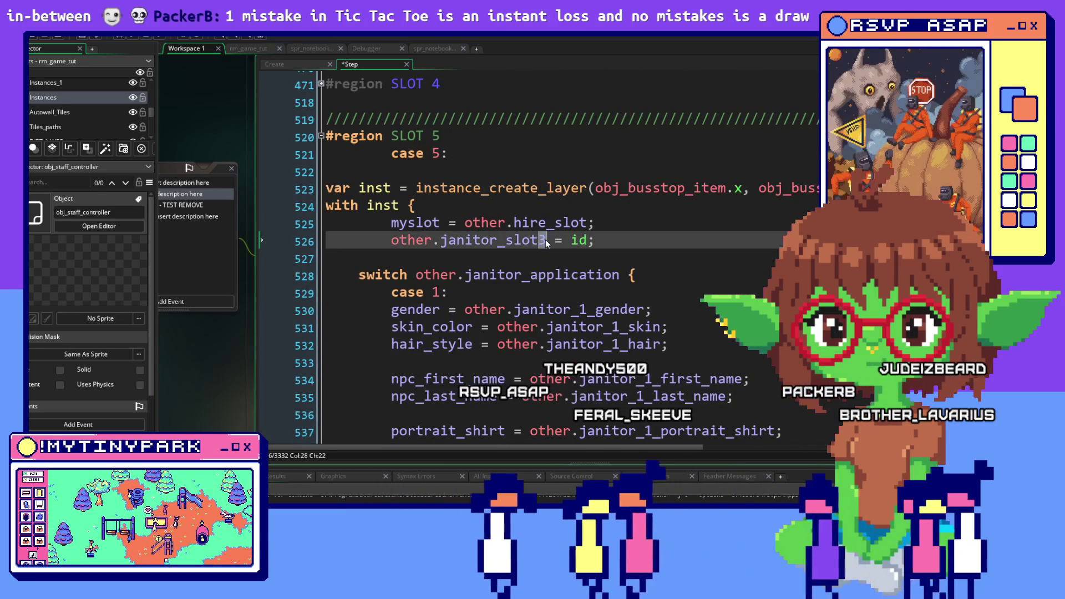
{"action": "scroll", "coordinate": [588, 282], "scroll_direction": "up", "scroll_amount": 2}
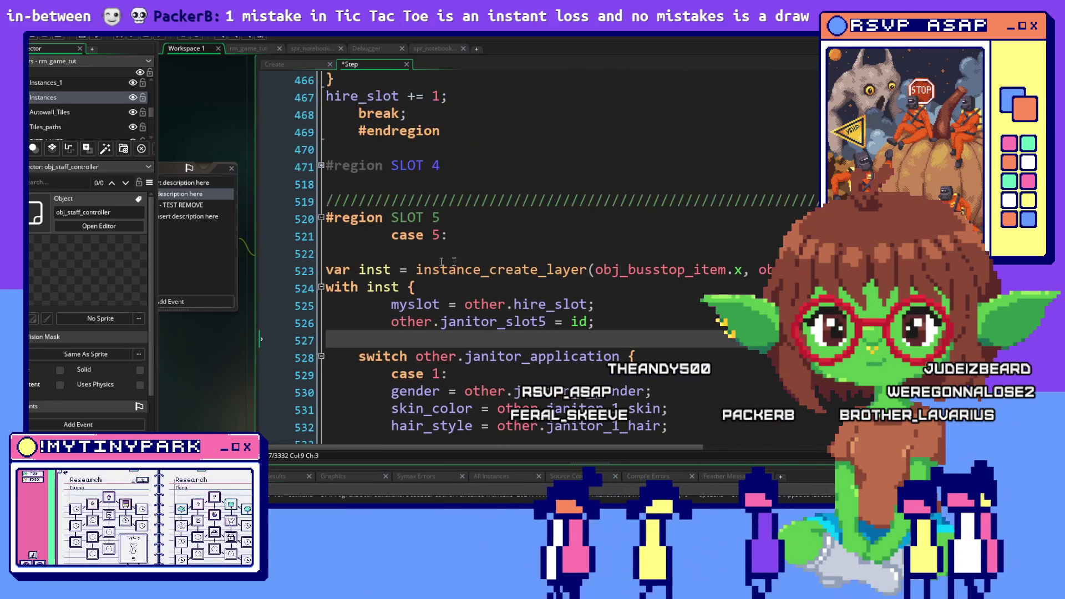
{"action": "left_click", "coordinate": [319, 221]}
{"action": "left_click", "coordinate": [322, 218]}
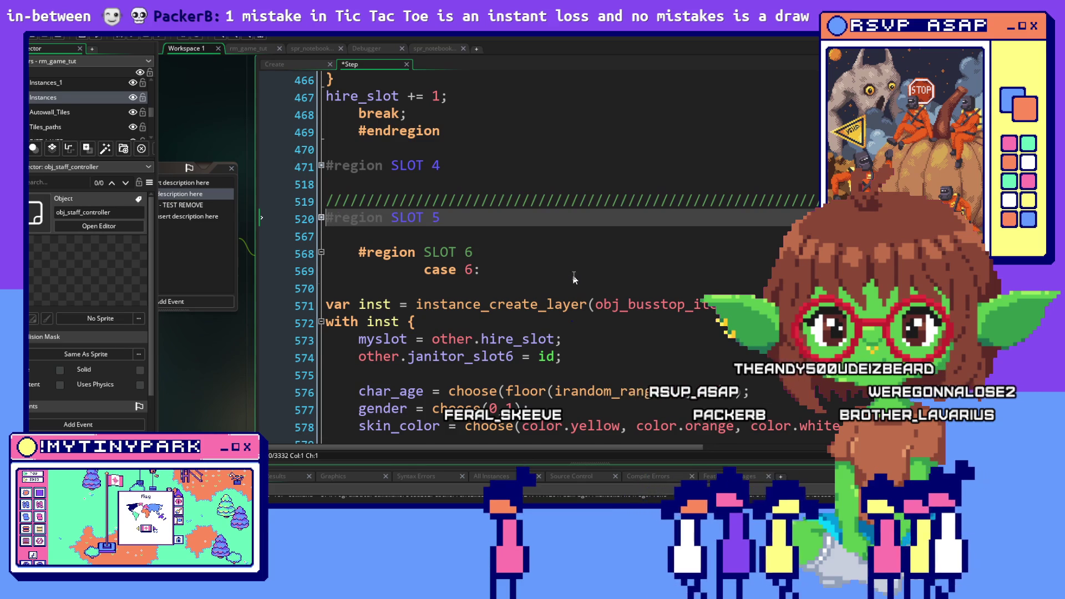
{"action": "left_click", "coordinate": [321, 218]}
{"action": "scroll", "coordinate": [438, 273], "scroll_direction": "down", "scroll_amount": 1}
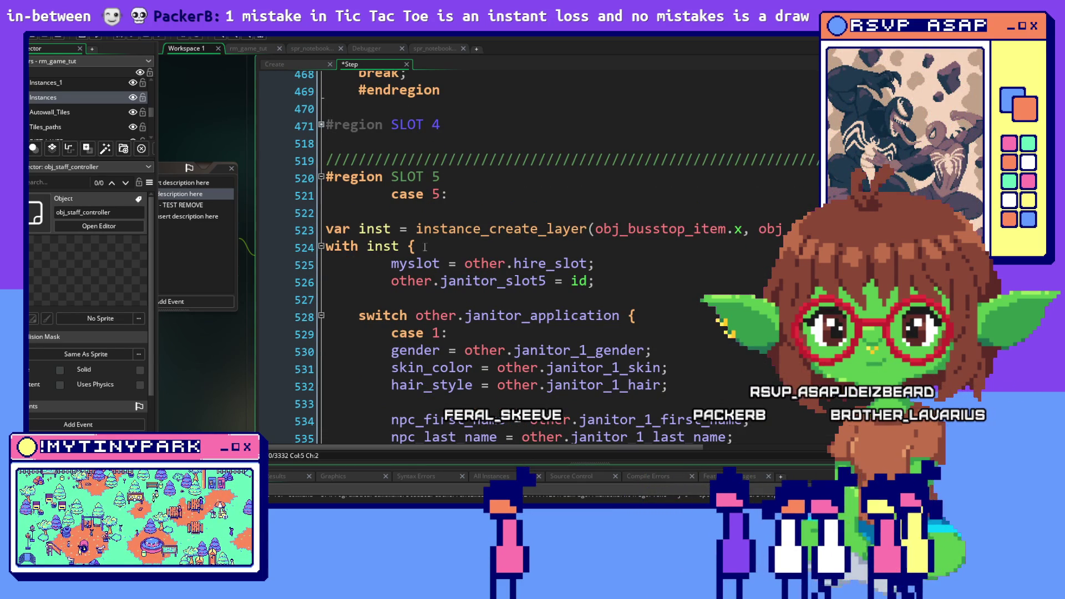
Fold SLOT 5 and replace the SLOT 6 random-character hire code with the copied janitor_application code.
{"action": "left_click", "coordinate": [322, 177]}
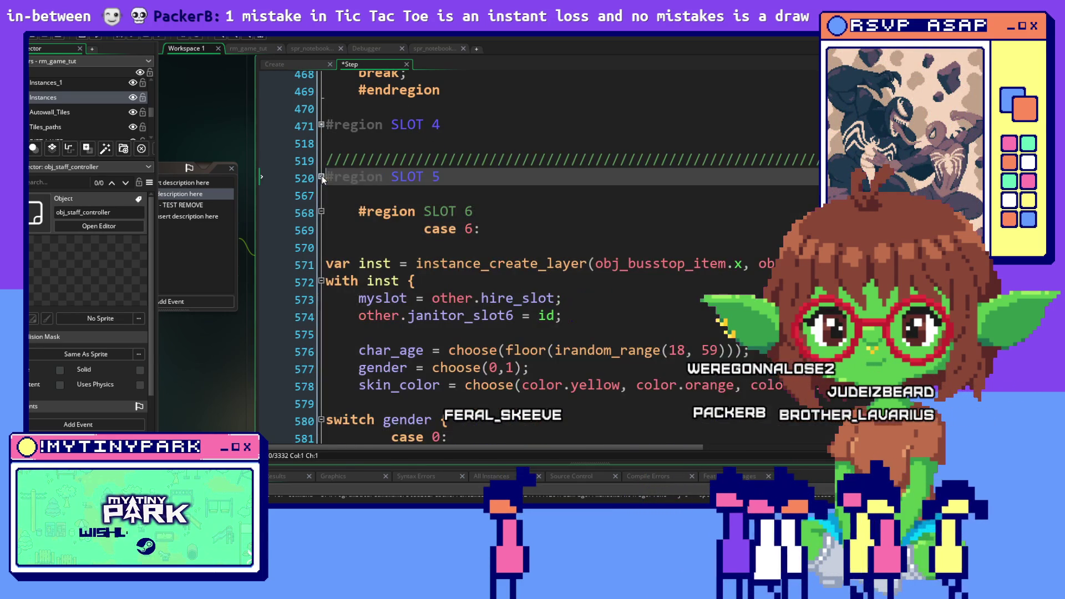
{"action": "scroll", "coordinate": [451, 216], "scroll_direction": "down", "scroll_amount": 1}
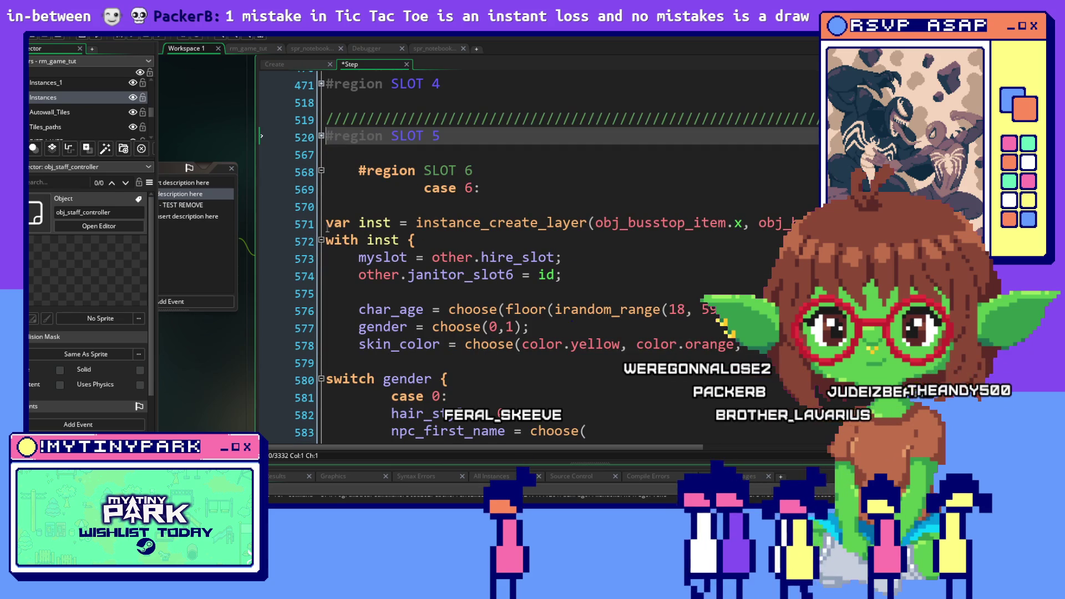
{"action": "mouse_move", "coordinate": [326, 224]}
{"action": "left_mouse_down"}
{"action": "mouse_move", "coordinate": [411, 244]}
{"action": "mouse_move", "coordinate": [811, 467]}
{"action": "mouse_move", "coordinate": [333, 315]}
{"action": "left_mouse_up"}
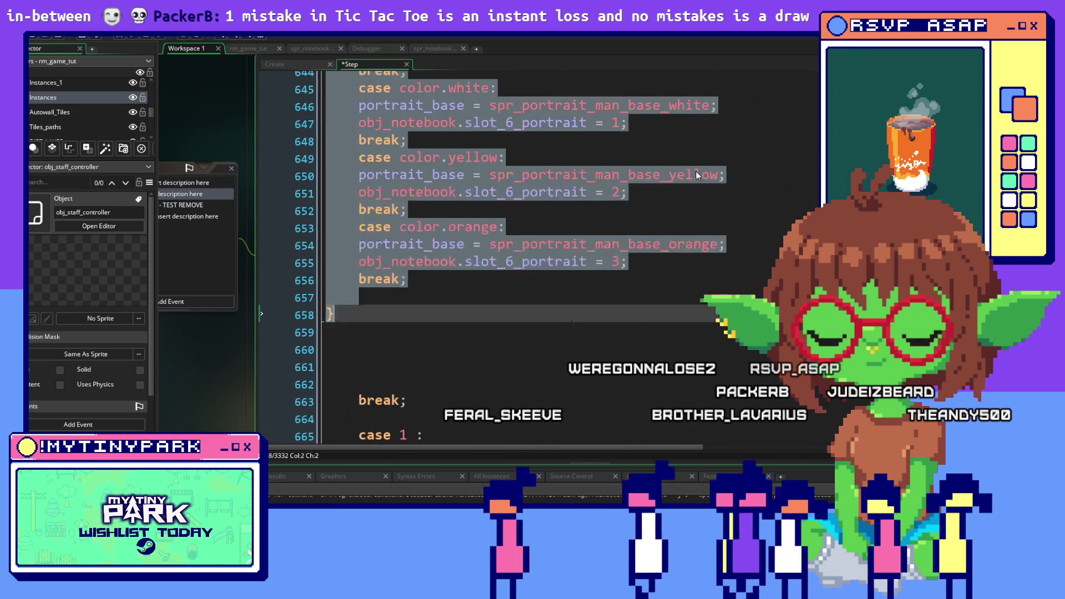
{"action": "scroll", "coordinate": [660, 195], "scroll_direction": "down", "scroll_amount": 7}
{"action": "left_click", "coordinate": [639, 252], "text": "shift"}
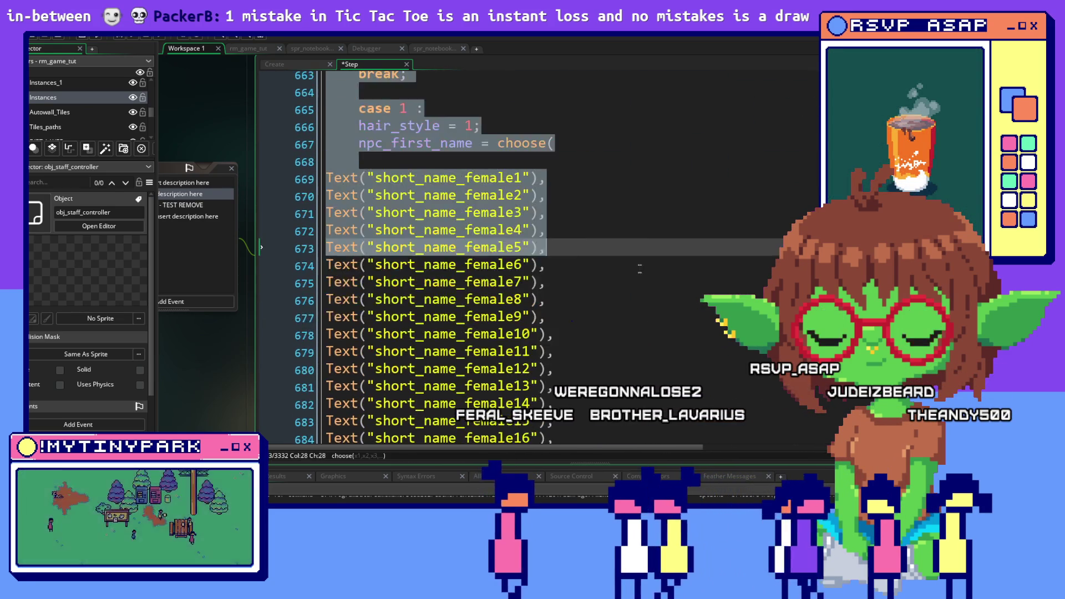
{"action": "scroll", "coordinate": [638, 266], "scroll_direction": "down", "scroll_amount": 9}
{"action": "left_click", "coordinate": [633, 262], "text": "shift"}
{"action": "scroll", "coordinate": [631, 261], "scroll_direction": "down", "scroll_amount": 3}
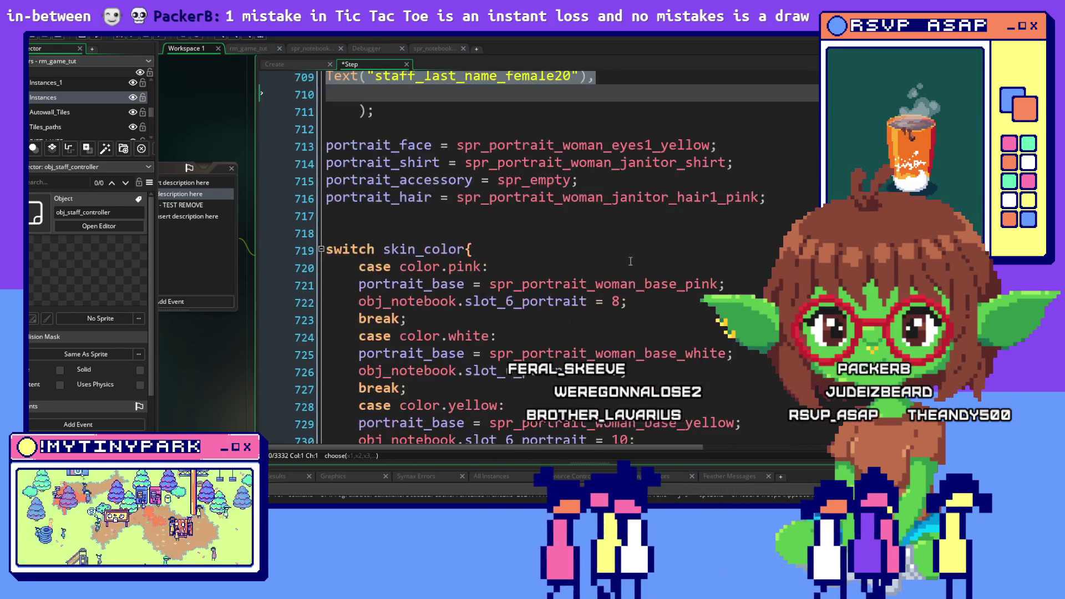
{"action": "scroll", "coordinate": [631, 261], "scroll_direction": "down", "scroll_amount": 12}
{"action": "left_click", "coordinate": [626, 260], "text": "shift"}
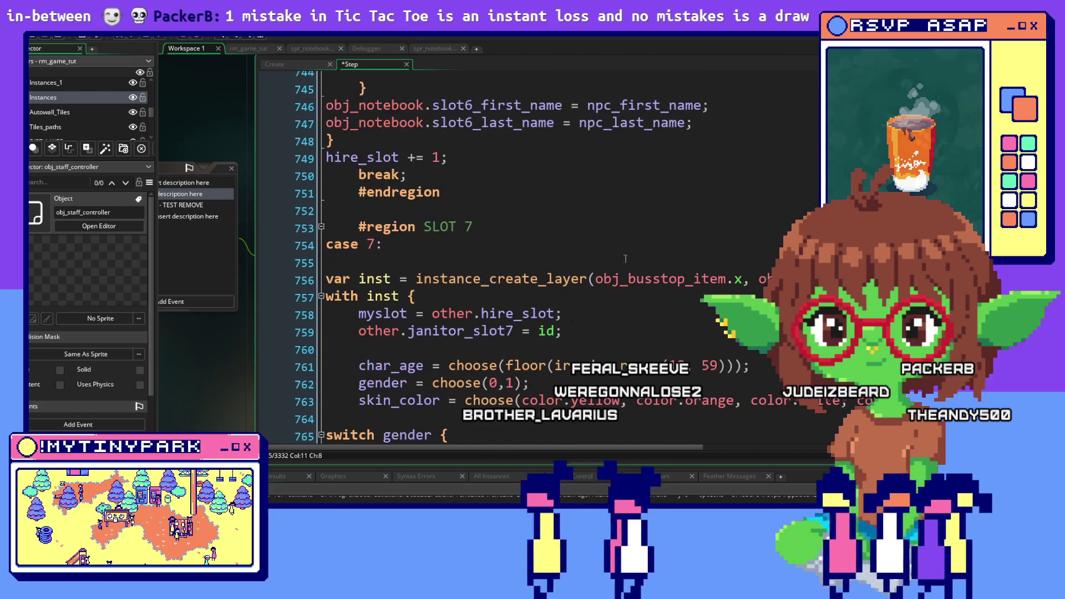
{"action": "left_click", "coordinate": [541, 173], "text": "shift"}
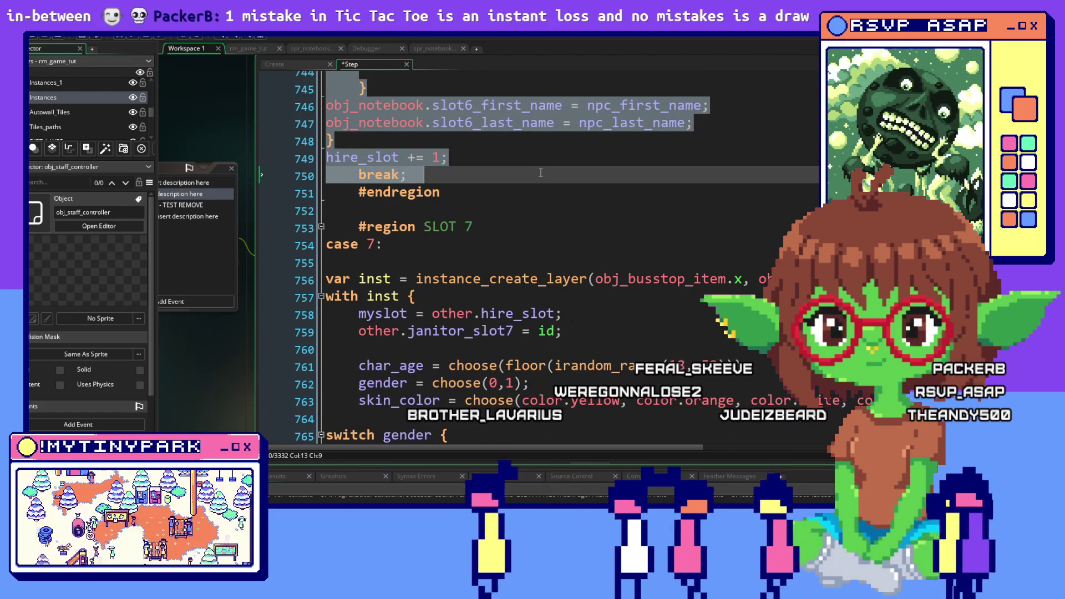
{"action": "key", "text": "Delete"}
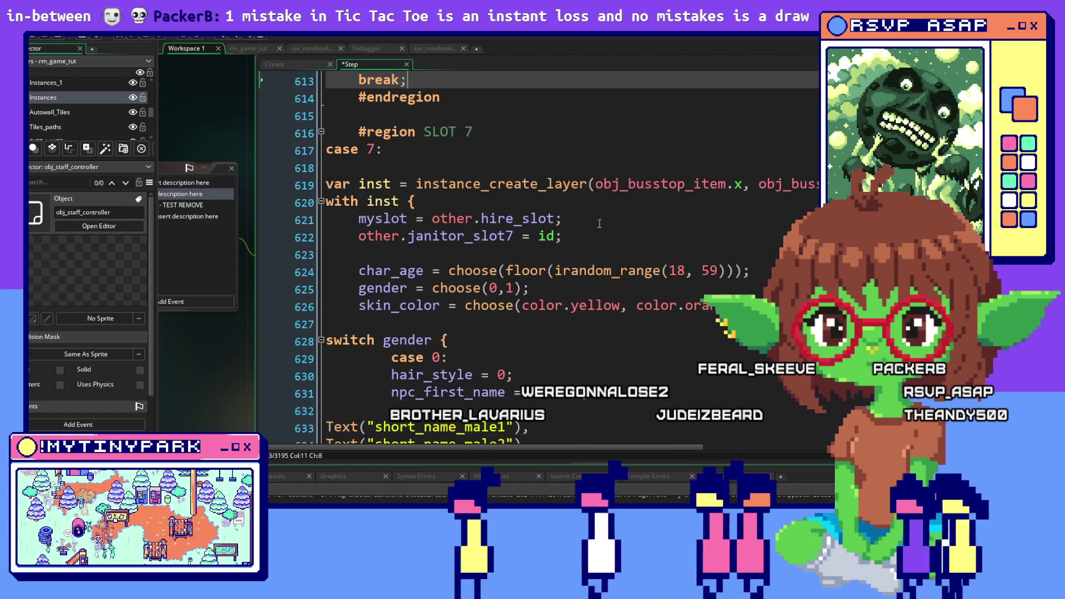
Collapse the finished SLOT 6 region.
{"action": "scroll", "coordinate": [598, 223], "scroll_direction": "up", "scroll_amount": 12}
{"action": "scroll", "coordinate": [599, 223], "scroll_direction": "up", "scroll_amount": 7}
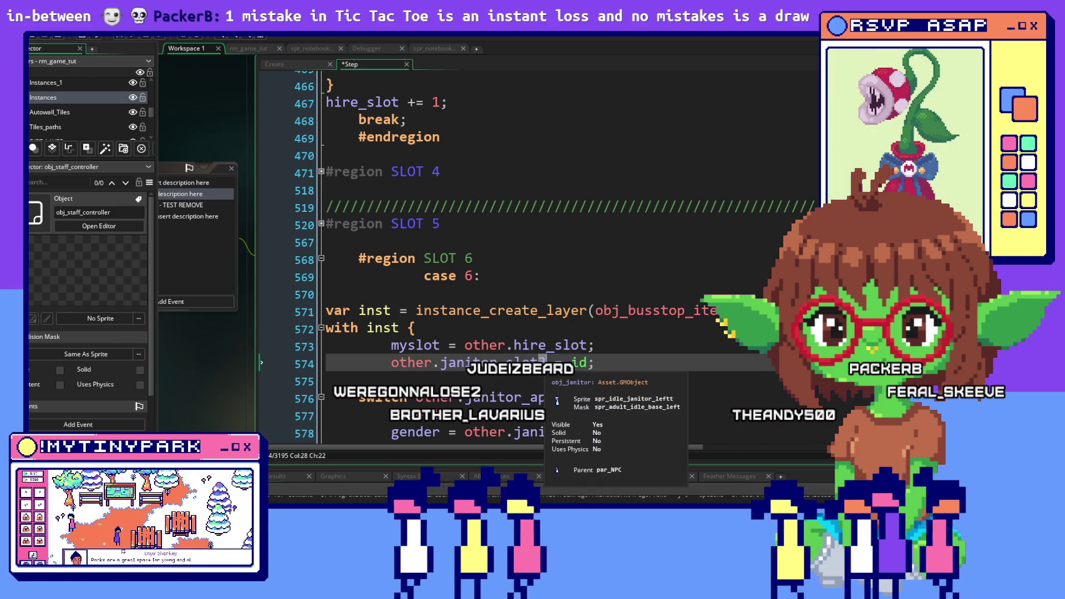
{"action": "key", "text": "Up"}
{"action": "key", "text": "Up"}
{"action": "key", "text": "Up"}
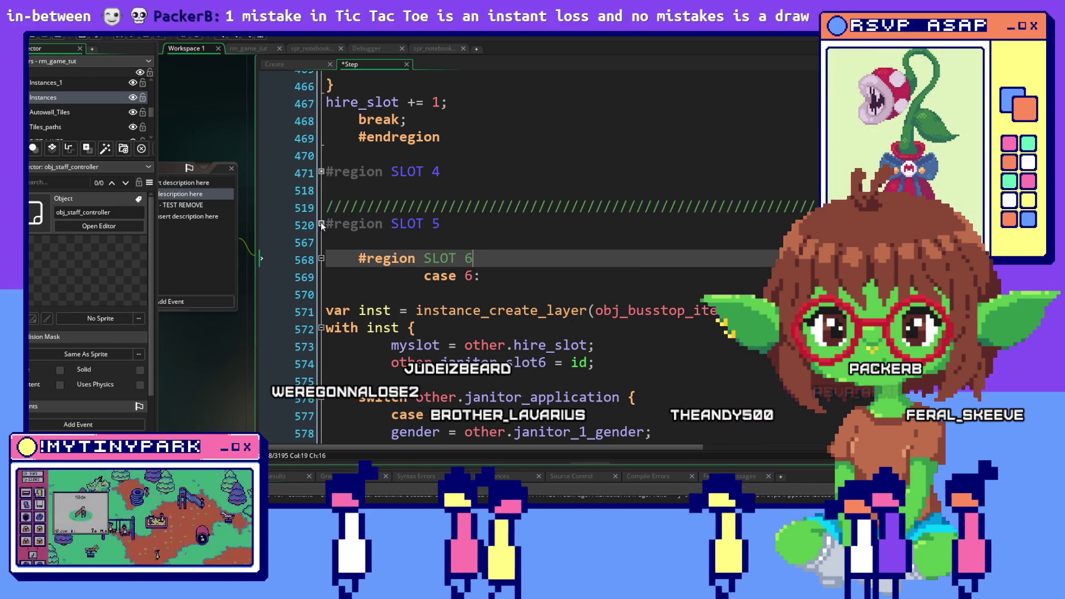
{"action": "left_click", "coordinate": [321, 258]}
Replace the old SLOT 7 random-character hire code with the janitor_application version.
{"action": "scroll", "coordinate": [442, 265], "scroll_direction": "down", "scroll_amount": 2}
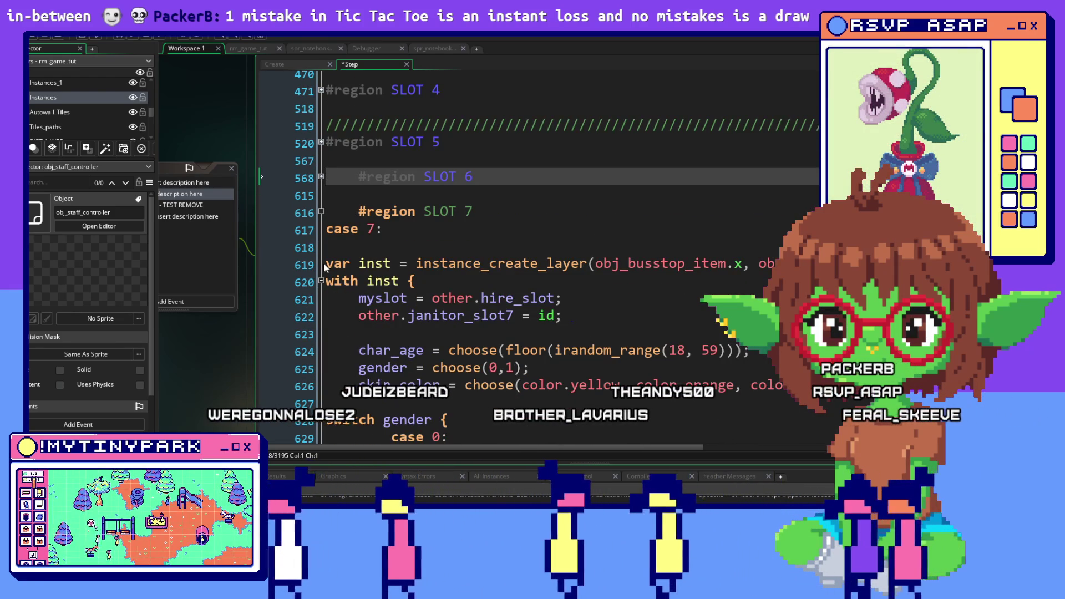
{"action": "mouse_move", "coordinate": [327, 268]}
{"action": "left_mouse_down"}
{"action": "mouse_move", "coordinate": [421, 375]}
{"action": "mouse_move", "coordinate": [417, 329]}
{"action": "mouse_move", "coordinate": [431, 302]}
{"action": "left_mouse_up"}
{"action": "scroll", "coordinate": [430, 301], "scroll_direction": "down", "scroll_amount": 13}
{"action": "scroll", "coordinate": [431, 301], "scroll_direction": "down", "scroll_amount": 1}
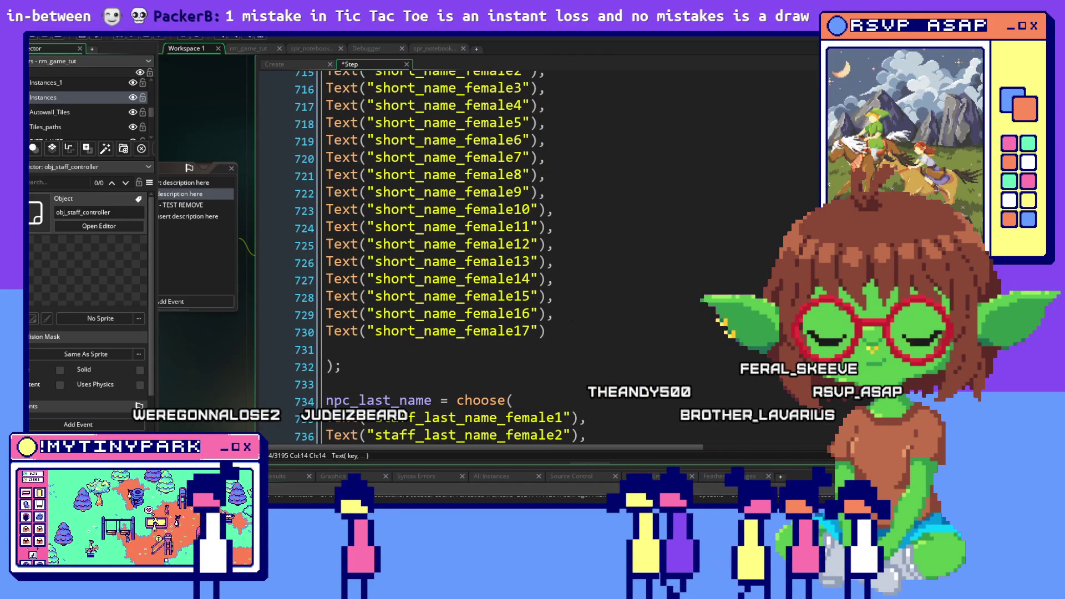
{"action": "scroll", "coordinate": [486, 311], "scroll_direction": "down", "scroll_amount": 14}
{"action": "mouse_move", "coordinate": [475, 309]}
{"action": "left_mouse_down"}
{"action": "mouse_move", "coordinate": [497, 312]}
{"action": "mouse_move", "coordinate": [484, 277]}
{"action": "left_mouse_up"}
{"action": "scroll", "coordinate": [497, 312], "scroll_direction": "down", "scroll_amount": 8}
{"action": "key", "text": "ctrl+x"}
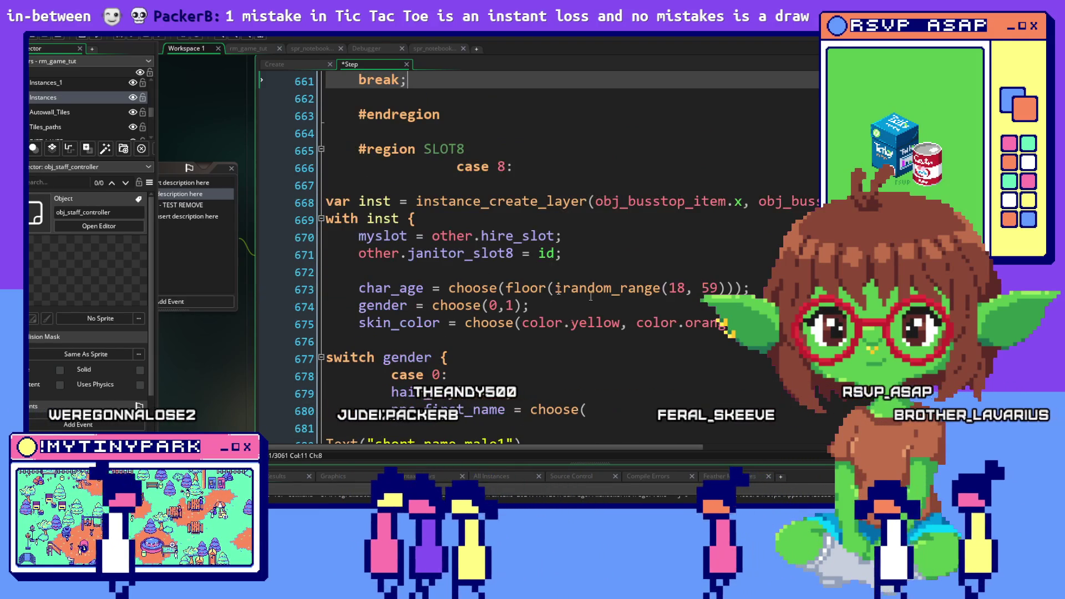
{"action": "scroll", "coordinate": [674, 315], "scroll_direction": "up", "scroll_amount": 8}
{"action": "scroll", "coordinate": [674, 315], "scroll_direction": "up", "scroll_amount": 10}
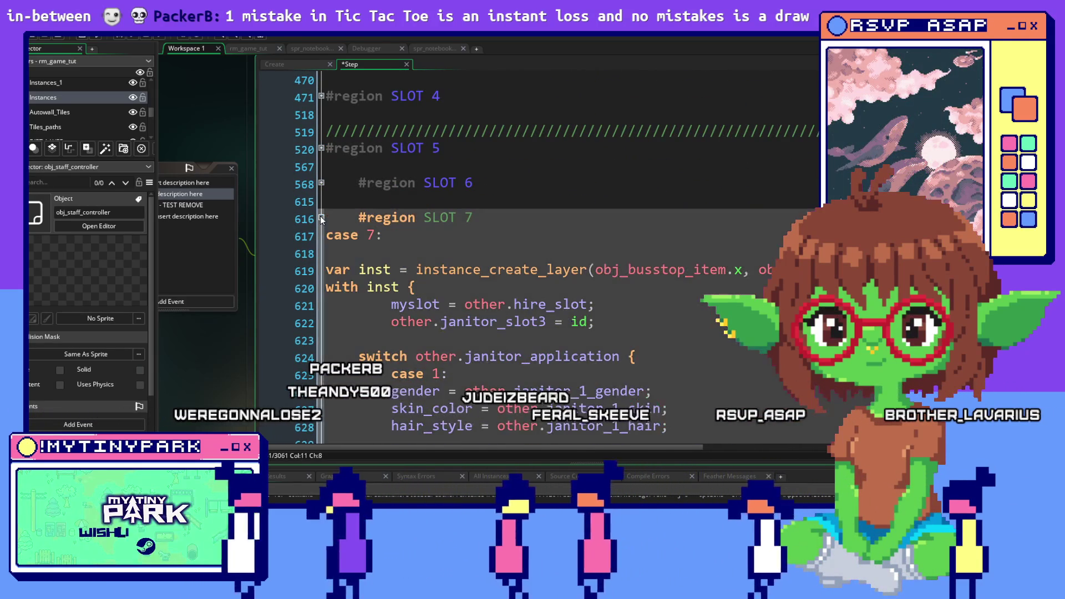
Collapse the SLOT 7 region and remove the indent from the case 8 line.
{"action": "left_click", "coordinate": [321, 217]}
{"action": "left_click", "coordinate": [360, 182]}
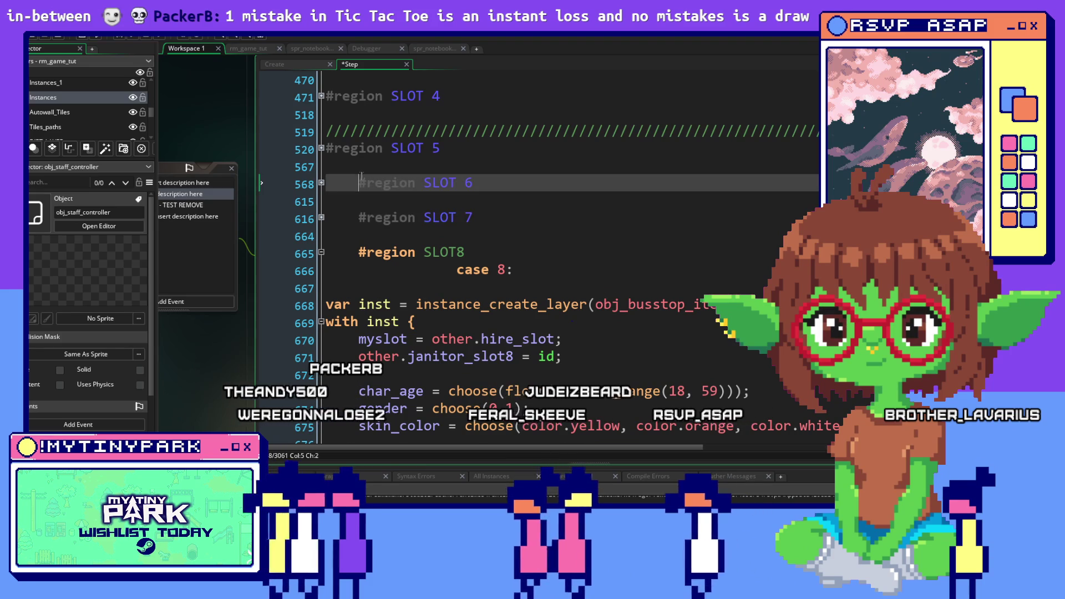
{"action": "left_click", "coordinate": [353, 219]}
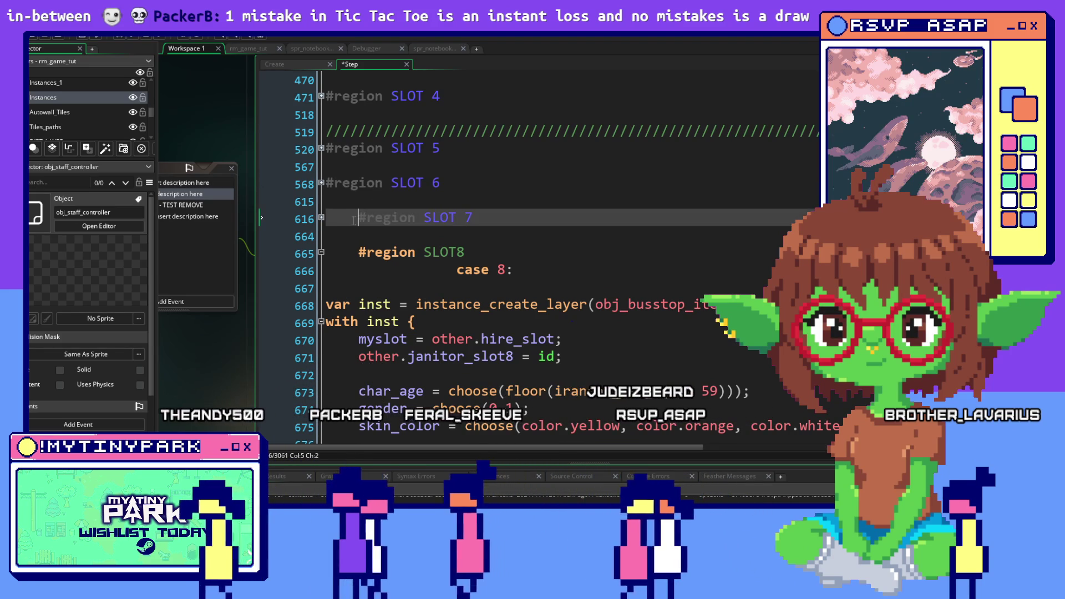
{"action": "left_click", "coordinate": [426, 272]}
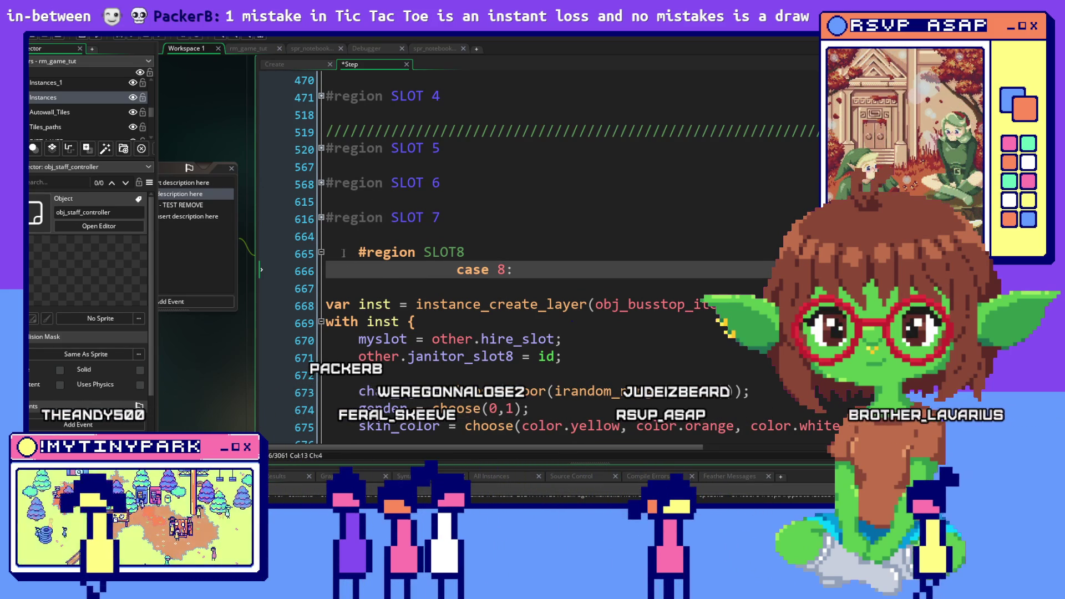
{"action": "left_click", "coordinate": [332, 253]}
{"action": "key", "text": "BackSpace"}
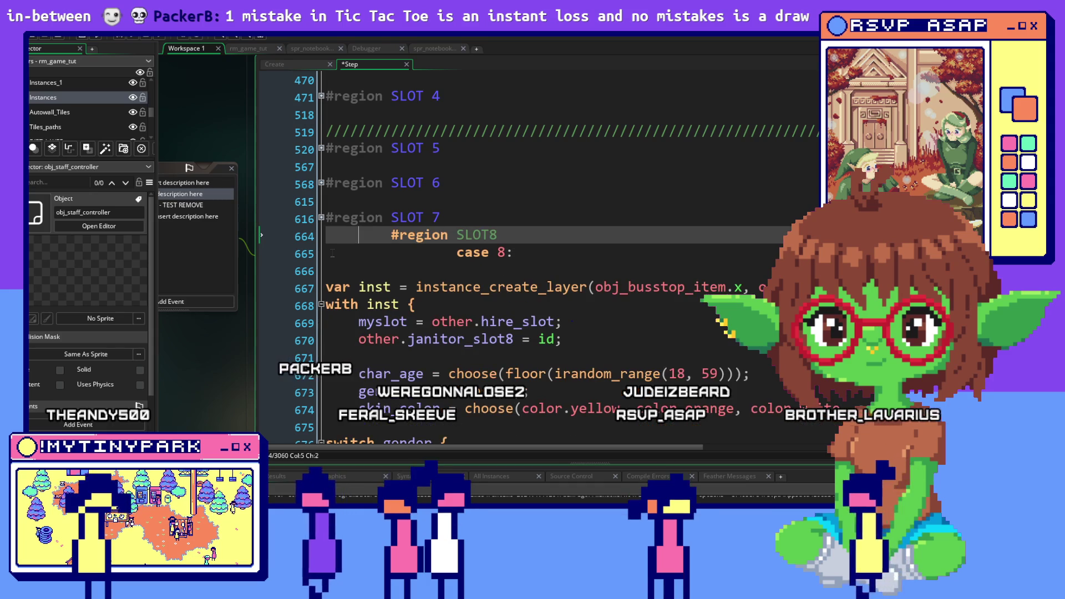
{"action": "key", "text": "ctrl+z"}
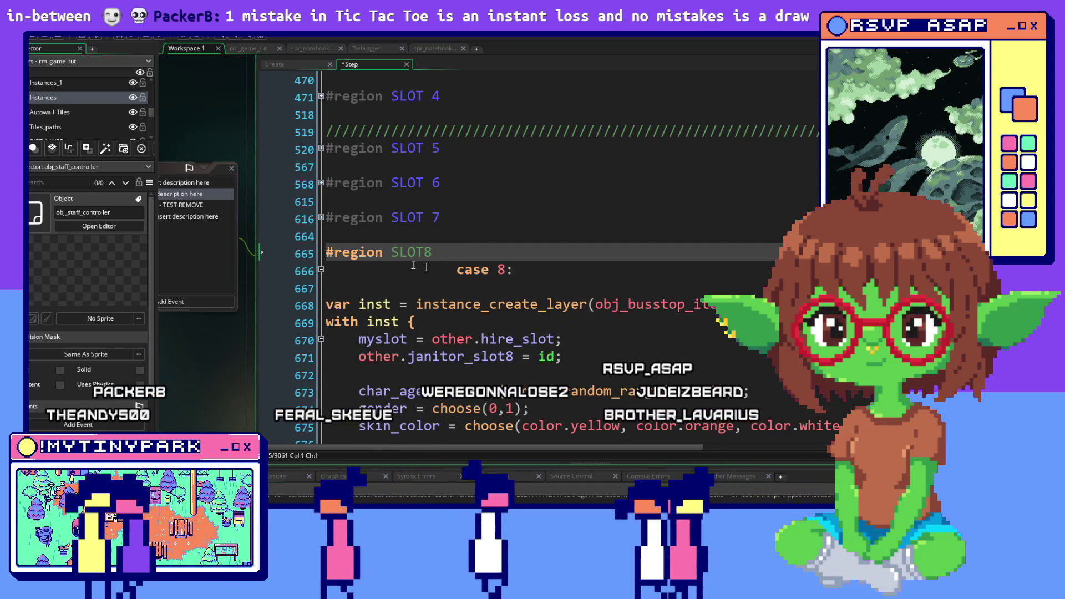
{"action": "key", "text": "Down"}
{"action": "key", "text": "Home"}
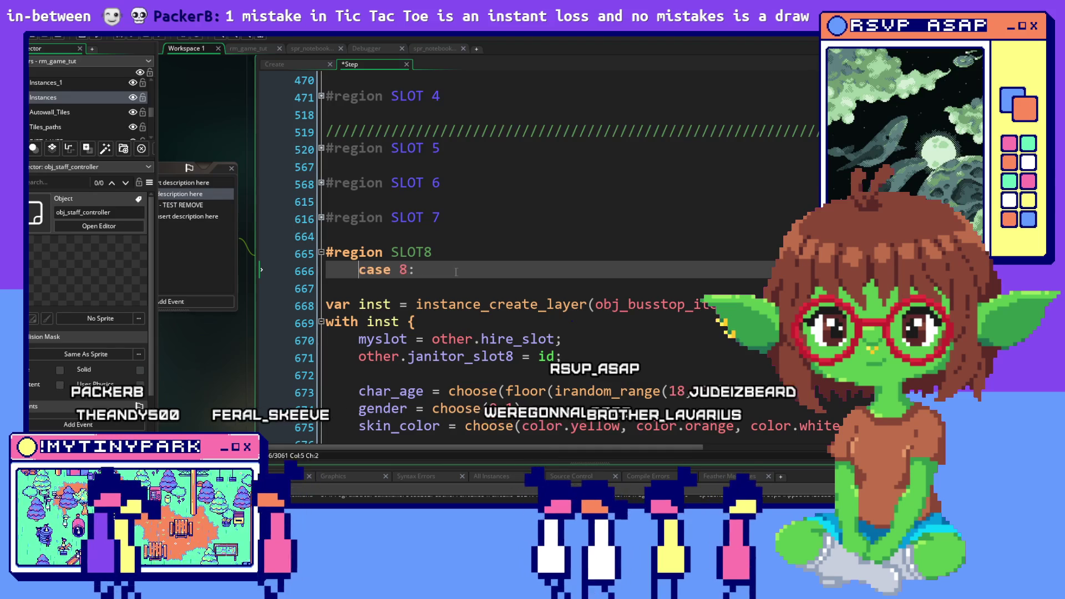
{"action": "key", "text": "BackSpace"}
Delete the old SLOT8 random-character hire code.
{"action": "scroll", "coordinate": [421, 267], "scroll_direction": "down", "scroll_amount": 2}
{"action": "key", "text": "Down"}
{"action": "key", "text": "Down"}
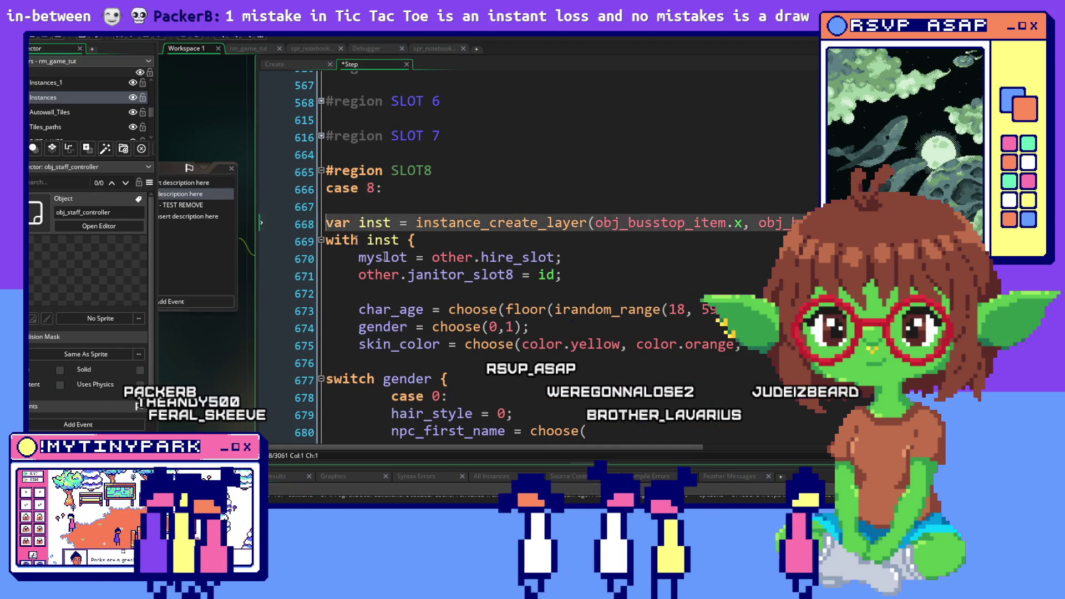
{"action": "mouse_move", "coordinate": [326, 222]}
{"action": "left_mouse_down"}
{"action": "mouse_move", "coordinate": [555, 360]}
{"action": "mouse_move", "coordinate": [577, 455]}
{"action": "mouse_move", "coordinate": [567, 480]}
{"action": "mouse_move", "coordinate": [482, 296]}
{"action": "mouse_move", "coordinate": [501, 487]}
{"action": "mouse_move", "coordinate": [494, 477]}
{"action": "mouse_move", "coordinate": [481, 314]}
{"action": "mouse_move", "coordinate": [448, 248]}
{"action": "left_mouse_up"}
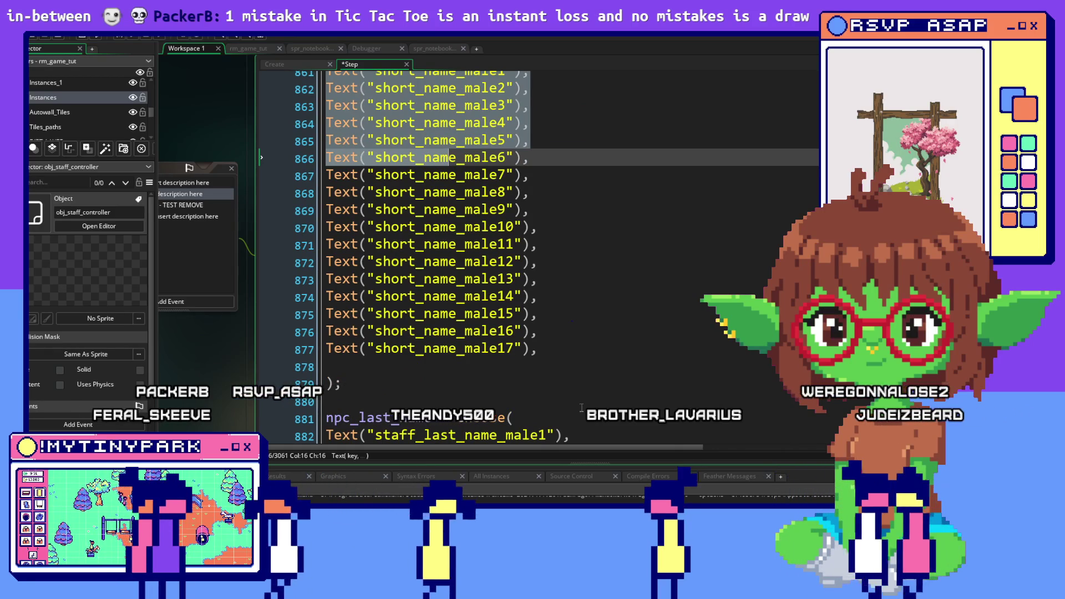
{"action": "mouse_move", "coordinate": [581, 408]}
{"action": "left_mouse_down"}
{"action": "mouse_move", "coordinate": [582, 64]}
{"action": "mouse_move", "coordinate": [588, 472]}
{"action": "mouse_move", "coordinate": [499, 94]}
{"action": "mouse_move", "coordinate": [361, 438]}
{"action": "left_mouse_up"}
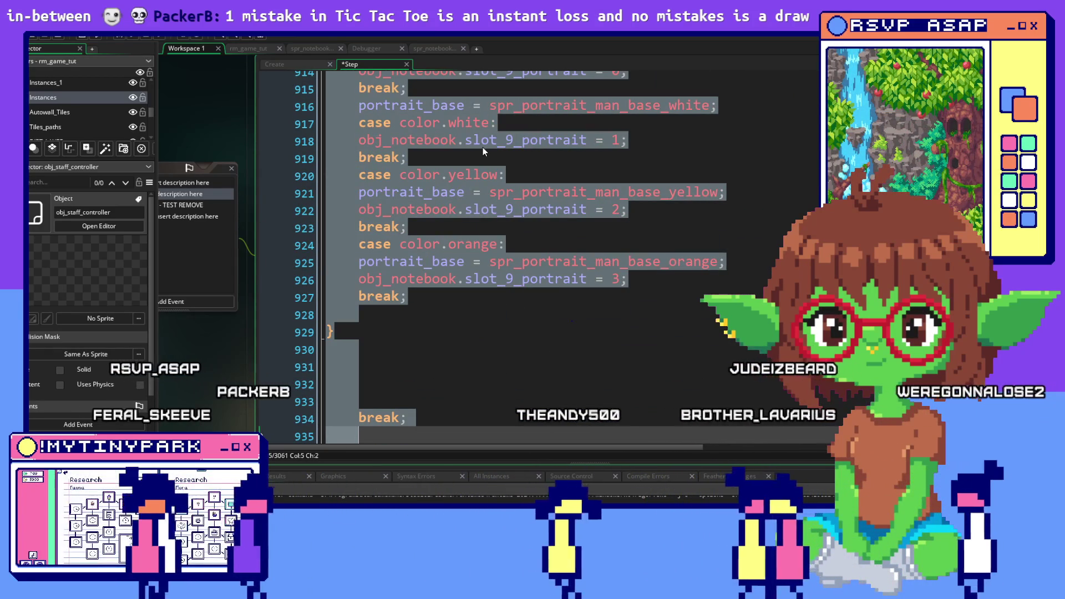
{"action": "mouse_move", "coordinate": [483, 147]}
{"action": "left_mouse_down"}
{"action": "mouse_move", "coordinate": [483, 159]}
{"action": "mouse_move", "coordinate": [519, 127]}
{"action": "mouse_move", "coordinate": [499, 66]}
{"action": "mouse_move", "coordinate": [485, 273]}
{"action": "mouse_move", "coordinate": [500, 72]}
{"action": "mouse_move", "coordinate": [508, 207]}
{"action": "mouse_move", "coordinate": [495, 140]}
{"action": "left_mouse_up"}
{"action": "key", "text": "Delete"}
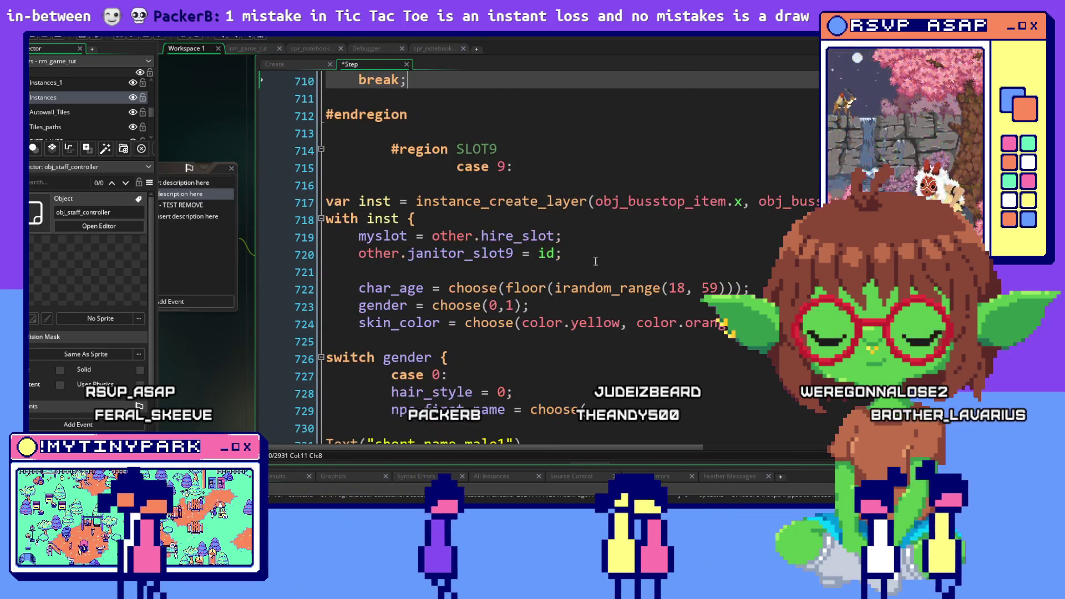
Collapse the SLOT8 region and remove the indentation before #region SLOT9.
{"action": "scroll", "coordinate": [595, 261], "scroll_direction": "up", "scroll_amount": 7}
{"action": "scroll", "coordinate": [595, 261], "scroll_direction": "up", "scroll_amount": 10}
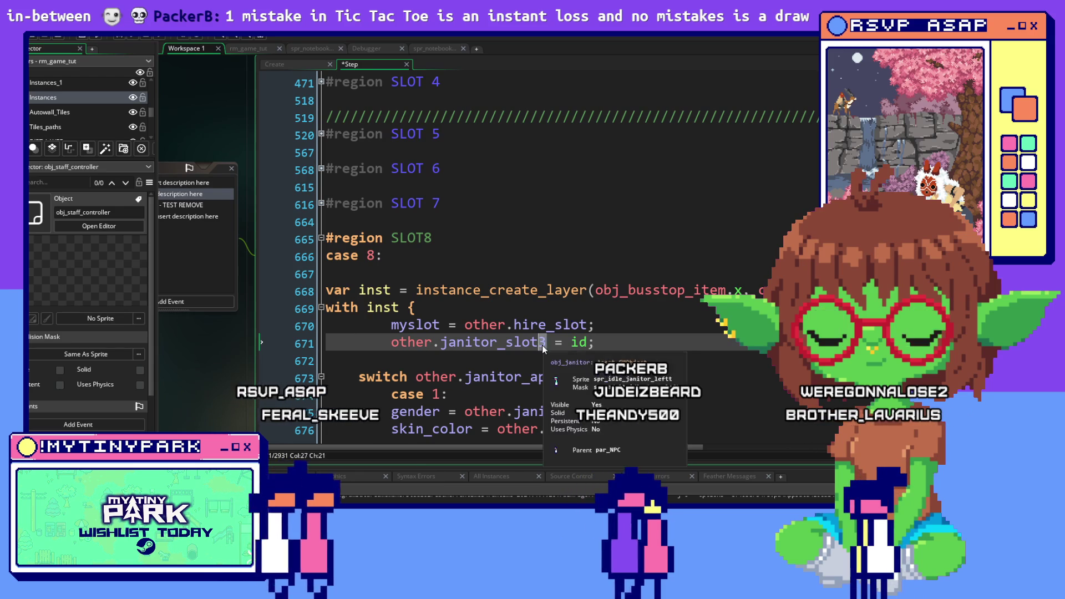
{"action": "left_click", "coordinate": [512, 288]}
{"action": "left_click", "coordinate": [425, 268]}
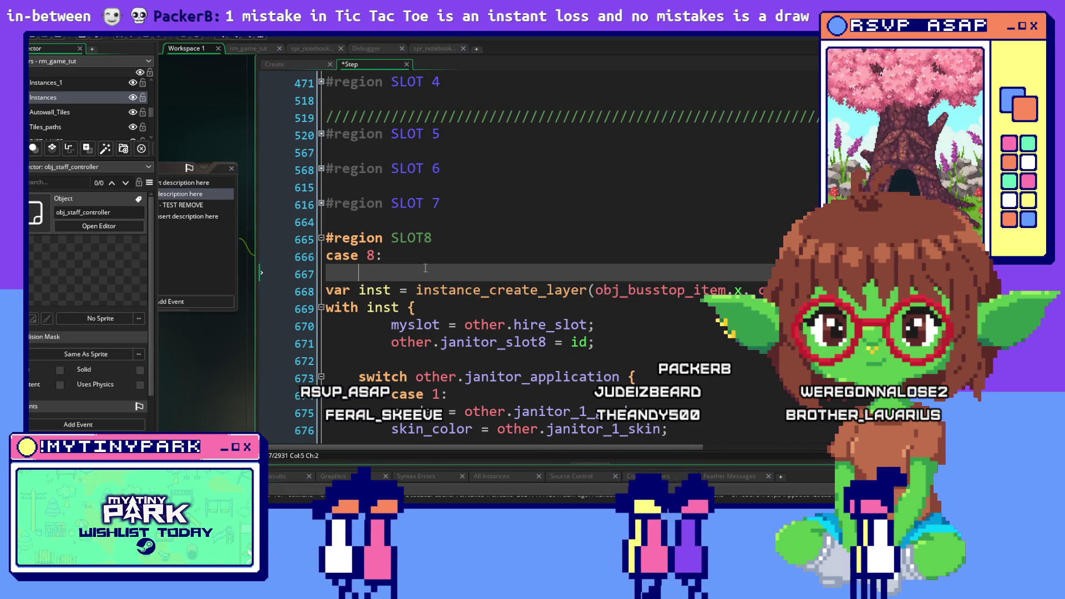
{"action": "left_click", "coordinate": [321, 238]}
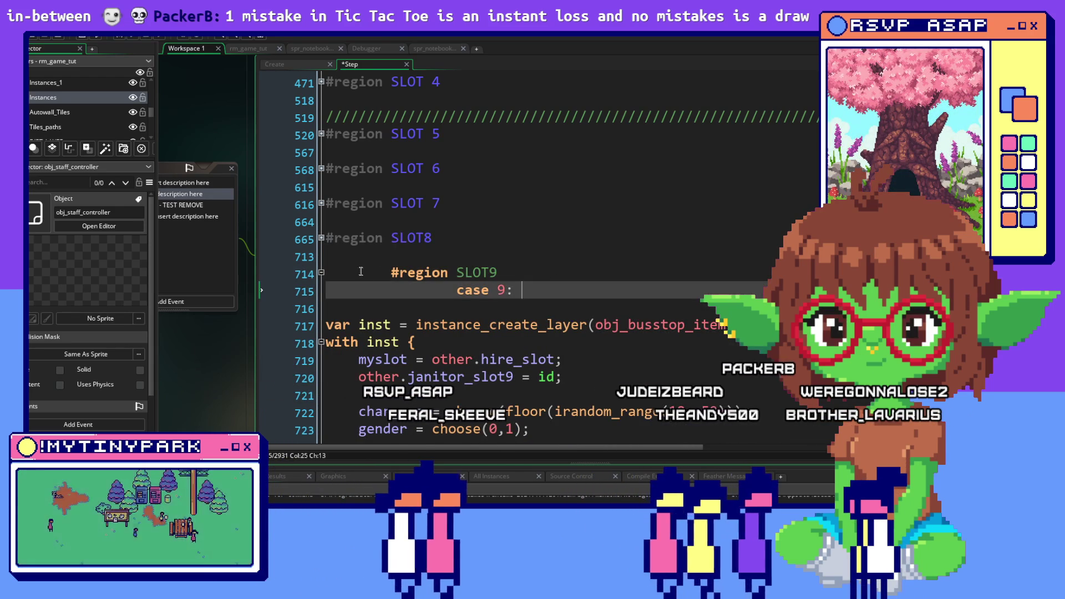
{"action": "left_click", "coordinate": [359, 271]}
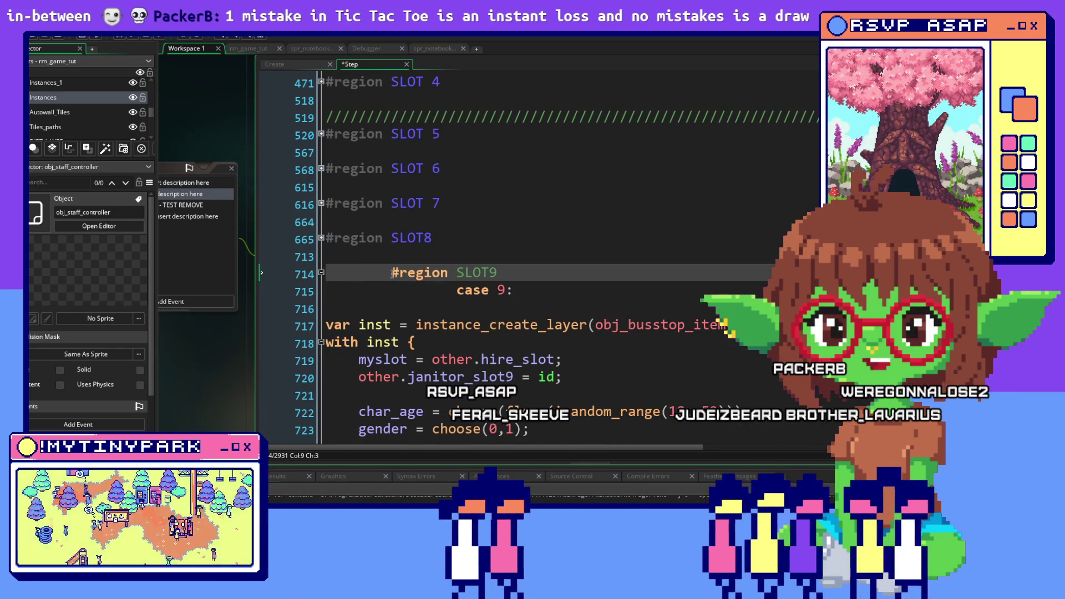
{"action": "key", "text": "BackSpace"}
{"action": "key", "text": "Delete"}
Replace the old SLOT9 character-creation code with the janitor_application switch.
{"action": "left_click", "coordinate": [447, 290]}
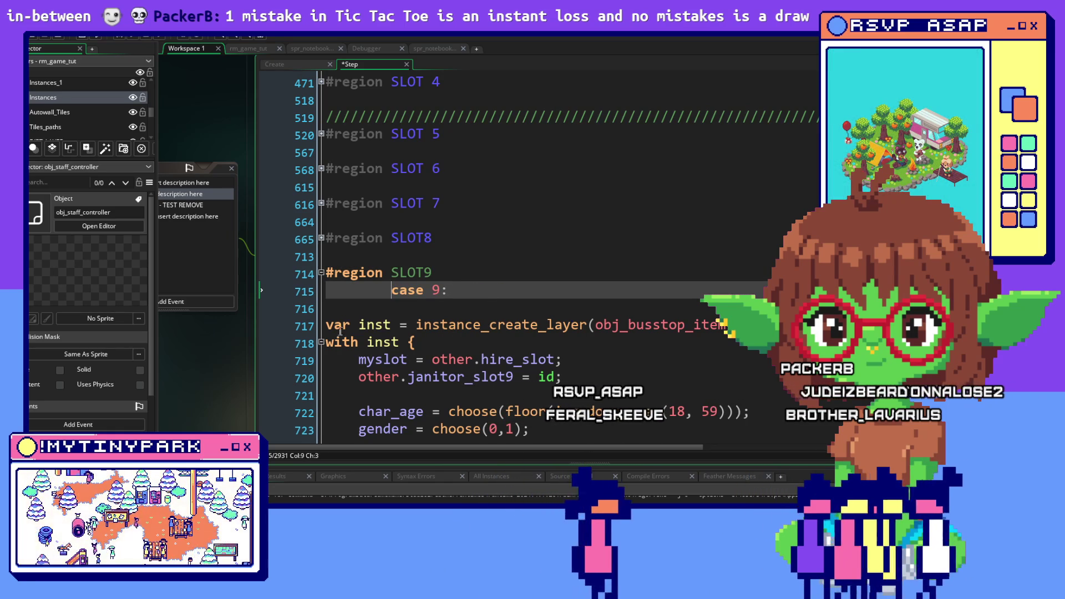
{"action": "mouse_move", "coordinate": [343, 325]}
{"action": "left_mouse_down"}
{"action": "mouse_move", "coordinate": [548, 475]}
{"action": "mouse_move", "coordinate": [519, 286]}
{"action": "mouse_move", "coordinate": [488, 261]}
{"action": "mouse_move", "coordinate": [485, 234]}
{"action": "left_mouse_up"}
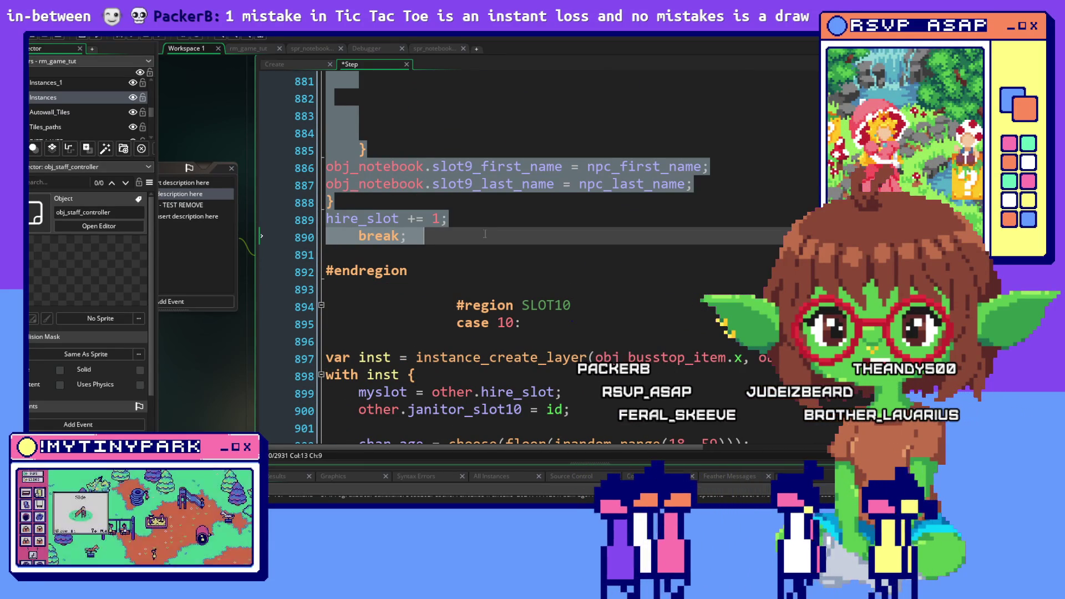
{"action": "key", "text": "ctrl+x"}
{"action": "scroll", "coordinate": [484, 236], "scroll_direction": "up", "scroll_amount": 7}
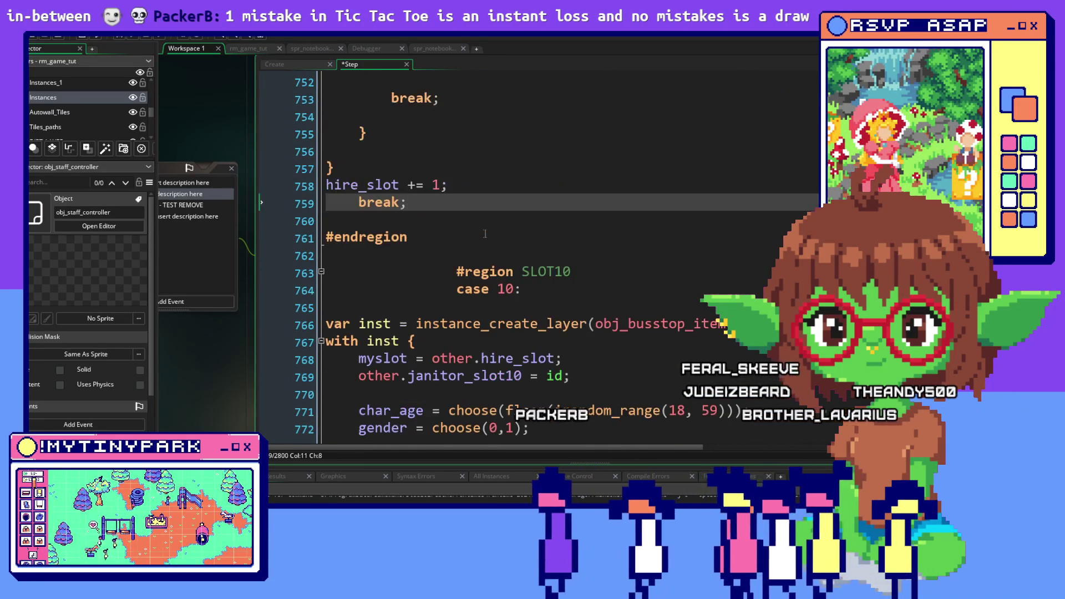
{"action": "scroll", "coordinate": [485, 234], "scroll_direction": "up", "scroll_amount": 6}
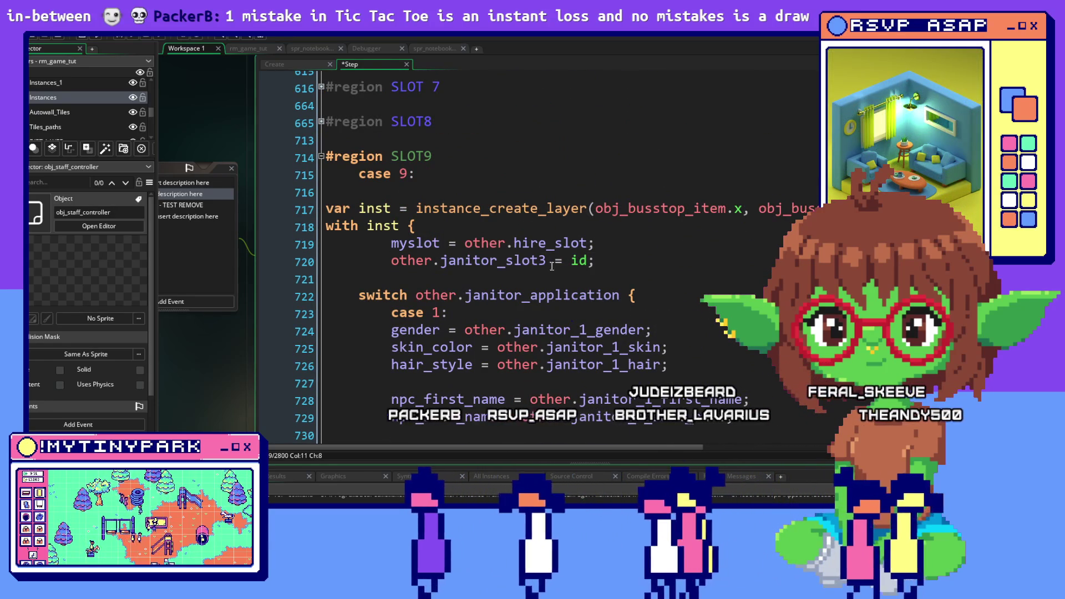
Change janitor_slot3 to janitor_slot9 and collapse the SLOT9 region.
{"action": "left_click", "coordinate": [545, 262]}
{"action": "key", "text": "BackSpace"}
{"action": "type", "text": "9"}
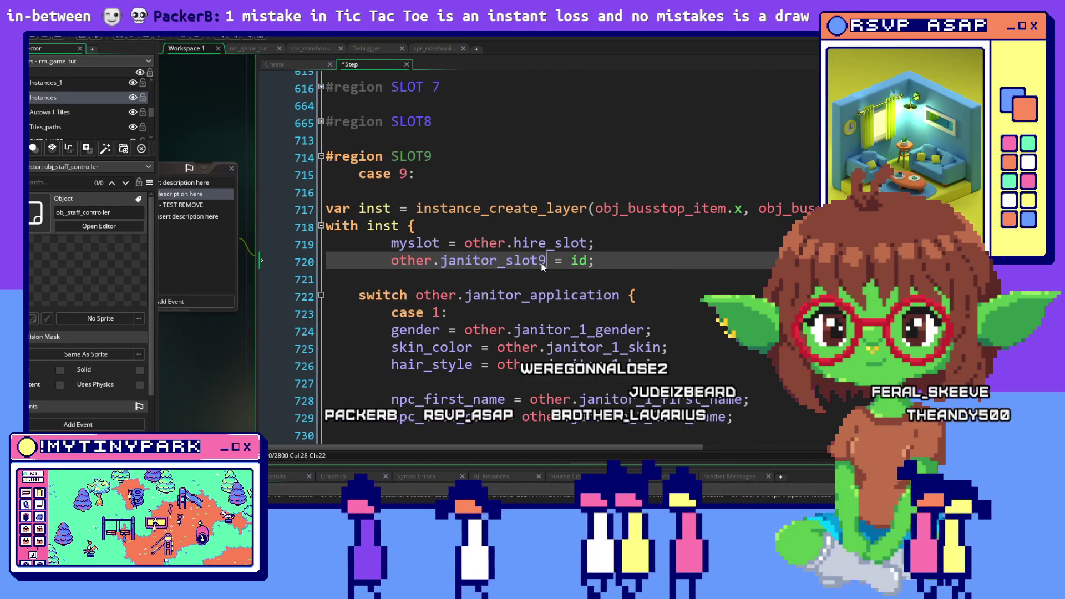
{"action": "left_click", "coordinate": [315, 157]}
{"action": "left_click", "coordinate": [321, 156]}
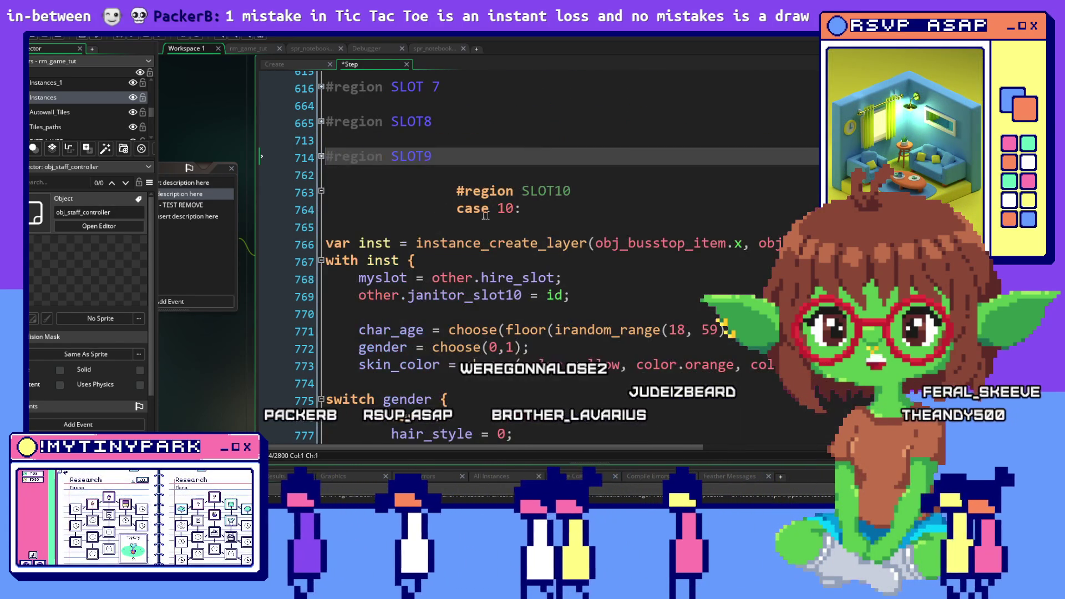
{"action": "left_click_drag", "start_coordinate": [457, 191], "coordinate": [287, 191]}
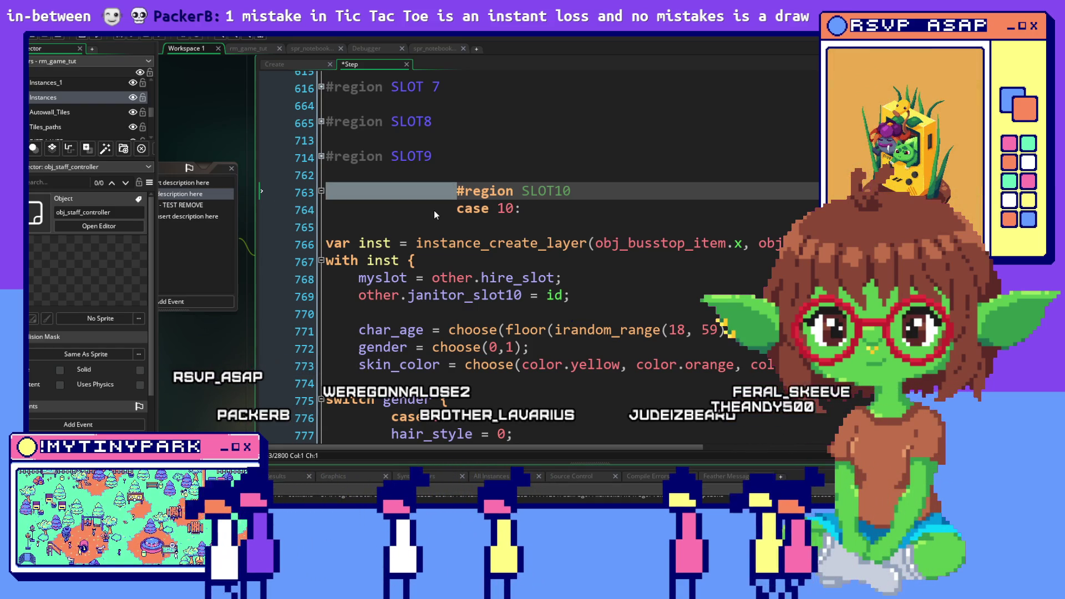
Remove the leading indentation before #region SLOT10 and case 10.
{"action": "key", "text": "BackSpace"}
{"action": "key", "text": "Down"}
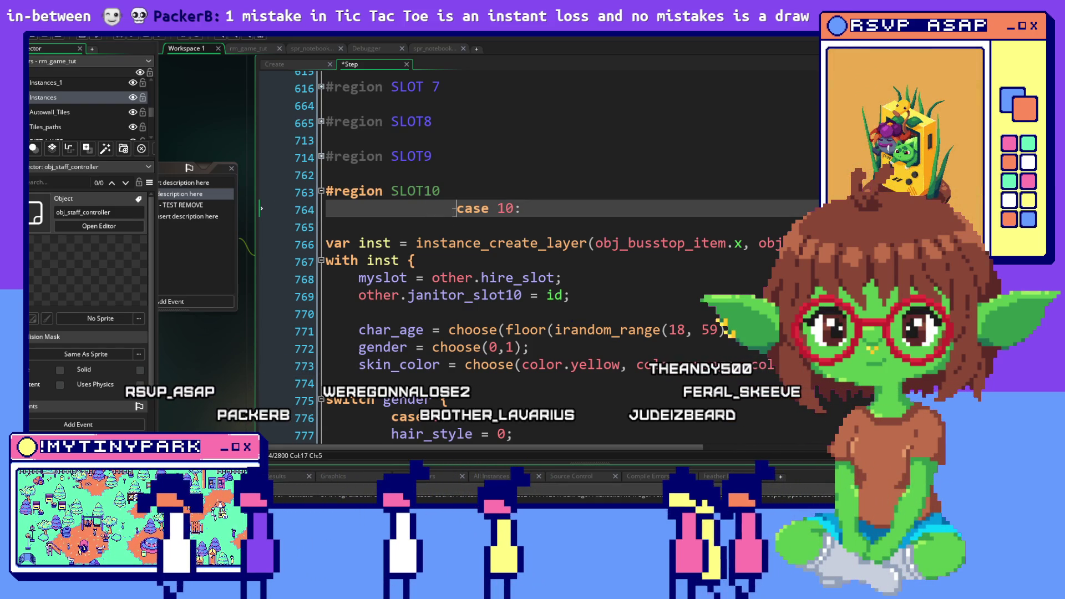
{"action": "key", "text": "BackSpace"}
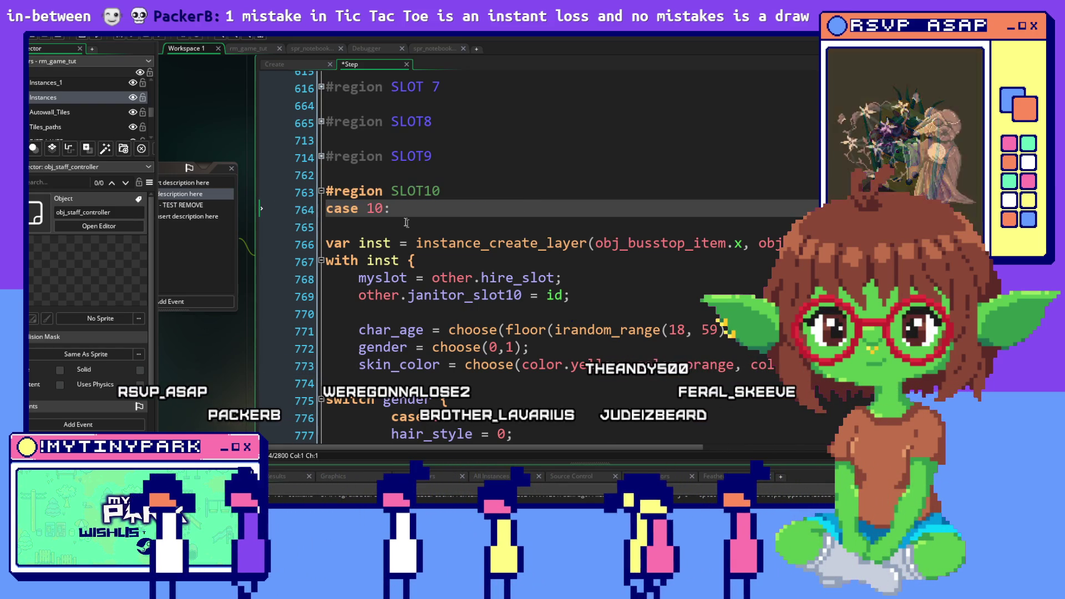
Select the SLOT10 code down to its #endregion line, then clear the selection.
{"action": "key", "text": "shift+Page_Down"}
{"action": "key", "text": "shift+Page_Down"}
{"action": "key", "text": "shift+Page_Down"}
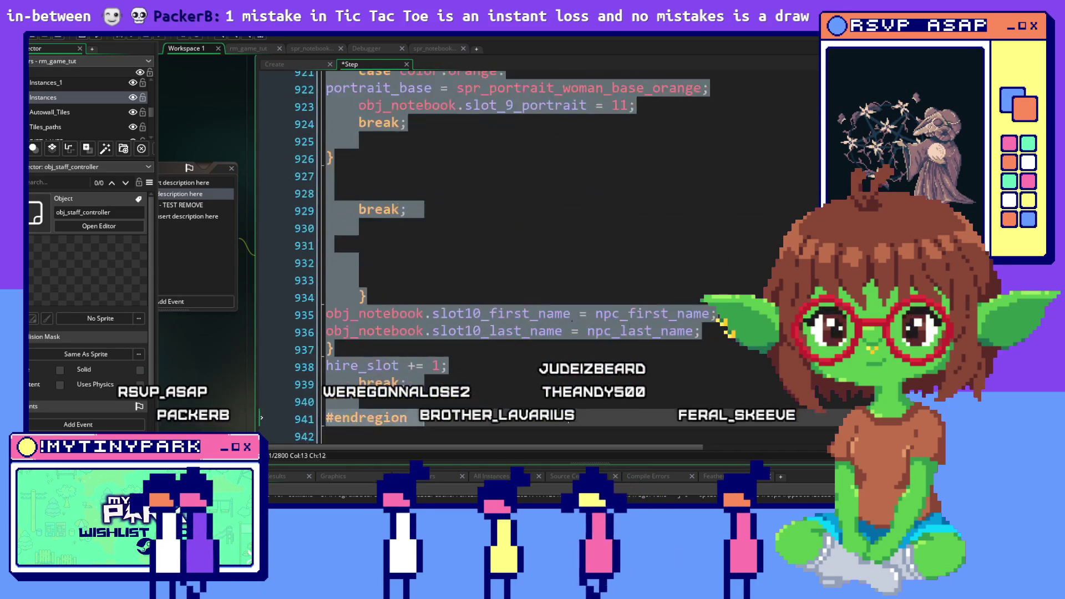
{"action": "key", "text": "shift+Down"}
{"action": "key", "text": "shift+Down"}
{"action": "key", "text": "shift+Down"}
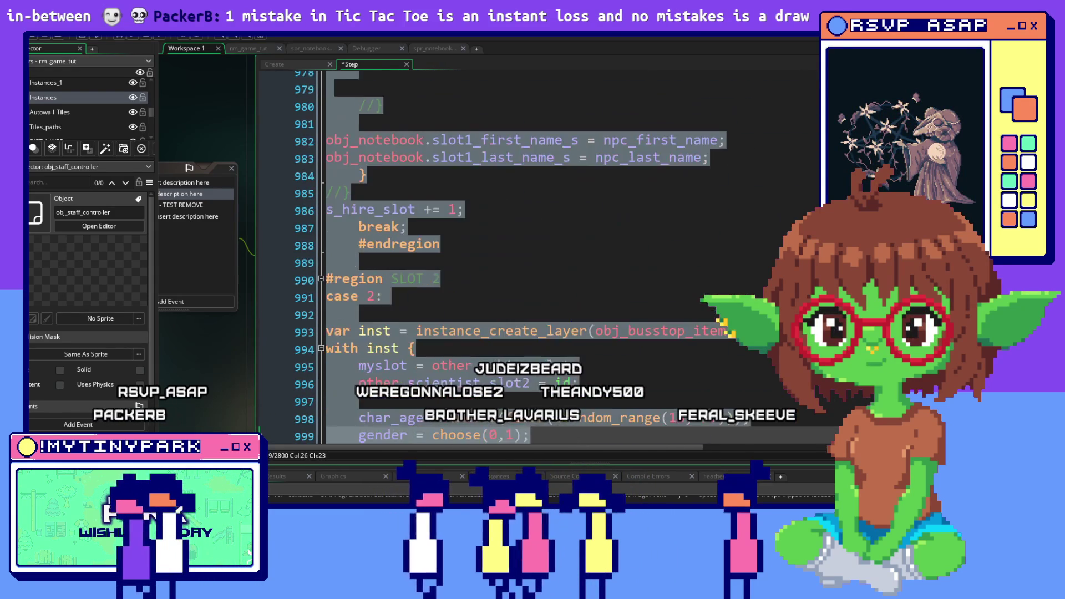
{"action": "key", "text": "shift+Up"}
{"action": "key", "text": "shift+Up"}
{"action": "key", "text": "shift+Up"}
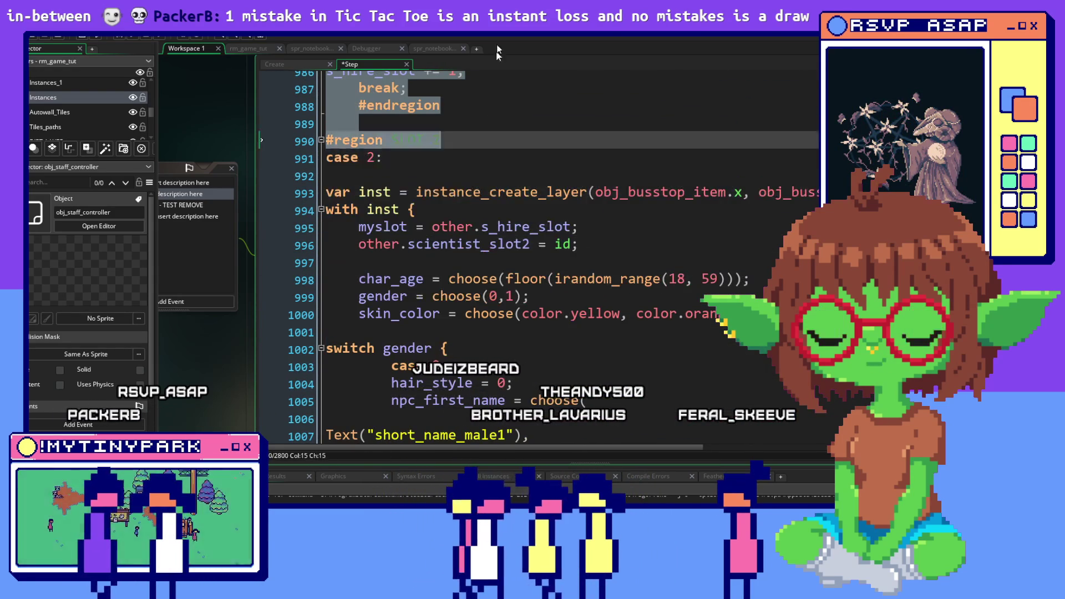
{"action": "left_click", "coordinate": [525, 238], "text": "shift"}
{"action": "scroll", "coordinate": [524, 235], "scroll_direction": "down", "scroll_amount": 7}
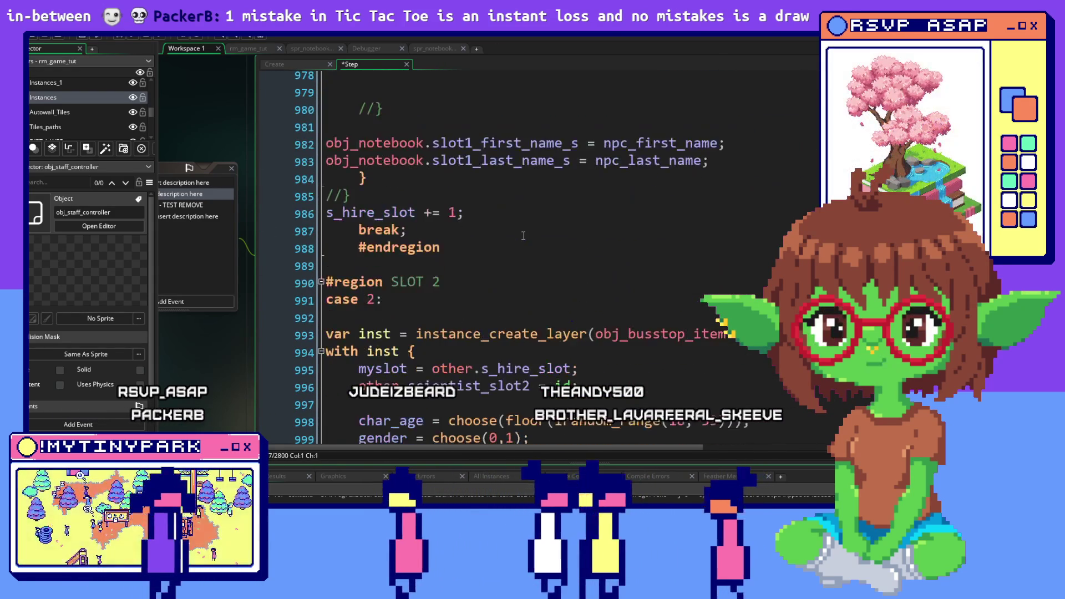
{"action": "left_click", "coordinate": [515, 236], "text": "shift"}
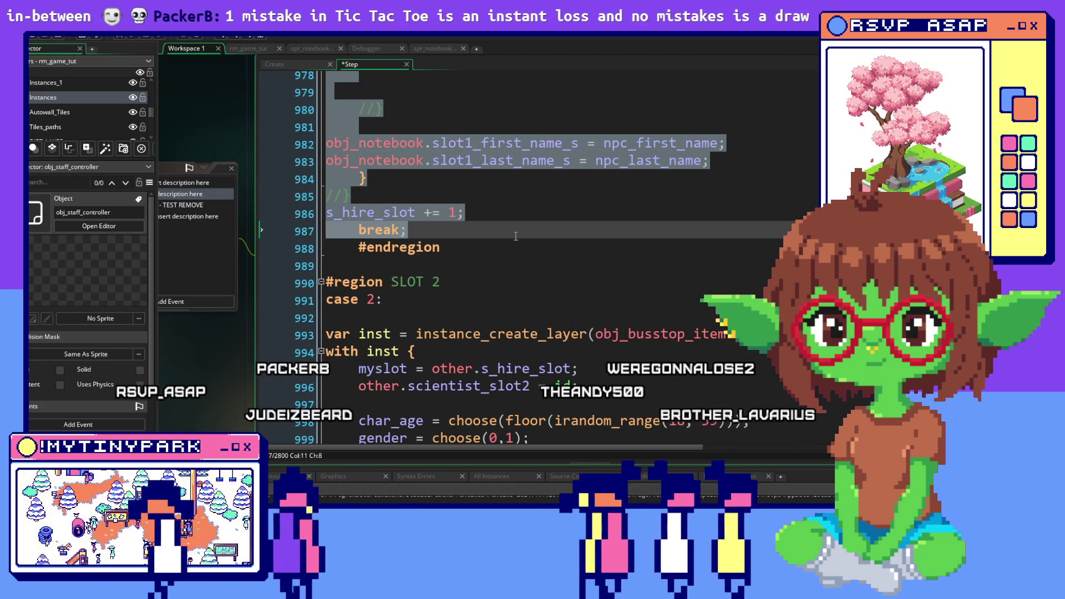
{"action": "left_click", "coordinate": [515, 236], "text": "shift"}
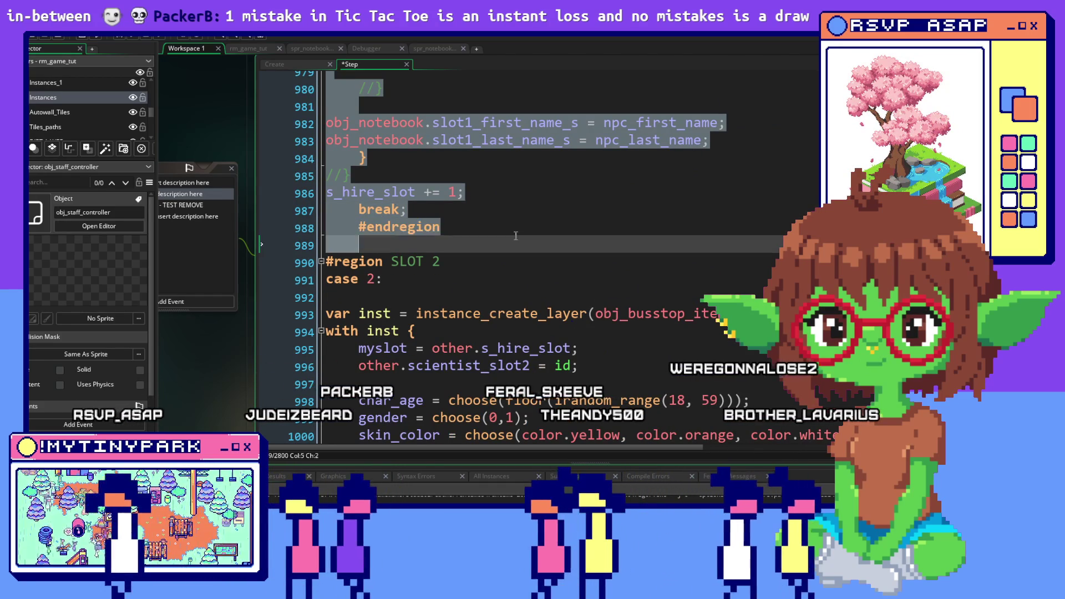
{"action": "scroll", "coordinate": [515, 236], "scroll_direction": "up", "scroll_amount": 2}
{"action": "left_click", "coordinate": [657, 331], "text": "shift"}
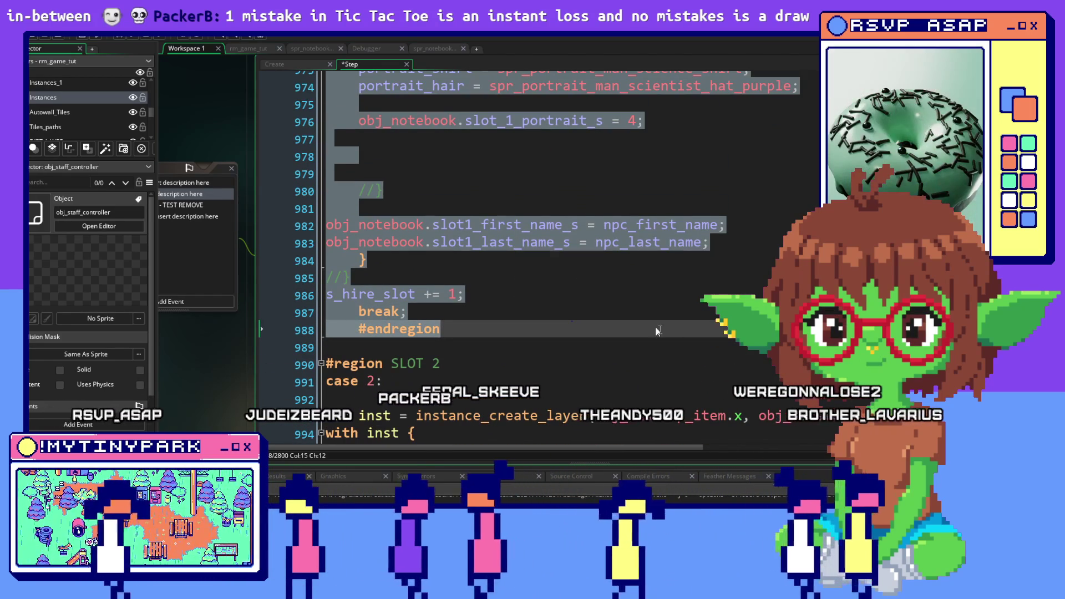
{"action": "scroll", "coordinate": [657, 331], "scroll_direction": "up", "scroll_amount": 8}
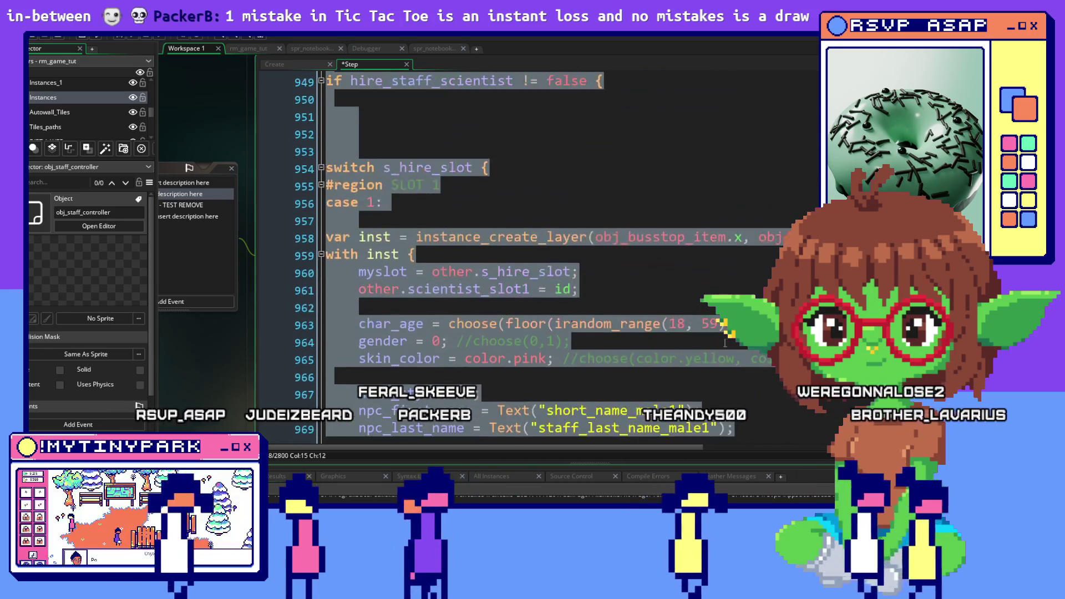
{"action": "scroll", "coordinate": [725, 343], "scroll_direction": "up", "scroll_amount": 2}
{"action": "left_click", "coordinate": [540, 250]}
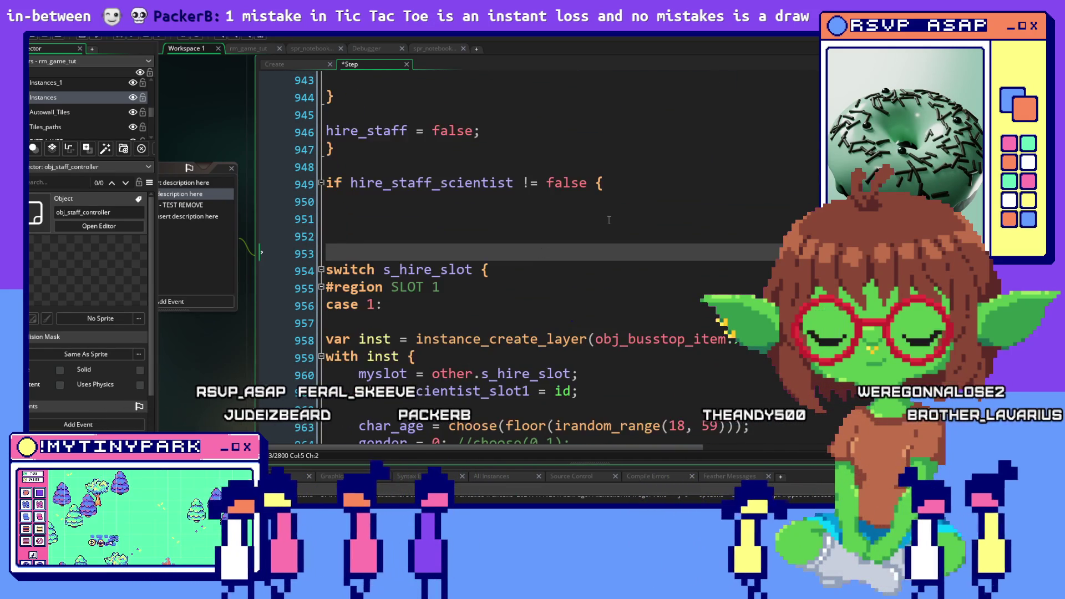
{"action": "scroll", "coordinate": [609, 220], "scroll_direction": "up", "scroll_amount": 5}
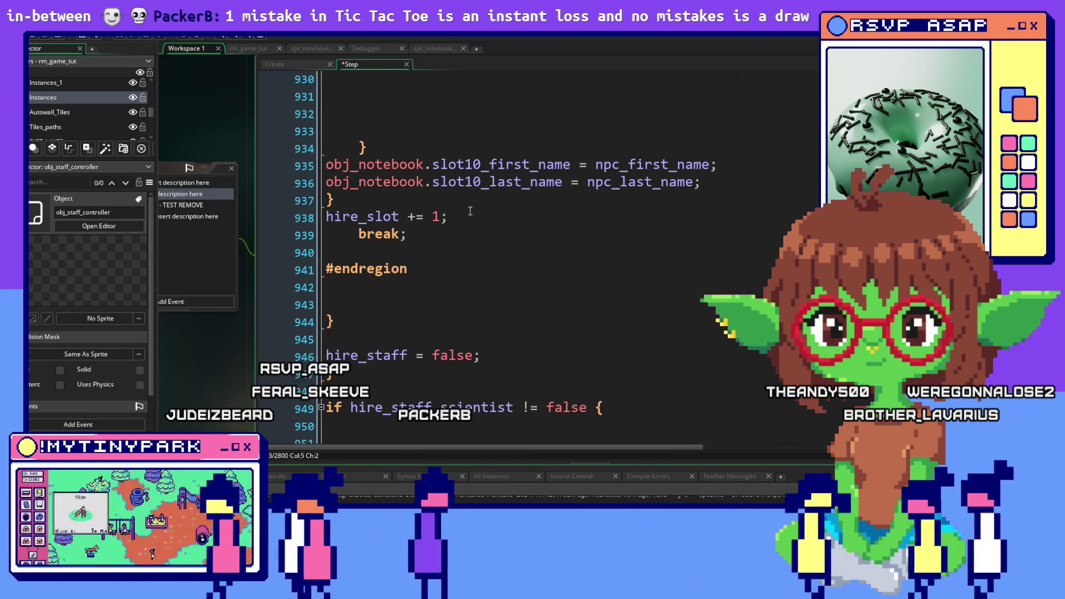
Select the old case 10 body from line 766 to 938.
{"action": "mouse_move", "coordinate": [448, 218]}
{"action": "left_mouse_down"}
{"action": "mouse_move", "coordinate": [333, 167]}
{"action": "mouse_move", "coordinate": [326, 149]}
{"action": "left_mouse_up"}
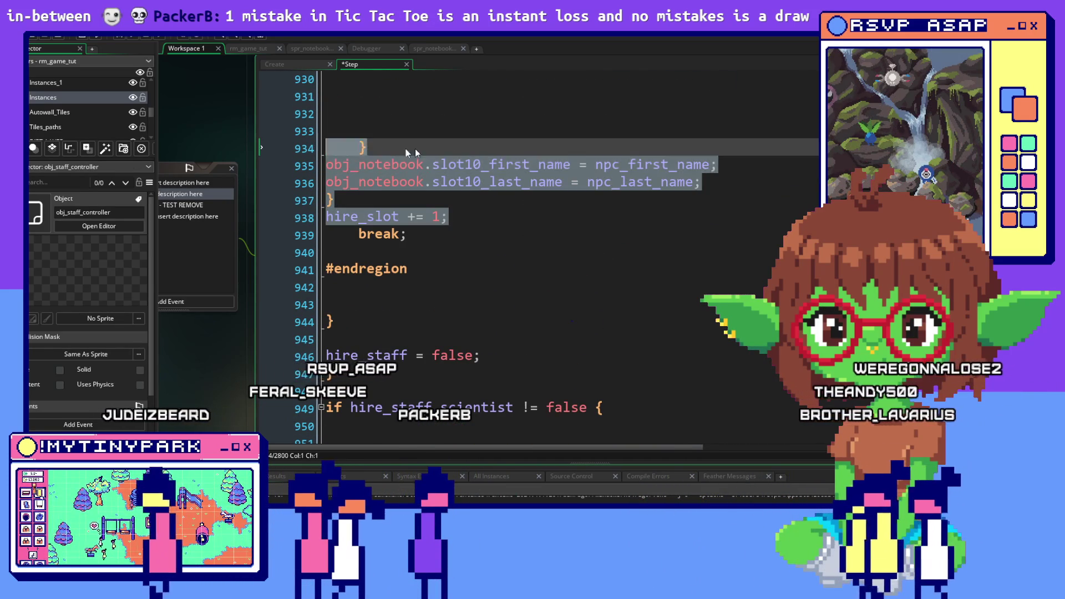
{"action": "scroll", "coordinate": [449, 148], "scroll_direction": "up", "scroll_amount": 10}
{"action": "mouse_move", "coordinate": [415, 149]}
{"action": "left_mouse_down"}
{"action": "mouse_move", "coordinate": [449, 148]}
{"action": "mouse_move", "coordinate": [366, 158]}
{"action": "mouse_move", "coordinate": [355, 121]}
{"action": "mouse_move", "coordinate": [388, 121]}
{"action": "mouse_move", "coordinate": [401, 141]}
{"action": "mouse_move", "coordinate": [375, 121]}
{"action": "mouse_move", "coordinate": [358, 129]}
{"action": "mouse_move", "coordinate": [351, 91]}
{"action": "mouse_move", "coordinate": [441, 98]}
{"action": "mouse_move", "coordinate": [364, 140]}
{"action": "mouse_move", "coordinate": [397, 211]}
{"action": "mouse_move", "coordinate": [373, 248]}
{"action": "mouse_move", "coordinate": [324, 237]}
{"action": "mouse_move", "coordinate": [311, 218]}
{"action": "mouse_move", "coordinate": [321, 202]}
{"action": "left_mouse_up"}
{"action": "scroll", "coordinate": [388, 121], "scroll_direction": "up", "scroll_amount": 12}
{"action": "scroll", "coordinate": [388, 129], "scroll_direction": "up", "scroll_amount": 11}
{"action": "scroll", "coordinate": [366, 125], "scroll_direction": "up", "scroll_amount": 12}
{"action": "scroll", "coordinate": [361, 92], "scroll_direction": "up", "scroll_amount": 9}
{"action": "scroll", "coordinate": [364, 141], "scroll_direction": "up", "scroll_amount": 4}
Paste the janitor_application switch with janitor 1 and 2 data over it and review it.
{"action": "key", "text": "ctrl+v"}
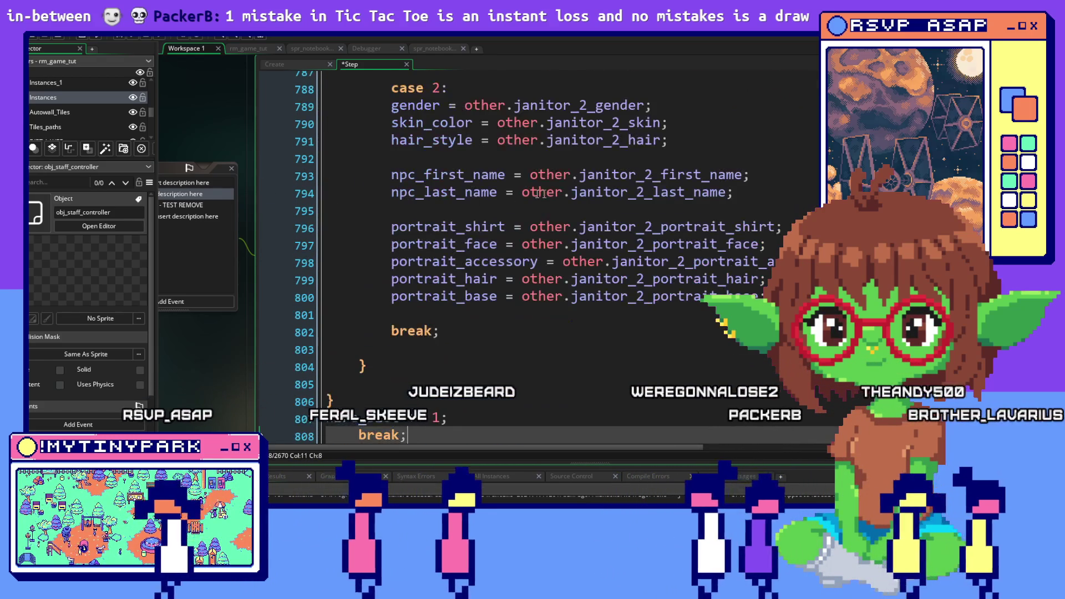
{"action": "scroll", "coordinate": [541, 193], "scroll_direction": "up", "scroll_amount": 12}
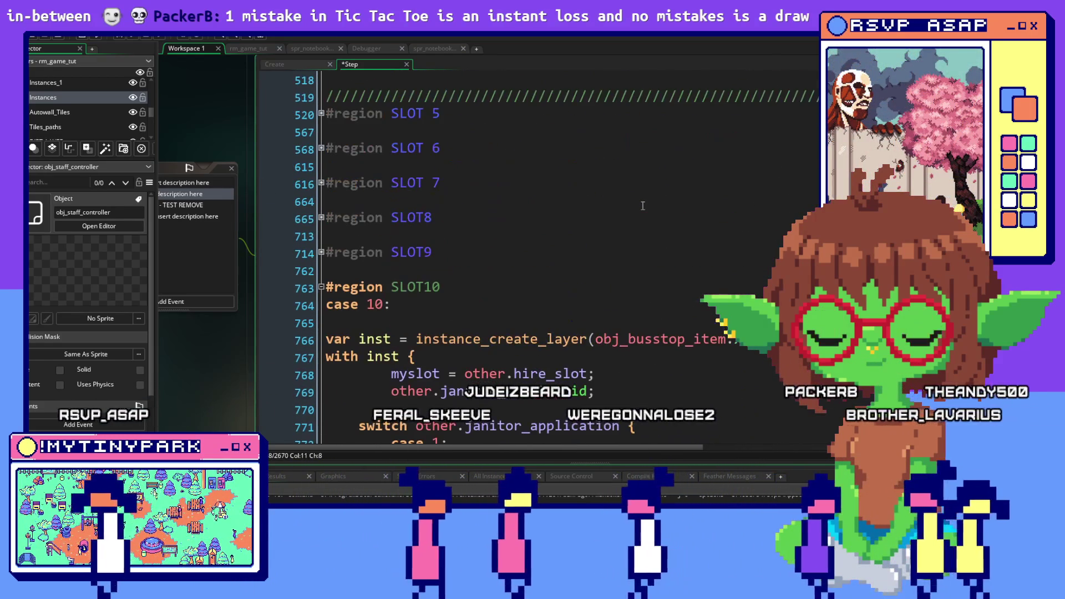
{"action": "left_click", "coordinate": [515, 392]}
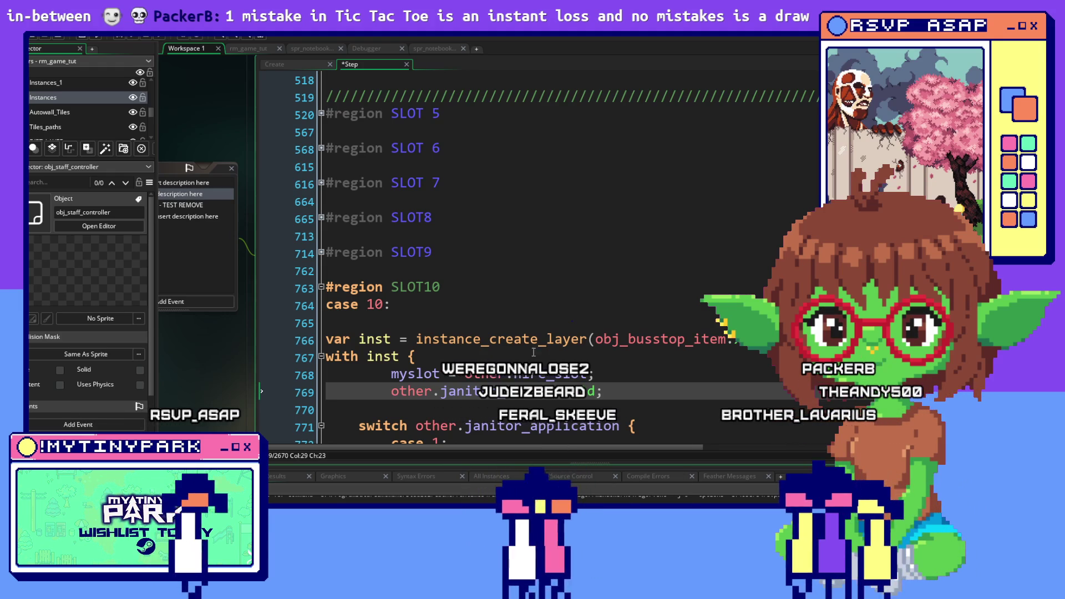
{"action": "scroll", "coordinate": [521, 254], "scroll_direction": "down", "scroll_amount": 8}
{"action": "left_click", "coordinate": [754, 274]}
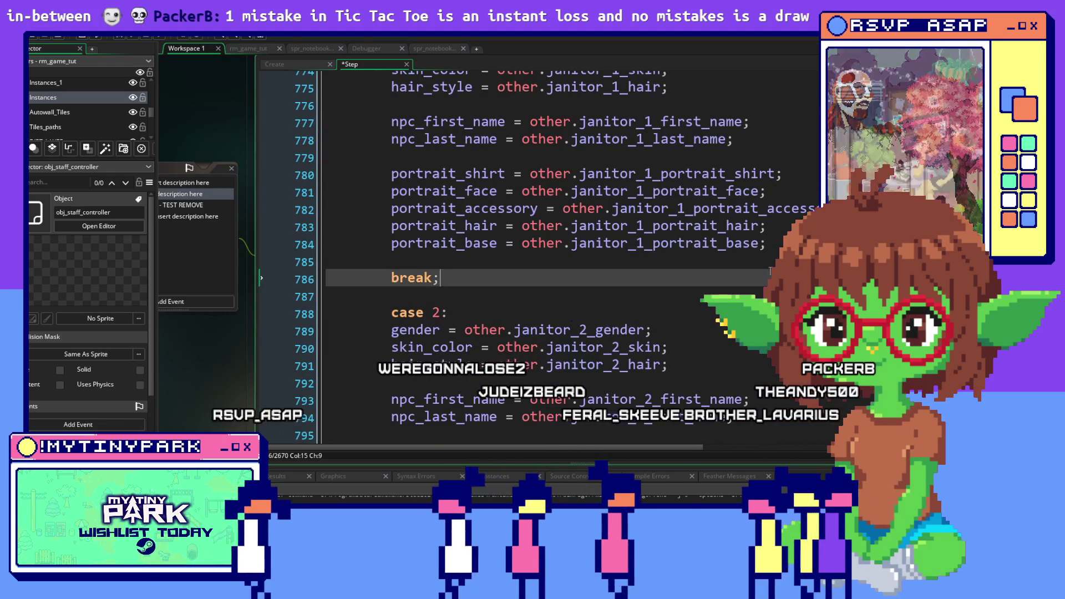
{"action": "scroll", "coordinate": [753, 268], "scroll_direction": "down", "scroll_amount": 8}
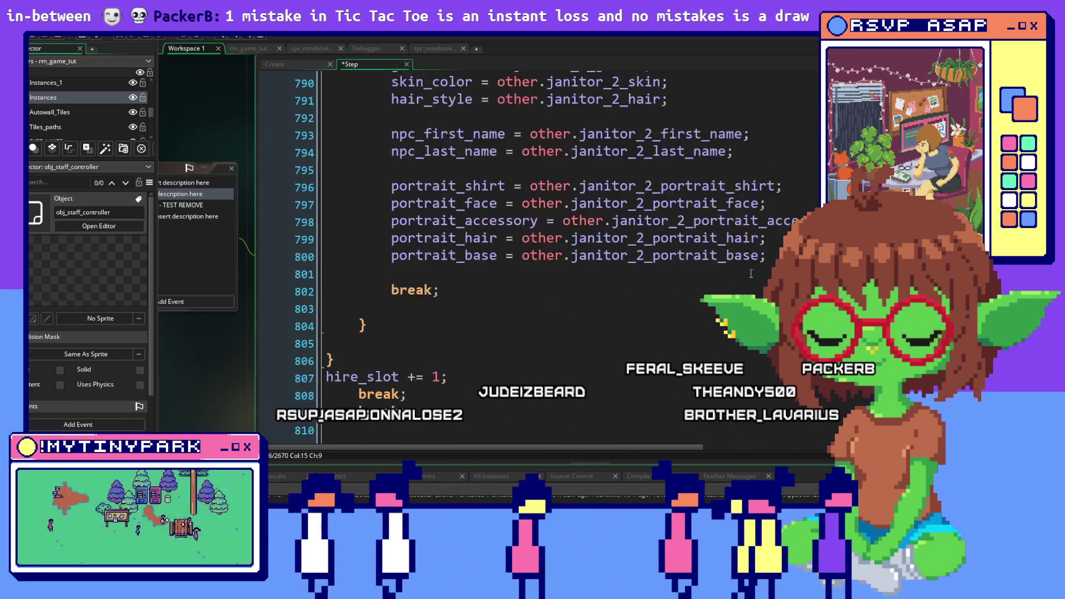
{"action": "scroll", "coordinate": [751, 272], "scroll_direction": "up", "scroll_amount": 4}
{"action": "scroll", "coordinate": [751, 271], "scroll_direction": "up", "scroll_amount": 5}
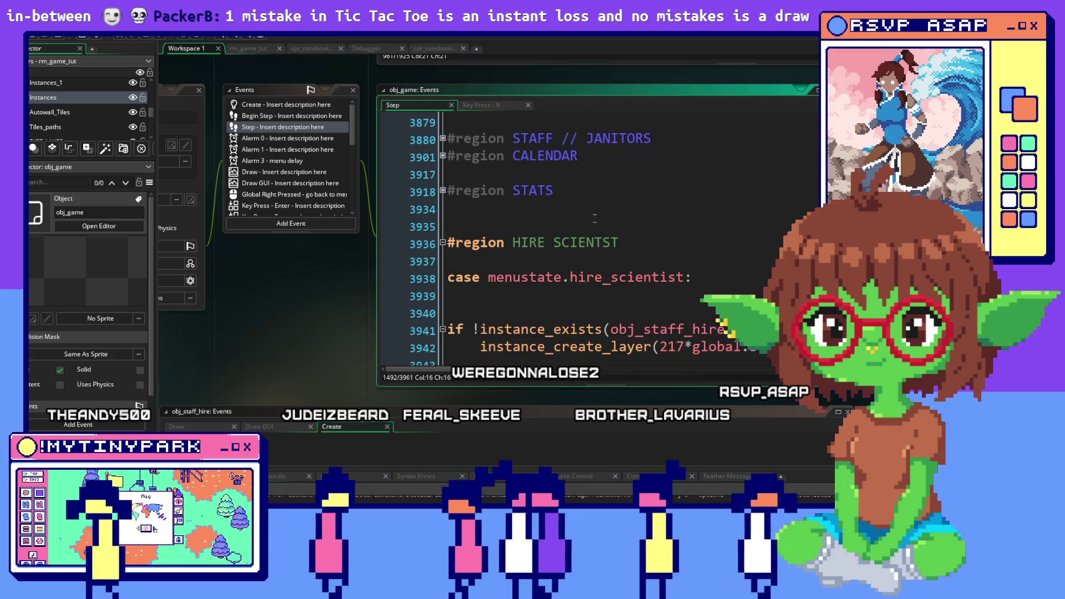
In Key Press - N, change menustate.hire_scientist to menustate.hire_janitor, then start a debug run.
{"action": "scroll", "coordinate": [594, 219], "scroll_direction": "down", "scroll_amount": 1}
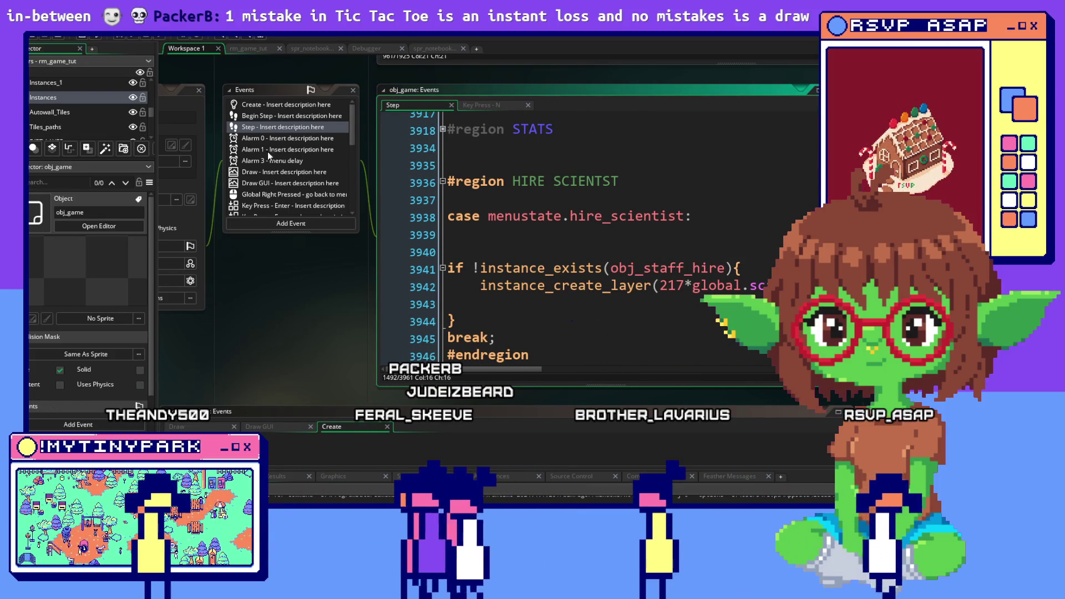
{"action": "scroll", "coordinate": [268, 181], "scroll_direction": "down", "scroll_amount": 5}
{"action": "left_click", "coordinate": [270, 206]}
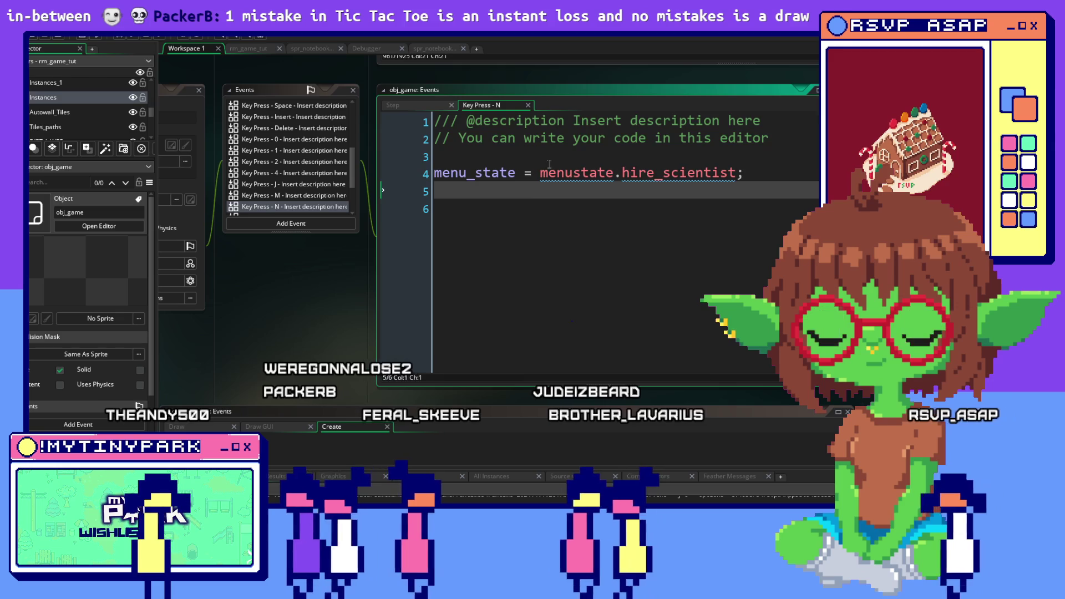
{"action": "mouse_move", "coordinate": [737, 173]}
{"action": "left_mouse_down"}
{"action": "mouse_move", "coordinate": [642, 182]}
{"action": "mouse_move", "coordinate": [665, 178]}
{"action": "left_mouse_up"}
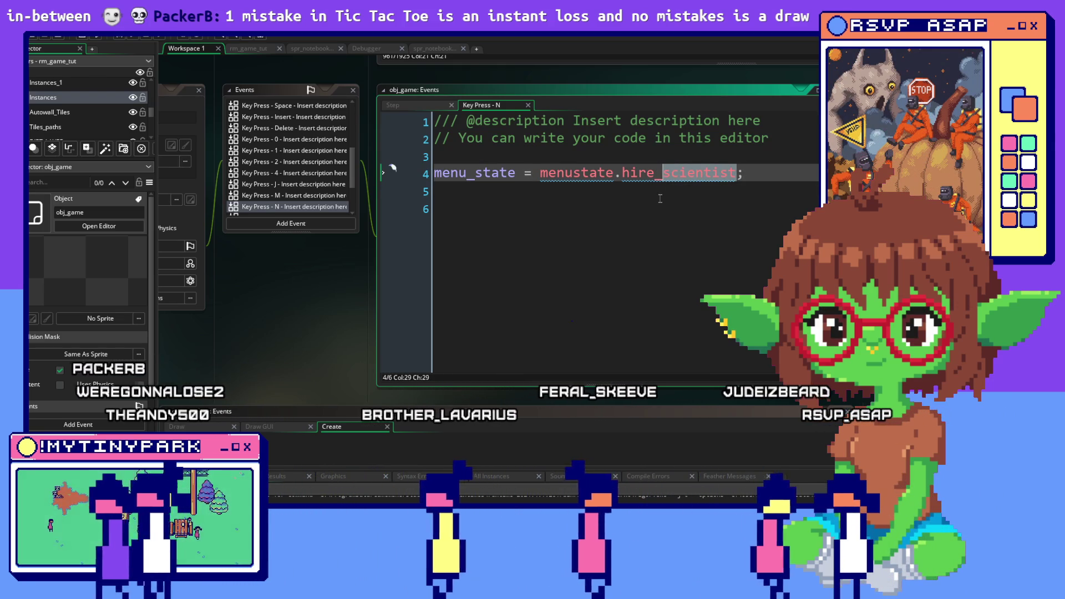
{"action": "type", "text": "janitor"}
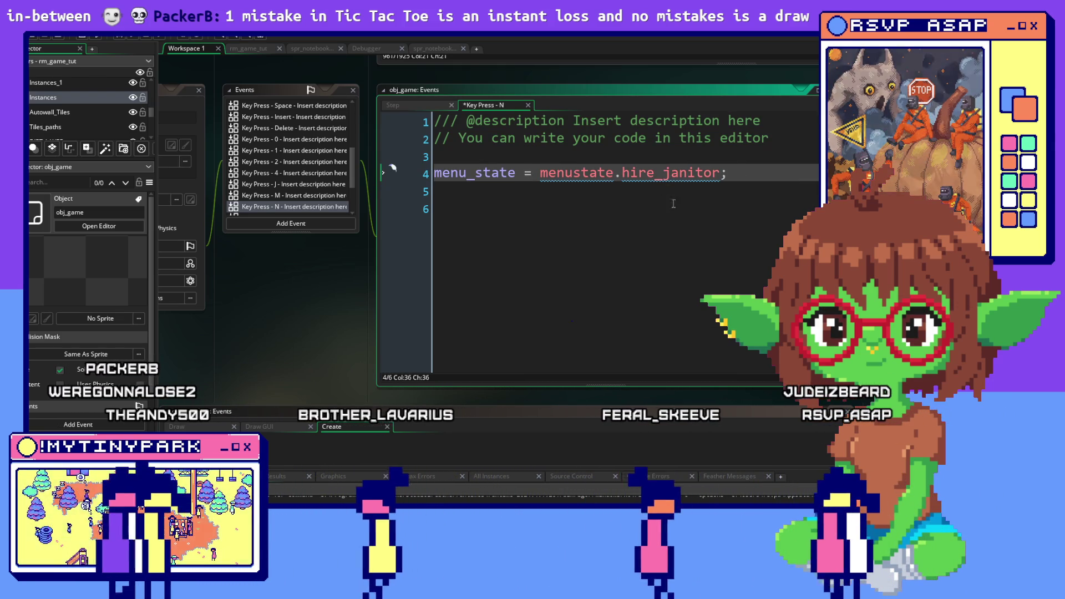
{"action": "left_click", "coordinate": [675, 204]}
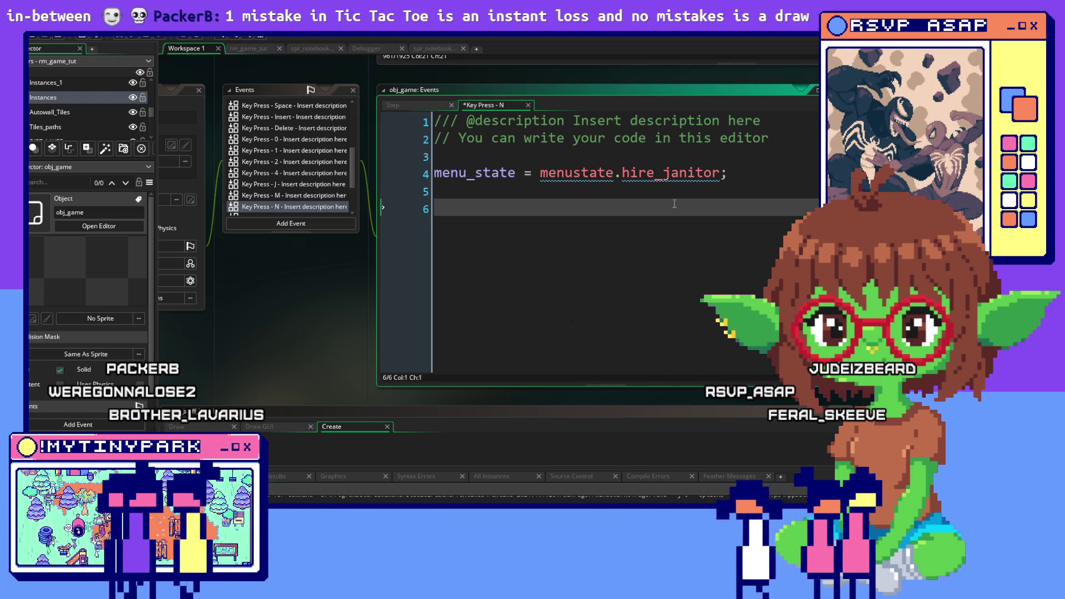
{"action": "left_click", "coordinate": [134, 40]}
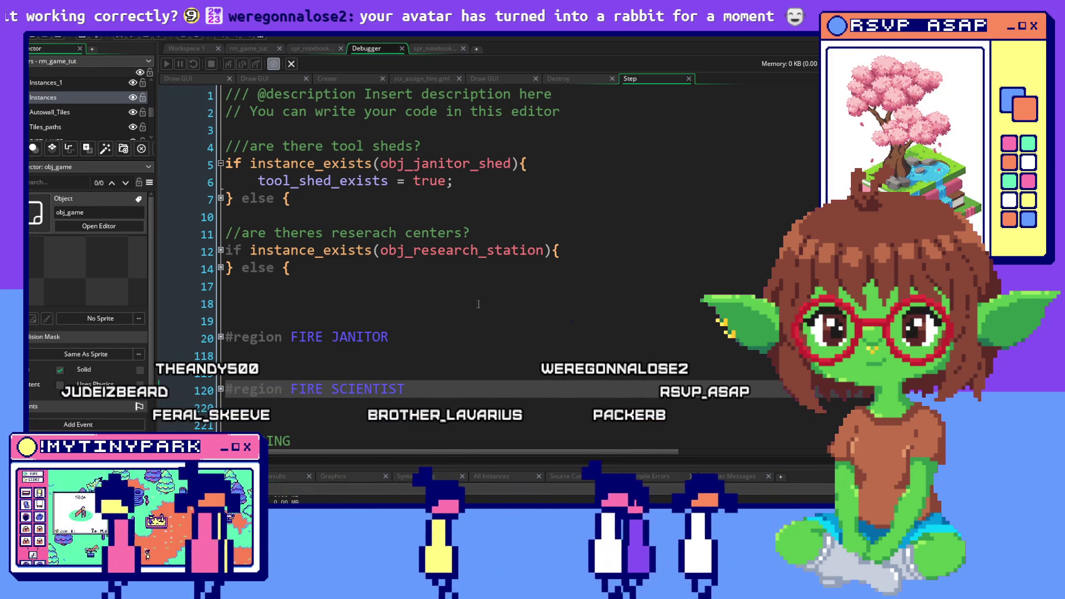
Scroll through the debugger's Step code and check obj_research_station's info.
{"action": "scroll", "coordinate": [479, 304], "scroll_direction": "down", "scroll_amount": 4}
{"action": "scroll", "coordinate": [478, 304], "scroll_direction": "up", "scroll_amount": 4}
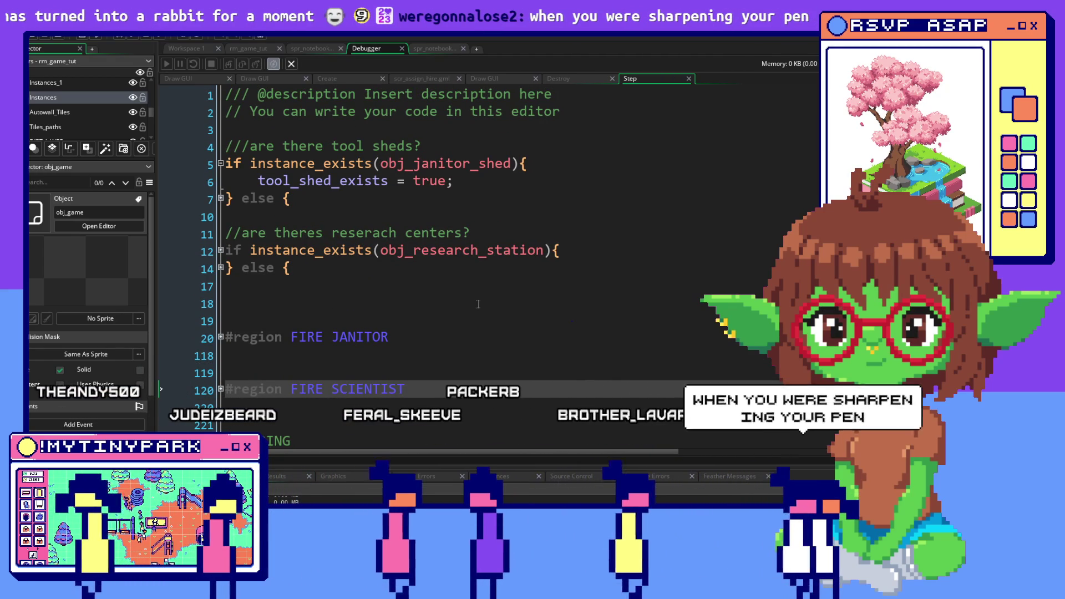
{"action": "scroll", "coordinate": [478, 304], "scroll_direction": "down", "scroll_amount": 1}
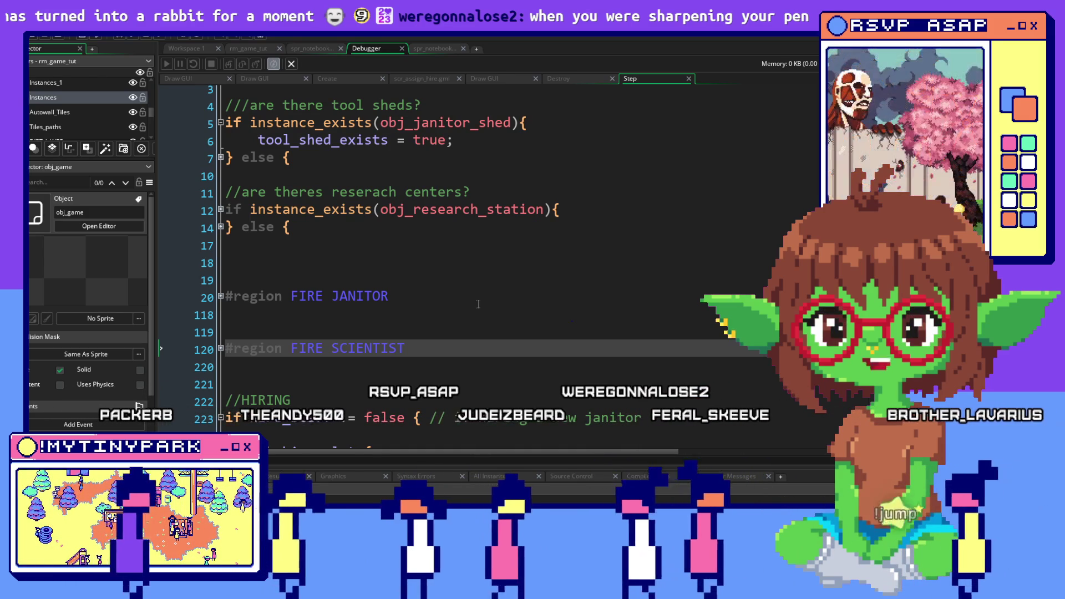
{"action": "mouse_move", "coordinate": [547, 210]}
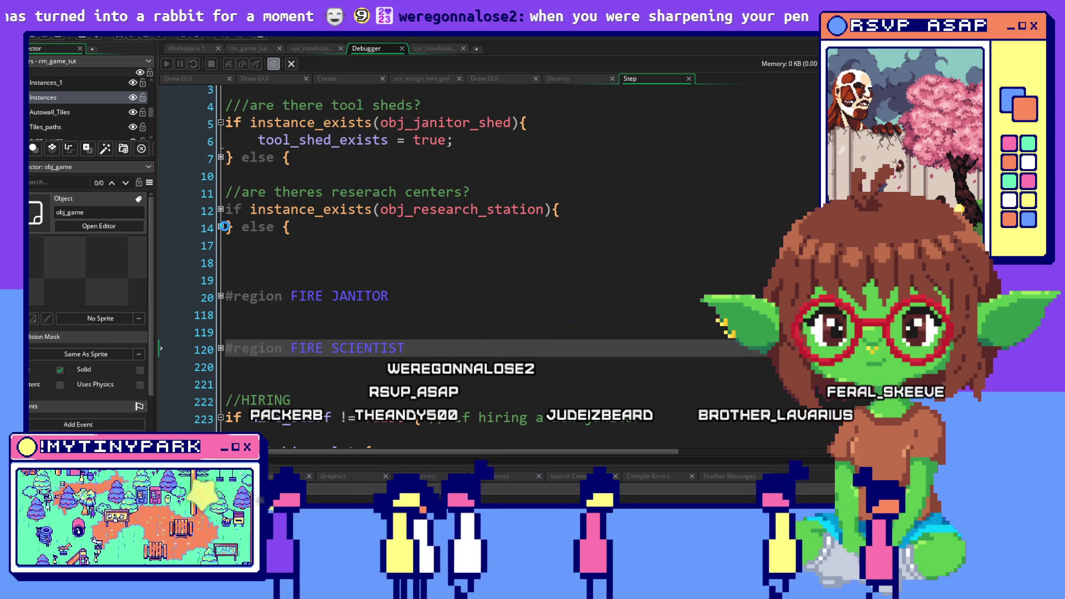
{"action": "scroll", "coordinate": [225, 226], "scroll_direction": "down", "scroll_amount": 1}
{"action": "scroll", "coordinate": [367, 262], "scroll_direction": "up", "scroll_amount": 2}
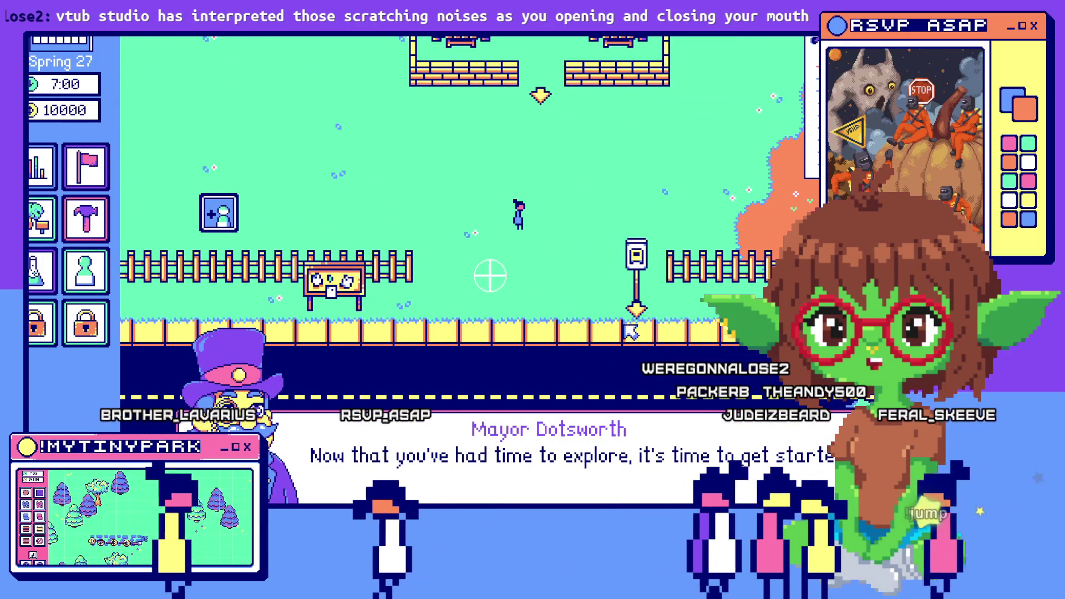
Dismiss the mayor's opening dialogue in the running game.
{"action": "left_click", "coordinate": [603, 449]}
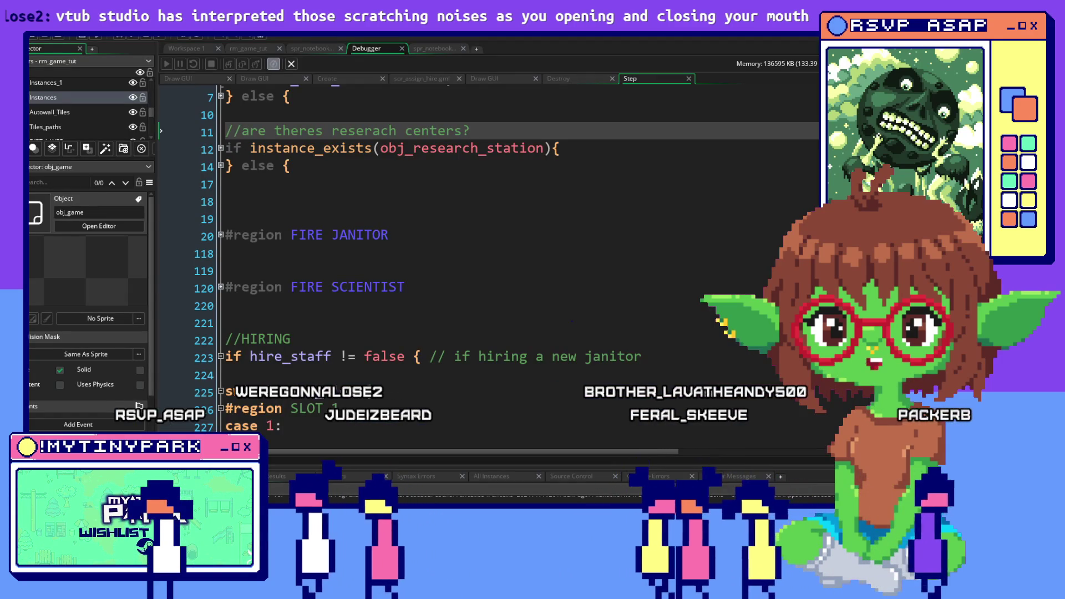
Open obj_game's Step event and collapse the HIRE SCIENTST region.
{"action": "left_click", "coordinate": [186, 48]}
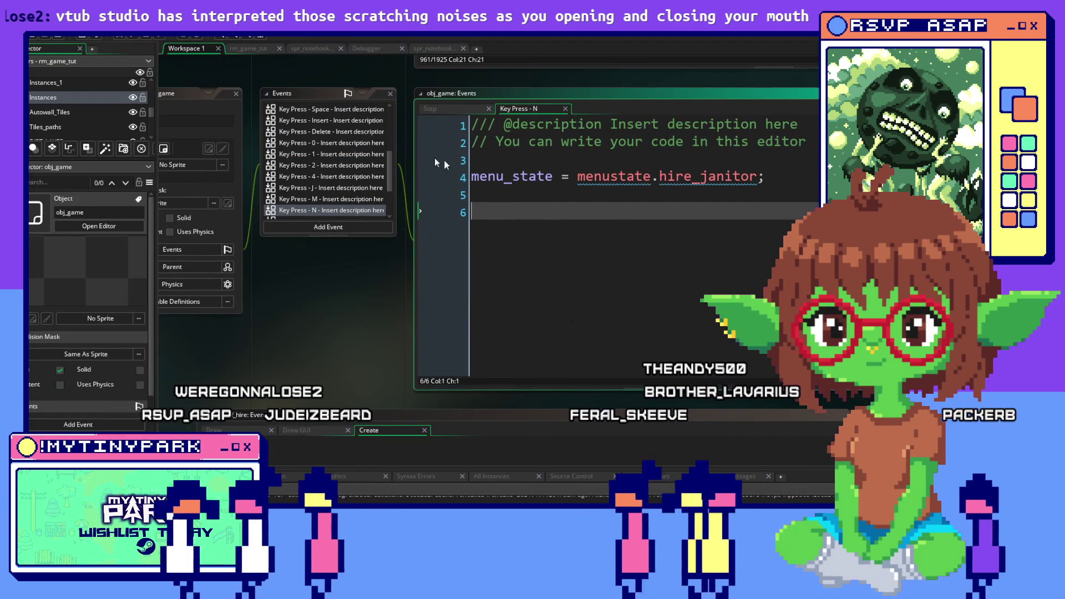
{"action": "left_click", "coordinate": [308, 132]}
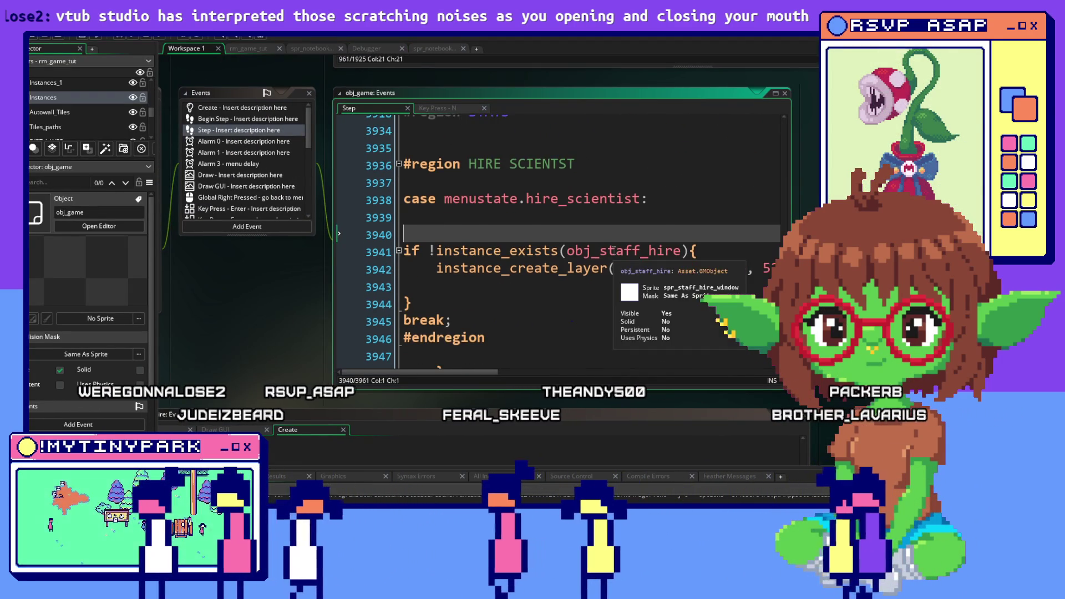
{"action": "scroll", "coordinate": [614, 250], "scroll_direction": "down", "scroll_amount": 2}
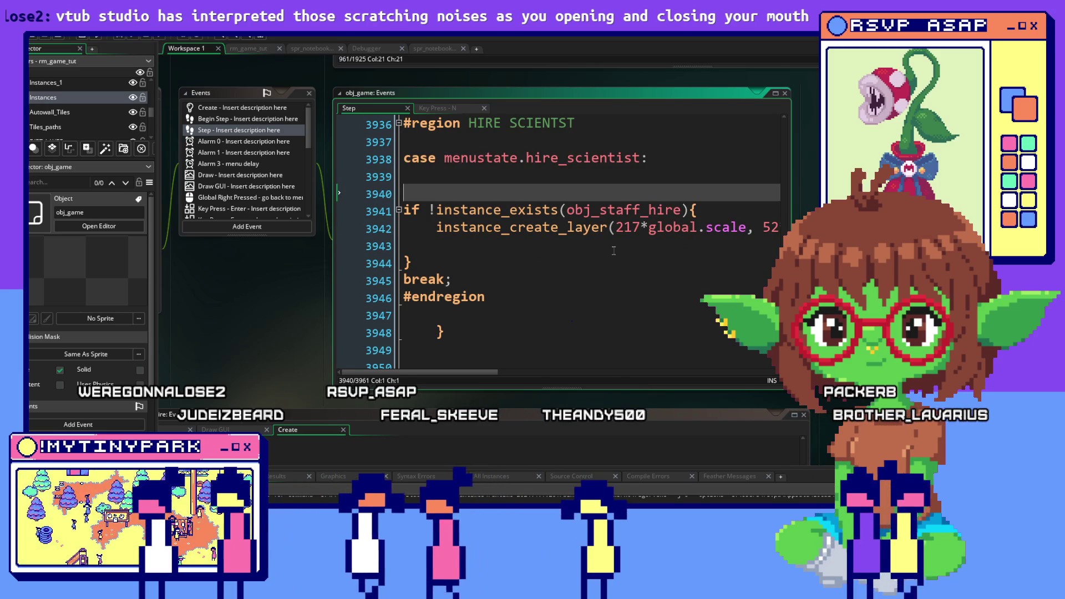
{"action": "scroll", "coordinate": [614, 250], "scroll_direction": "up", "scroll_amount": 1}
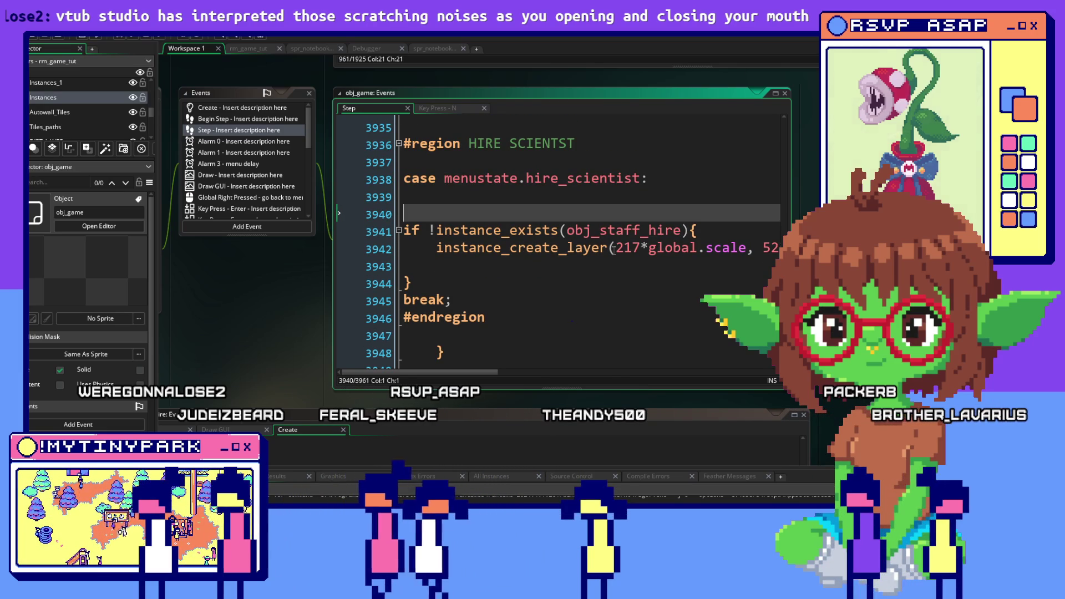
{"action": "scroll", "coordinate": [613, 249], "scroll_direction": "down", "scroll_amount": 3}
{"action": "scroll", "coordinate": [613, 251], "scroll_direction": "up", "scroll_amount": 2}
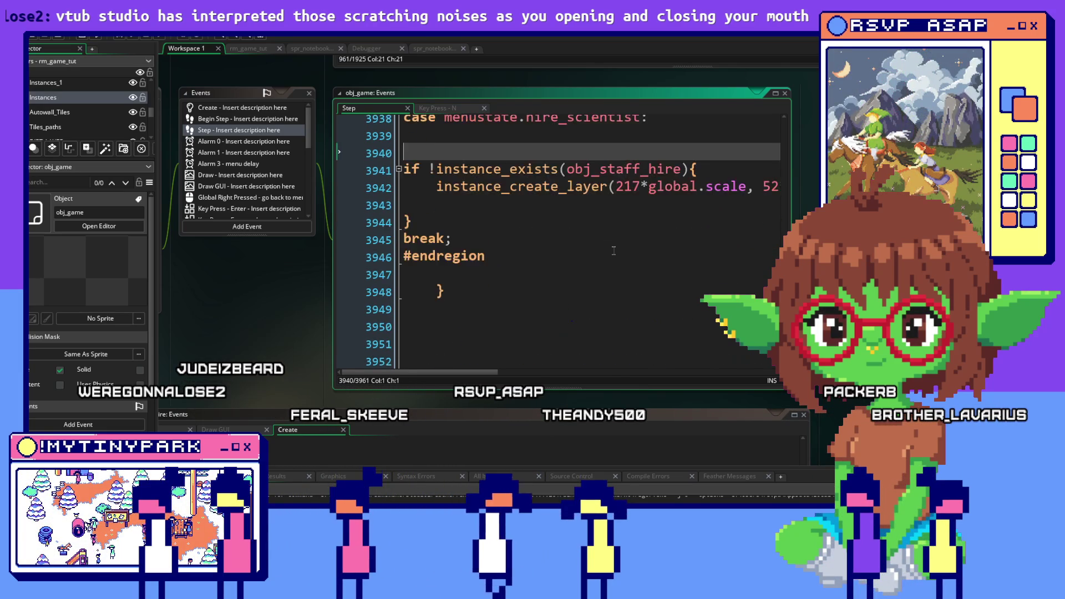
{"action": "scroll", "coordinate": [613, 251], "scroll_direction": "up", "scroll_amount": 2}
{"action": "scroll", "coordinate": [613, 251], "scroll_direction": "up", "scroll_amount": 1}
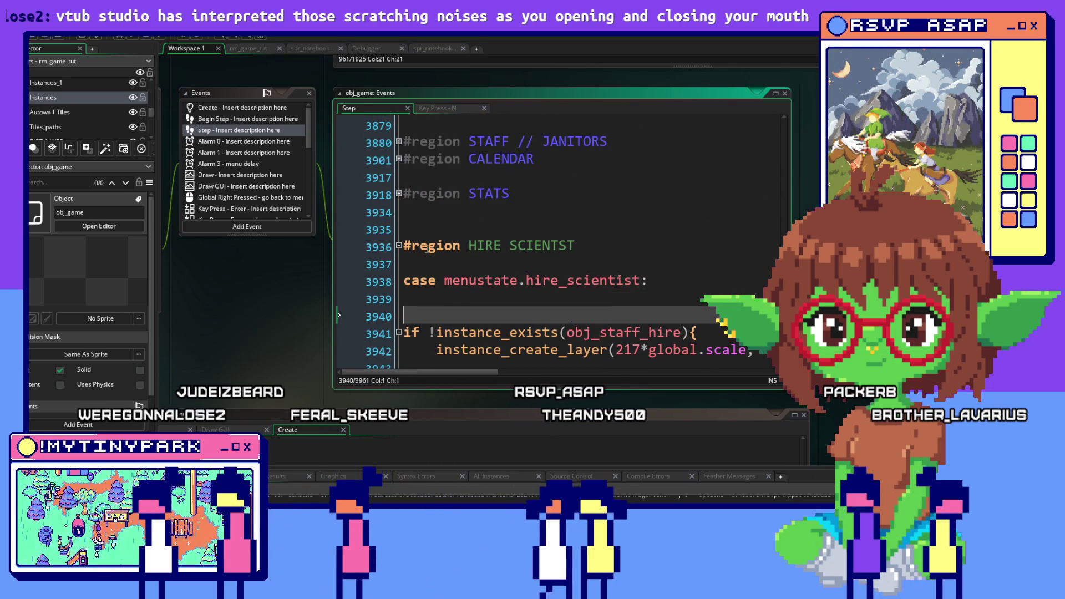
{"action": "left_click", "coordinate": [399, 246]}
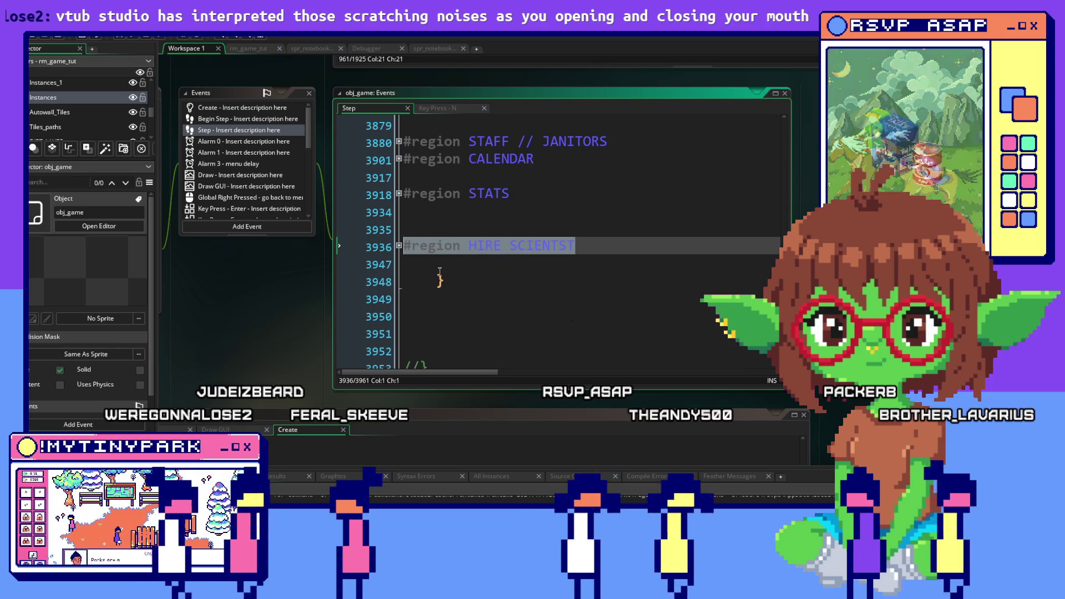
{"action": "left_click", "coordinate": [418, 262]}
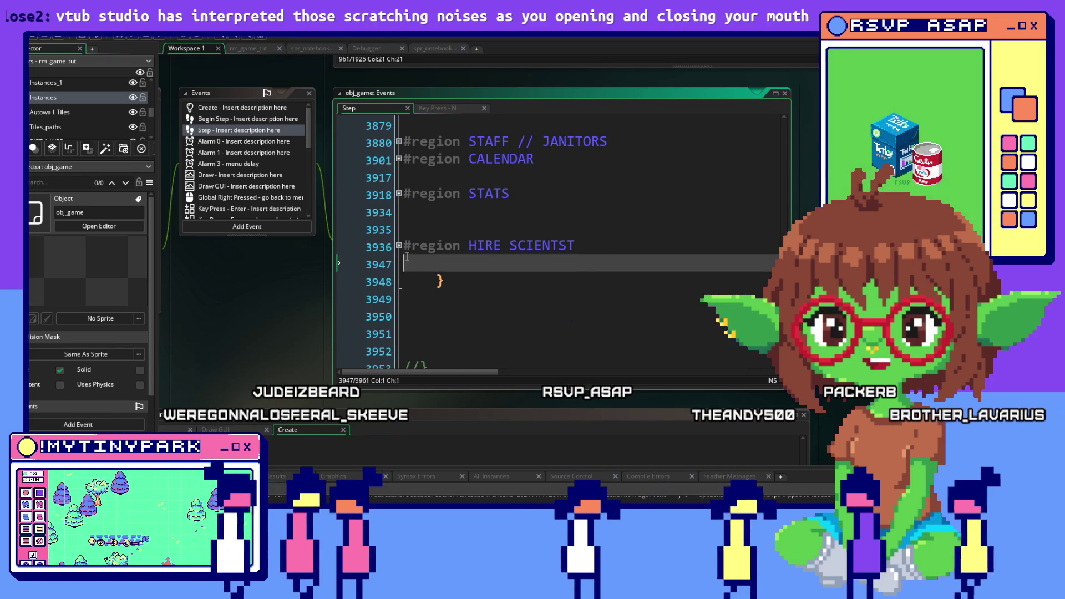
Paste a copy of the hire scientist block, renaming it to HIRE JANITOR with case menustate.hire_janitor.
{"action": "key", "text": "ctrl+v"}
{"action": "double_click", "coordinate": [511, 186]}
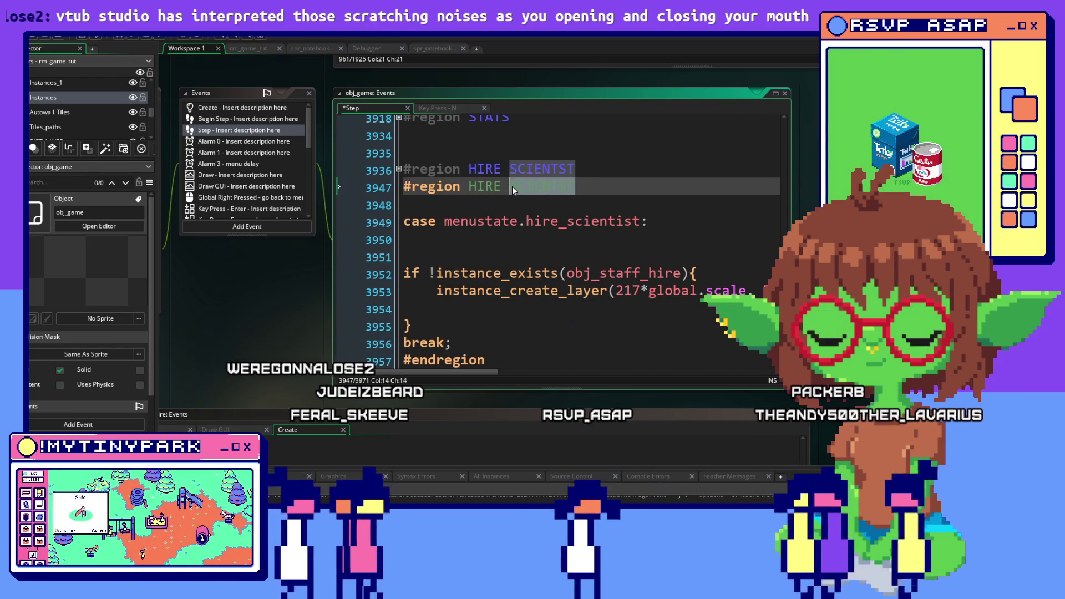
{"action": "type", "text": "janitor"}
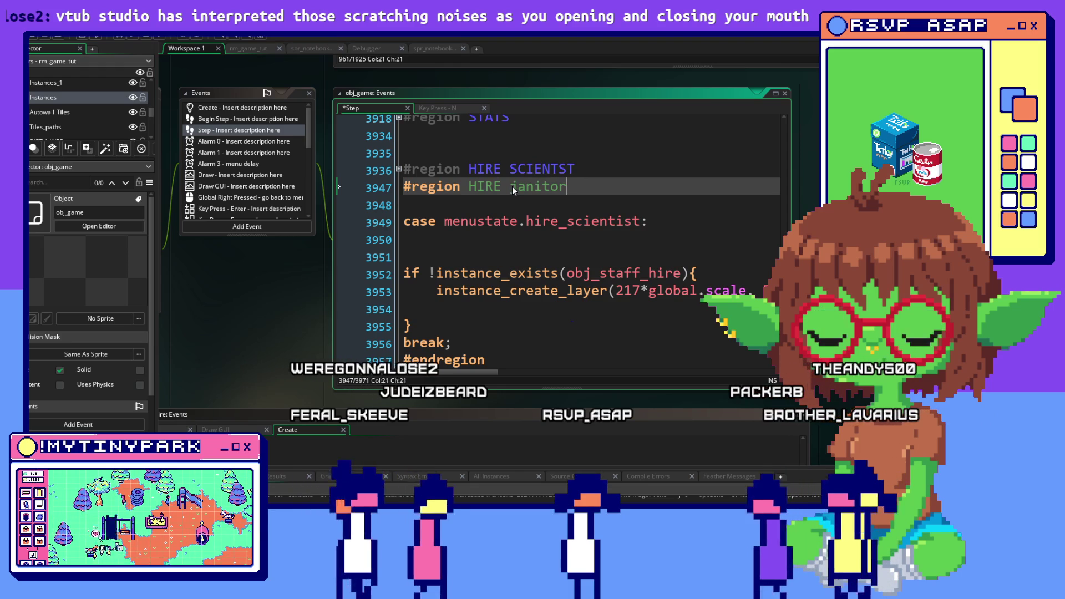
{"action": "double_click", "coordinate": [515, 194]}
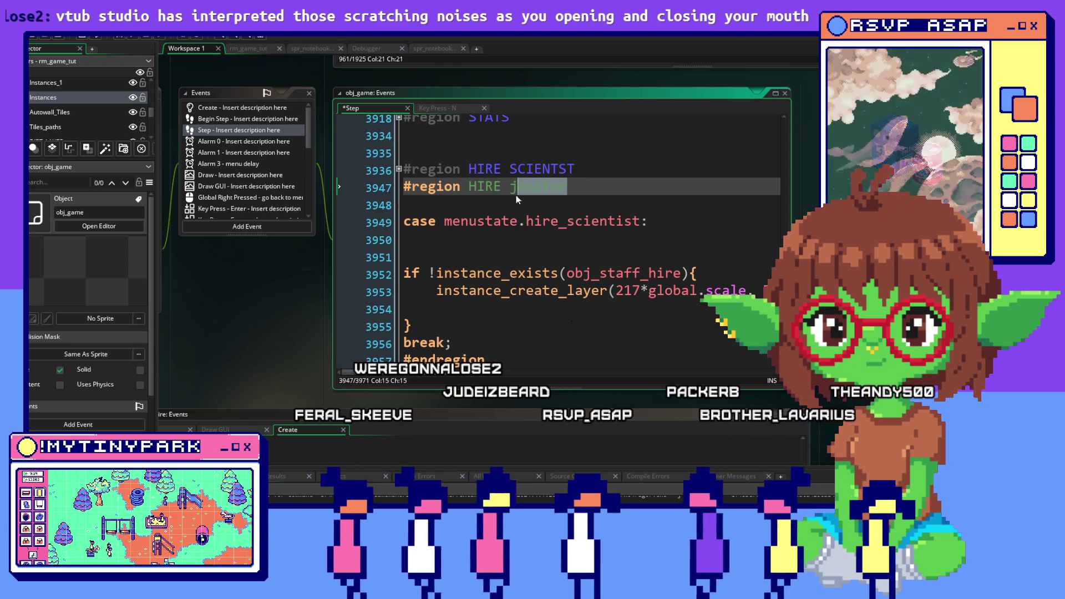
{"action": "type", "text": "JANITOR"}
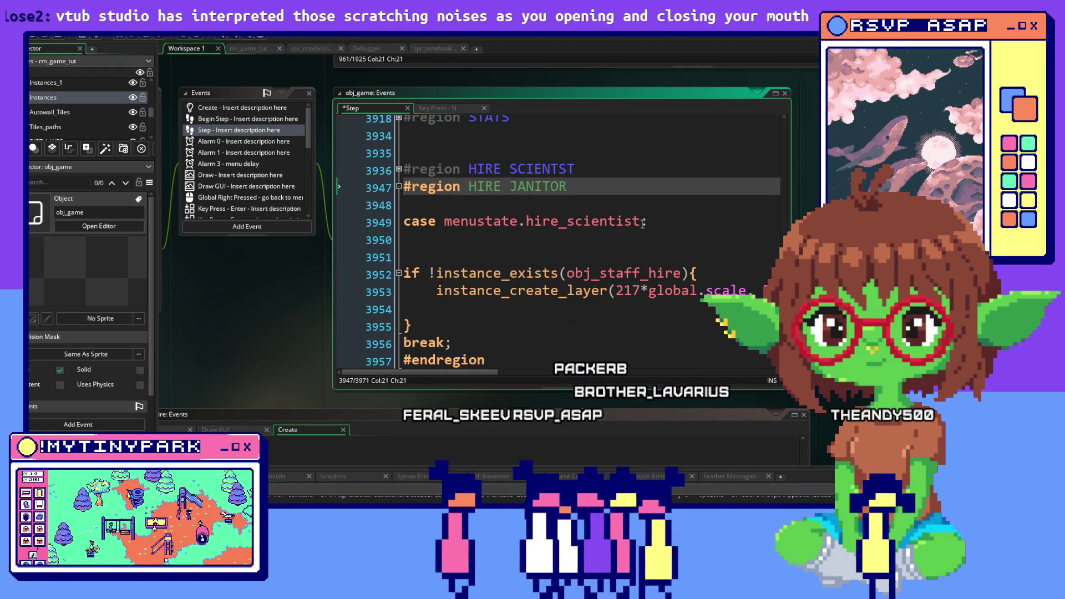
{"action": "left_click_drag", "start_coordinate": [642, 221], "coordinate": [624, 222]}
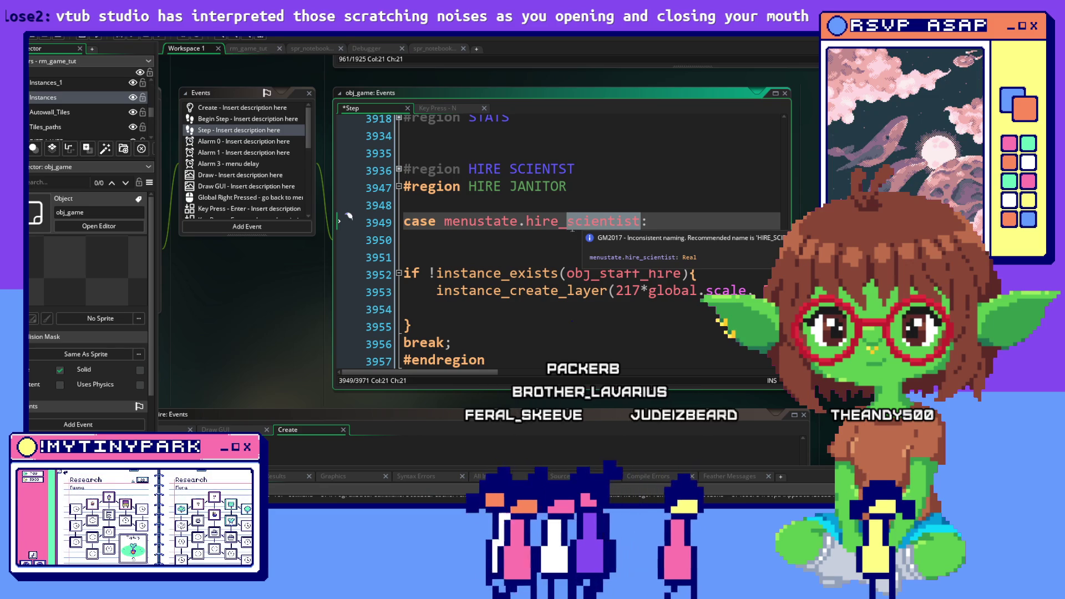
{"action": "type", "text": "janitoe"}
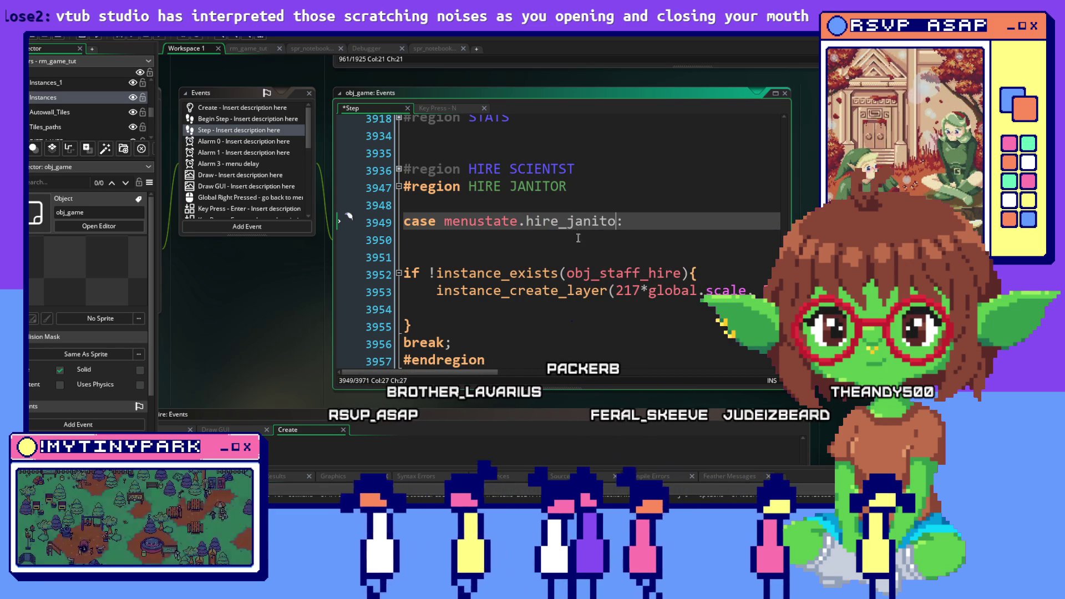
{"action": "type", "text": "r"}
Review the obj_staff_hire existence check and its instance_create_layer call on the CUTSCENE layer.
{"action": "left_click", "coordinate": [577, 273]}
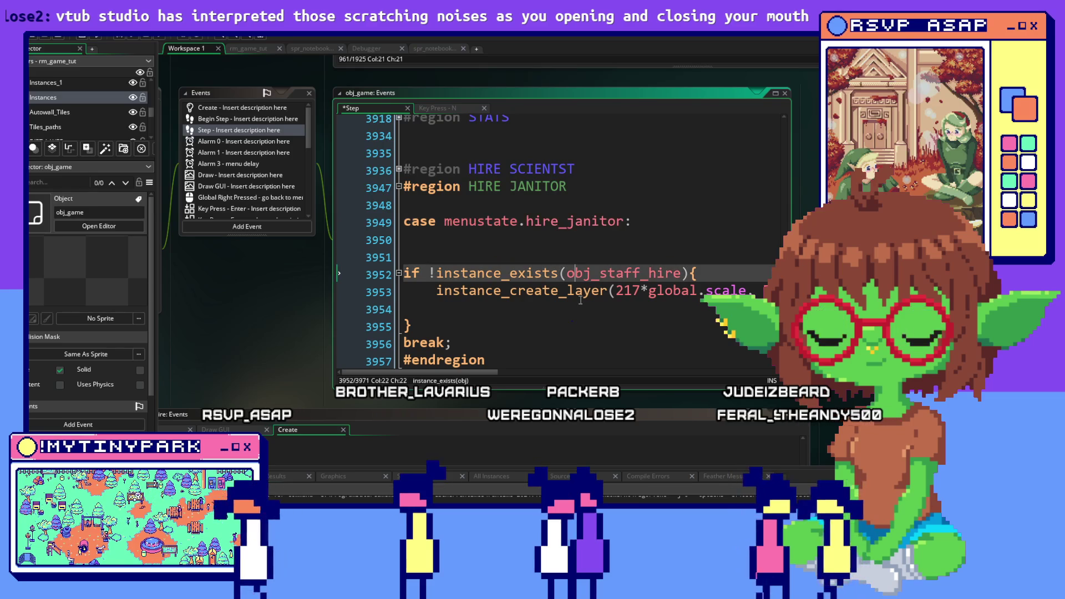
{"action": "scroll", "coordinate": [618, 274], "scroll_direction": "down", "scroll_amount": 1}
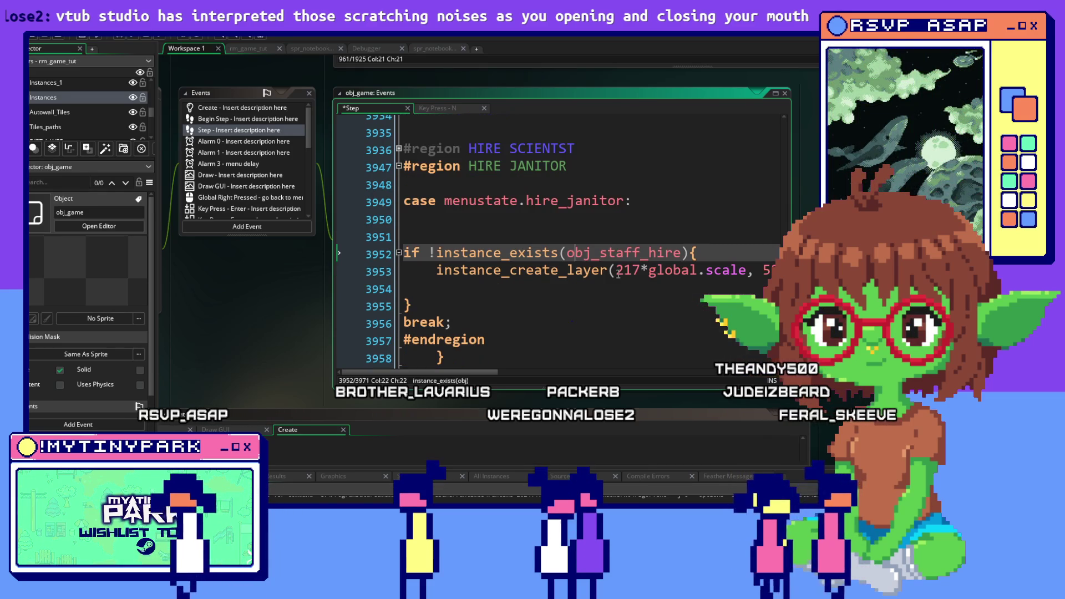
{"action": "left_click", "coordinate": [453, 271]}
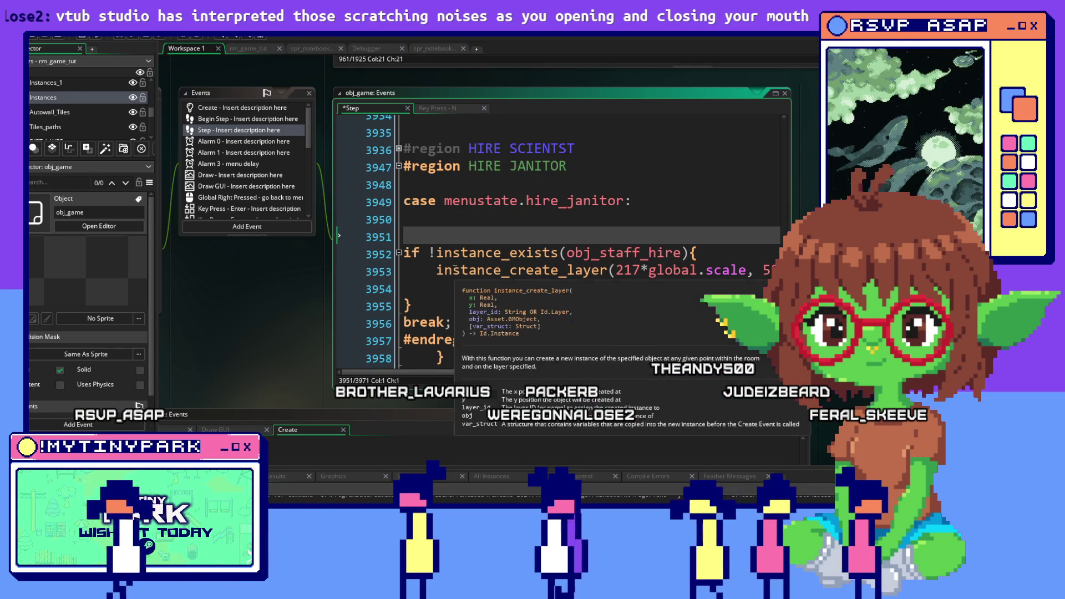
{"action": "mouse_move", "coordinate": [436, 271]}
{"action": "left_mouse_down"}
{"action": "mouse_move", "coordinate": [715, 271]}
{"action": "mouse_move", "coordinate": [760, 285]}
{"action": "mouse_move", "coordinate": [168, 268]}
{"action": "mouse_move", "coordinate": [571, 272]}
{"action": "mouse_move", "coordinate": [281, 278]}
{"action": "left_mouse_up"}
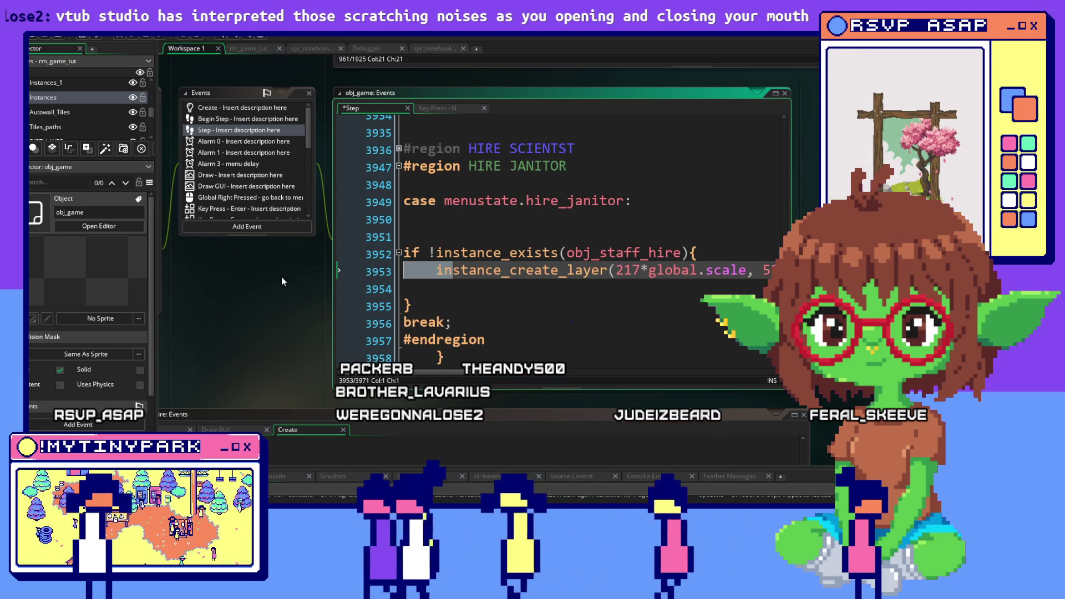
{"action": "scroll", "coordinate": [553, 283], "scroll_direction": "down", "scroll_amount": 3}
{"action": "left_click", "coordinate": [553, 283]}
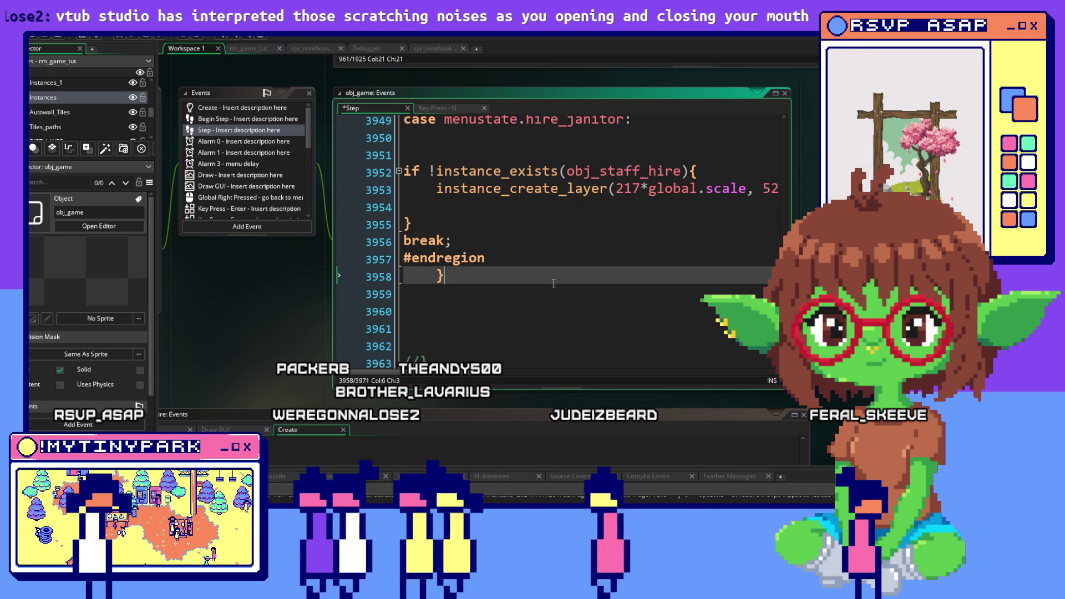
{"action": "scroll", "coordinate": [657, 193], "scroll_direction": "up", "scroll_amount": 1}
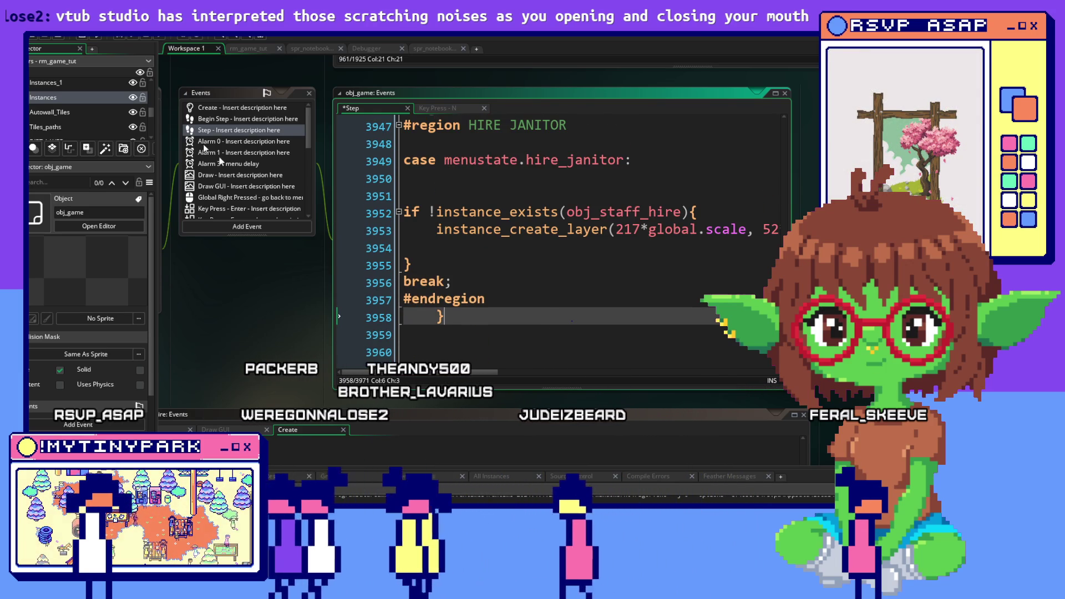
{"action": "left_click", "coordinate": [658, 195]}
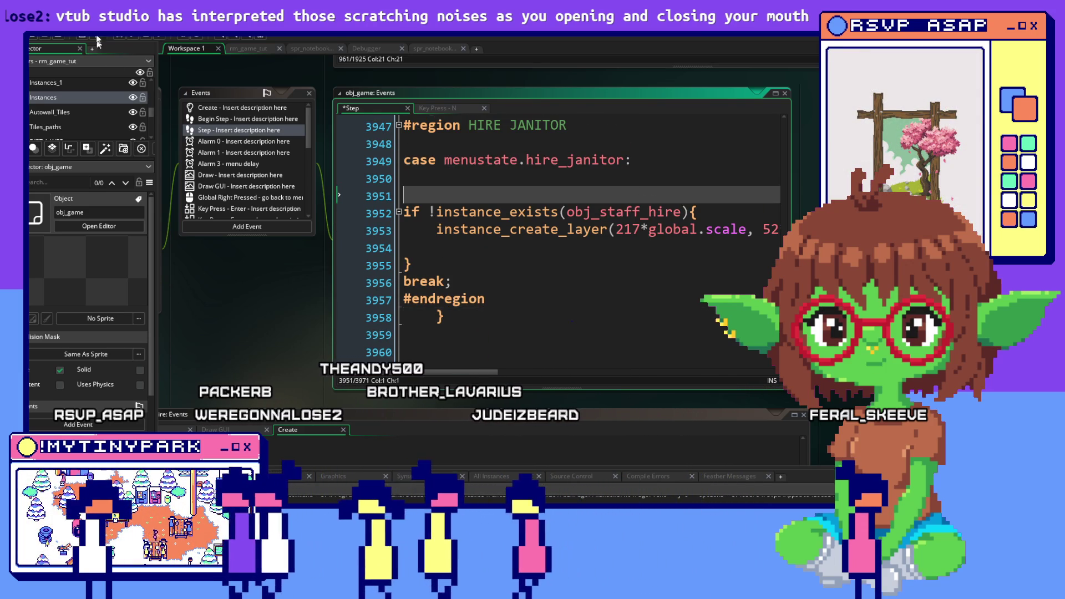
Build and run the game in debug mode.
{"action": "left_click", "coordinate": [132, 39]}
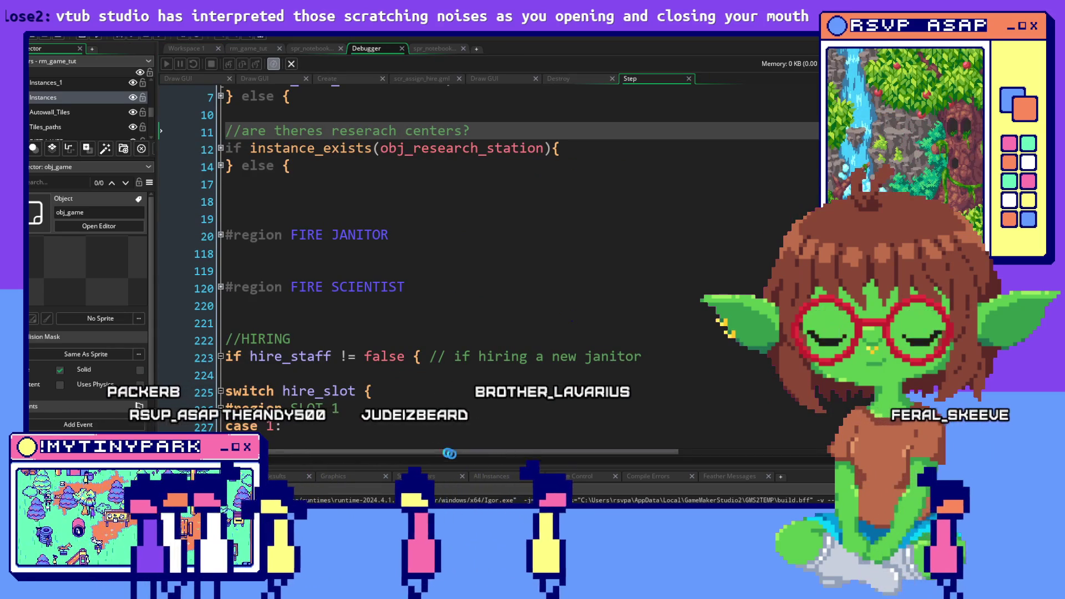
{"action": "scroll", "coordinate": [553, 319], "scroll_direction": "up", "scroll_amount": 1}
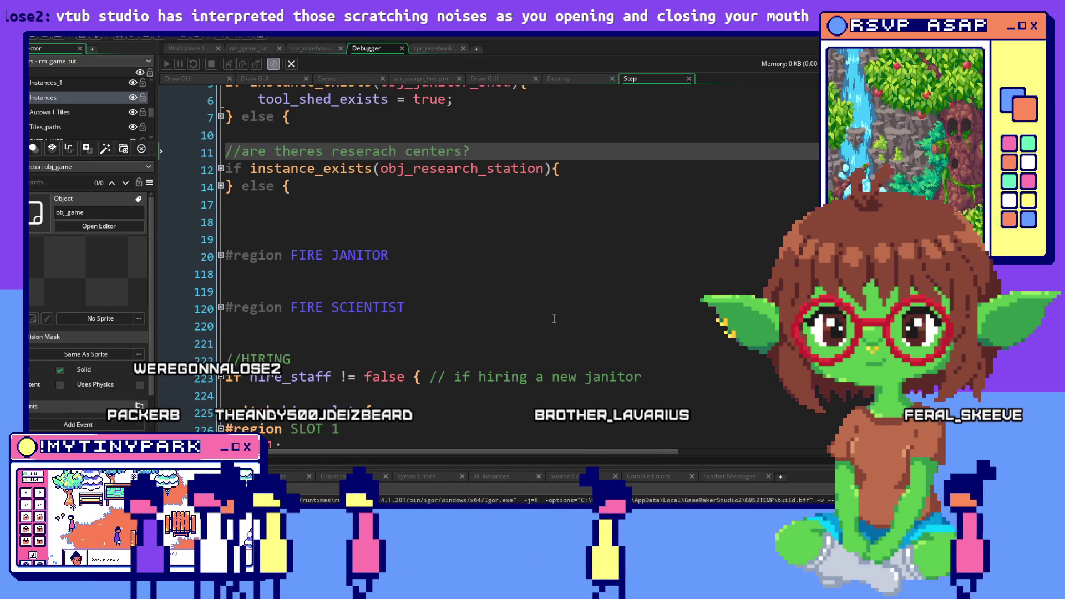
{"action": "scroll", "coordinate": [554, 319], "scroll_direction": "down", "scroll_amount": 3}
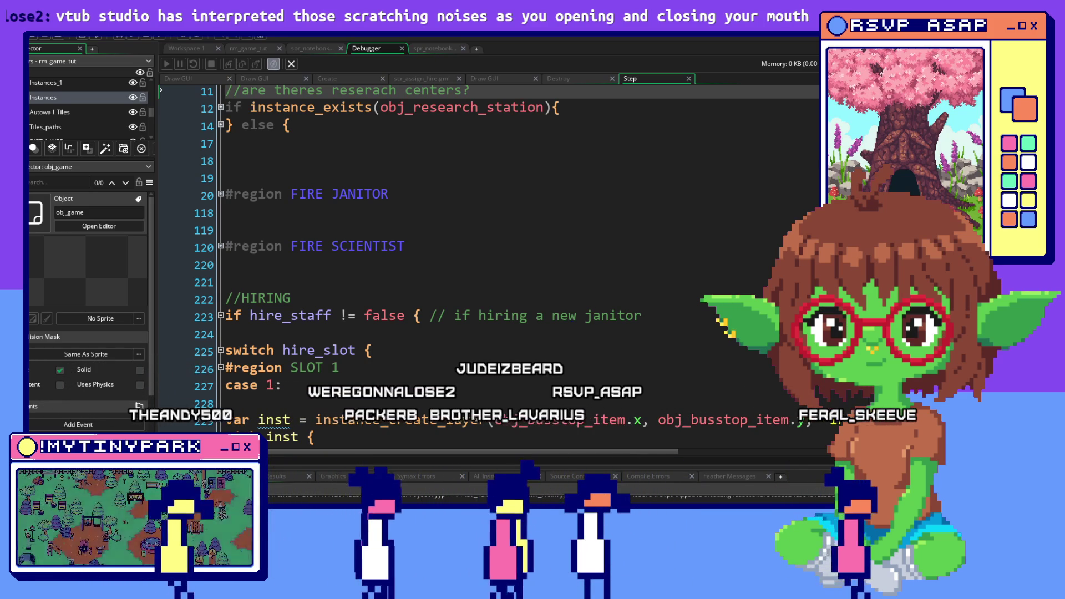
In the running game, place two tool sheds (money 10000 to 8800) and pan the map.
{"action": "key", "text": "alt+Tab"}
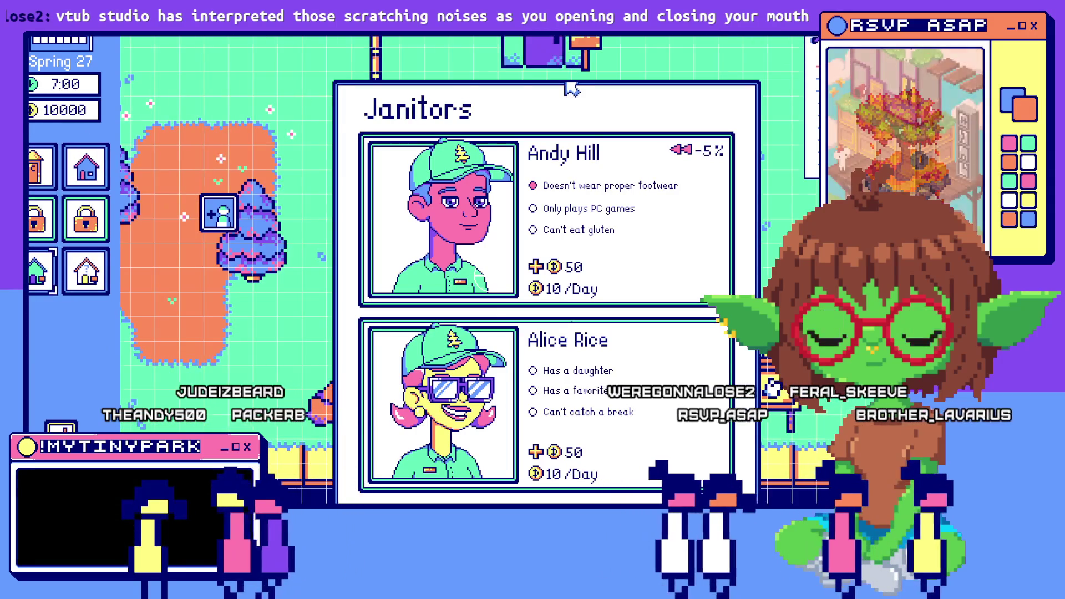
{"action": "left_click", "coordinate": [247, 184]}
{"action": "left_click", "coordinate": [707, 133]}
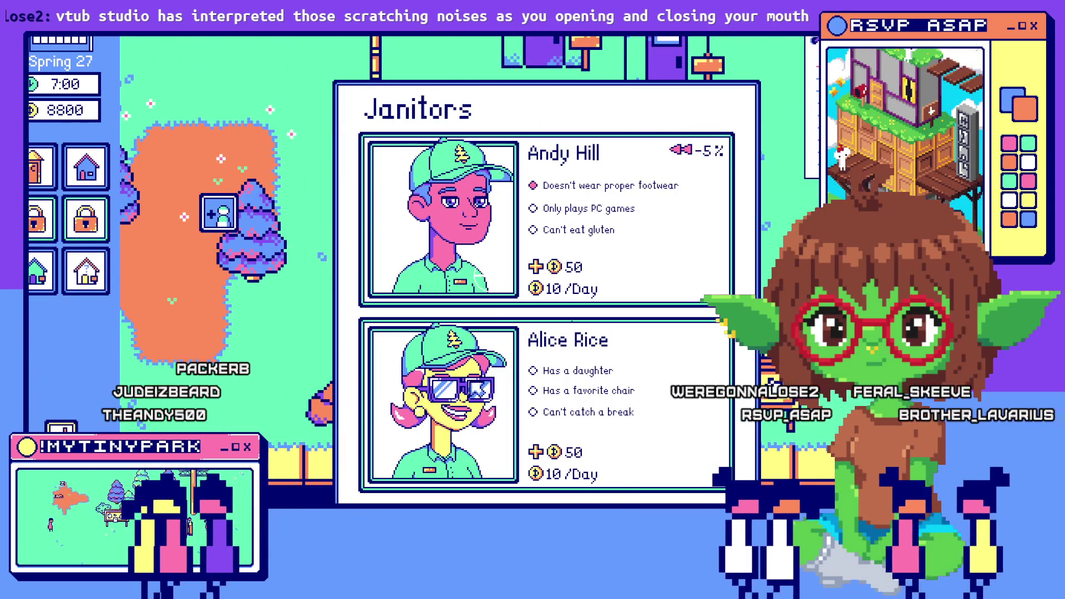
{"action": "key", "text": "d"}
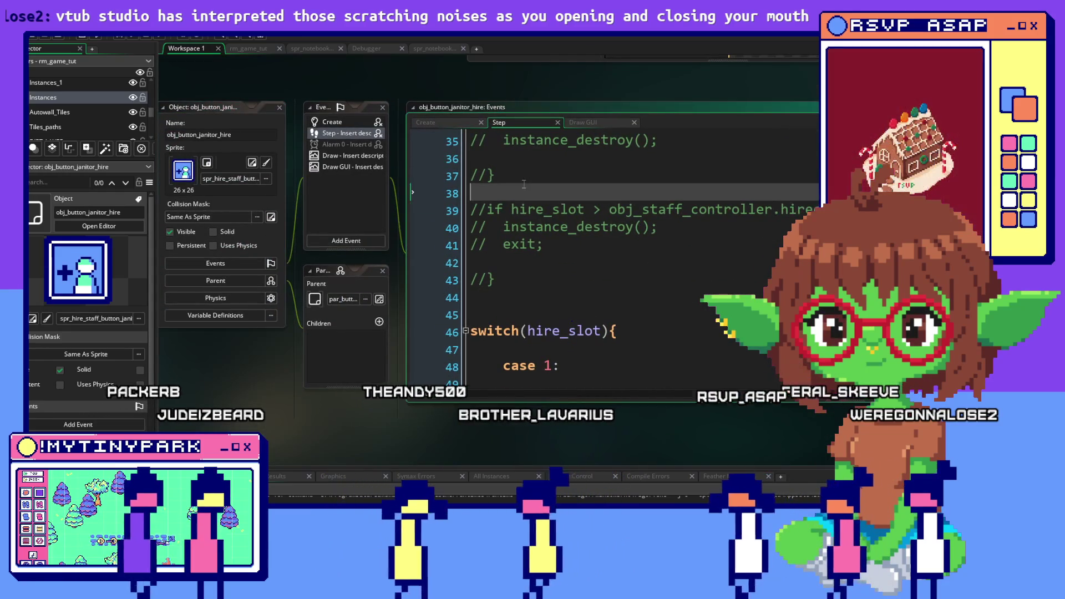
Jump to obj_staff_controller's Step code and inspect the janitor slot lines 463–468.
{"action": "left_click", "coordinate": [691, 210]}
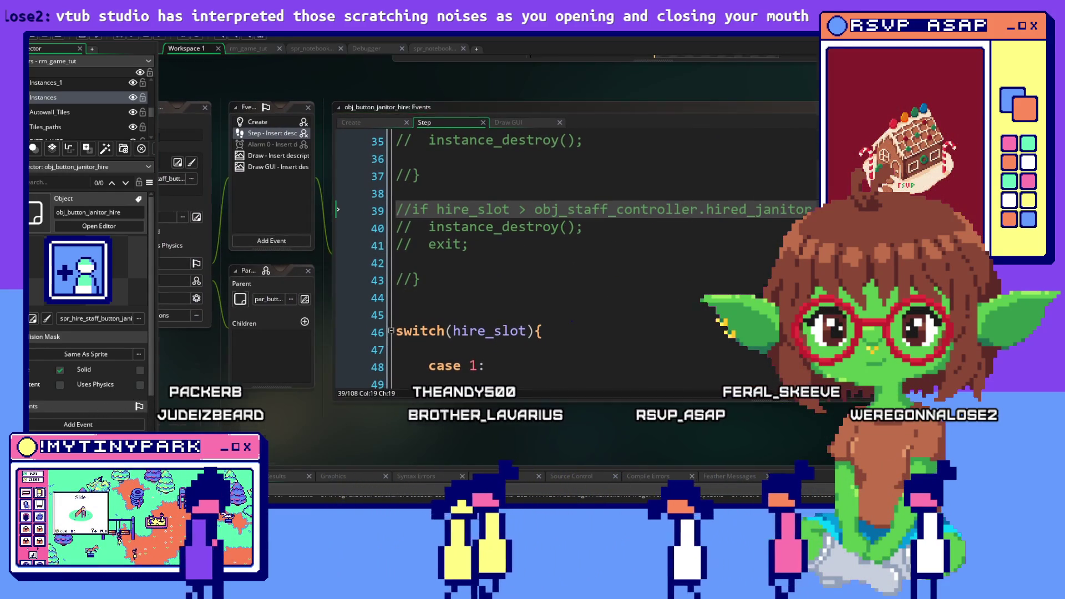
{"action": "key", "text": "F12"}
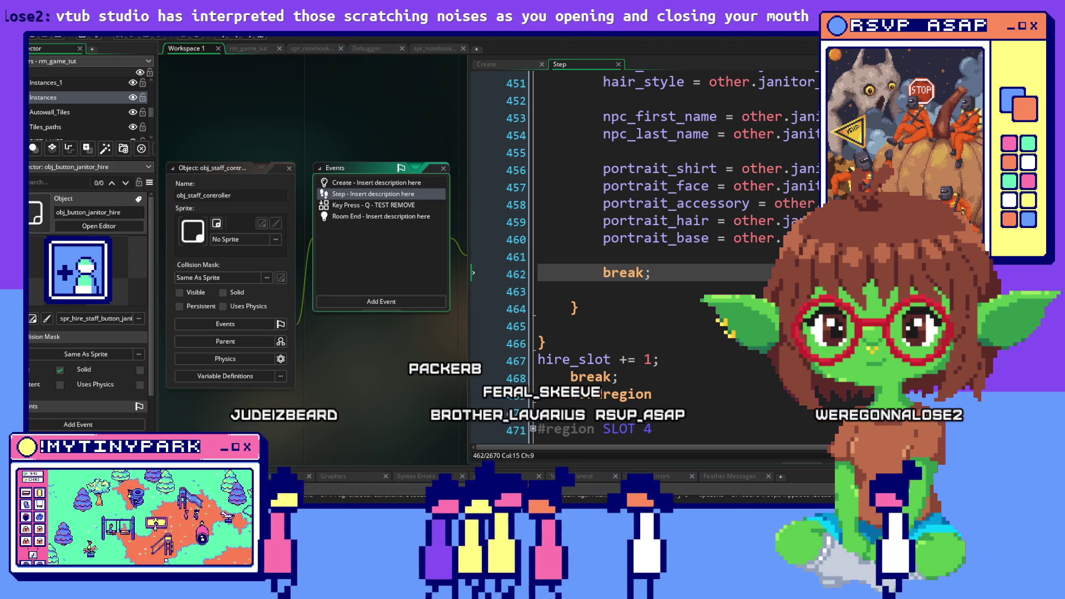
{"action": "left_click", "coordinate": [754, 375]}
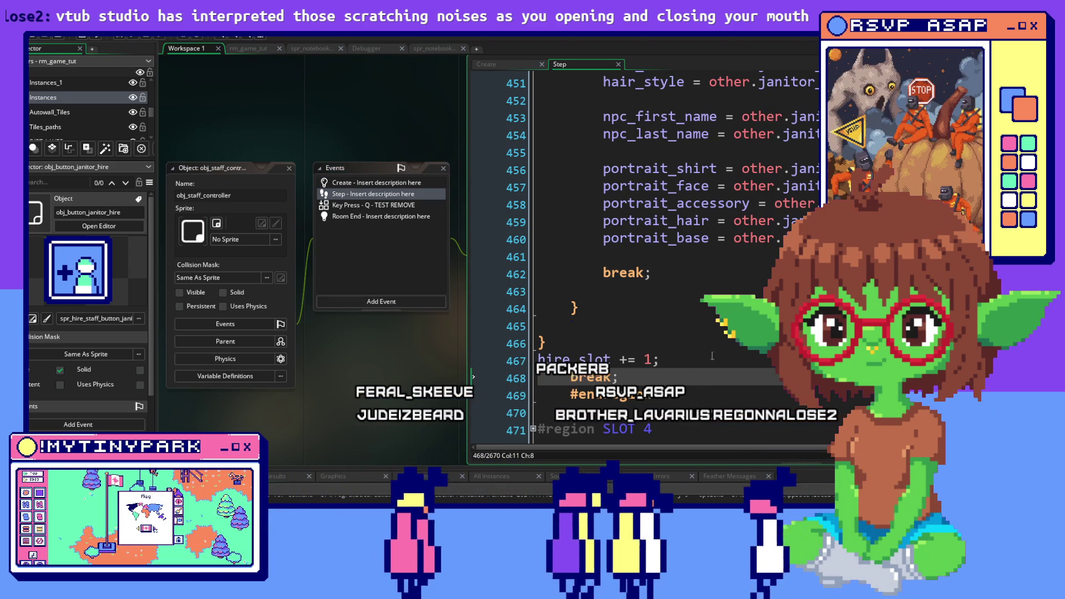
{"action": "left_click", "coordinate": [611, 309]}
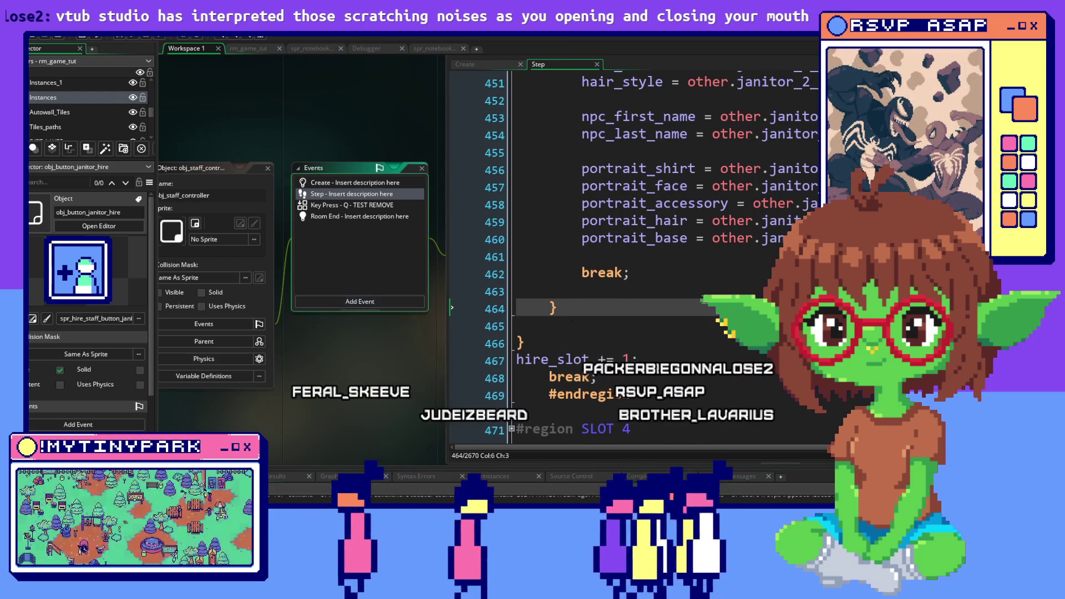
{"action": "left_click", "coordinate": [705, 286]}
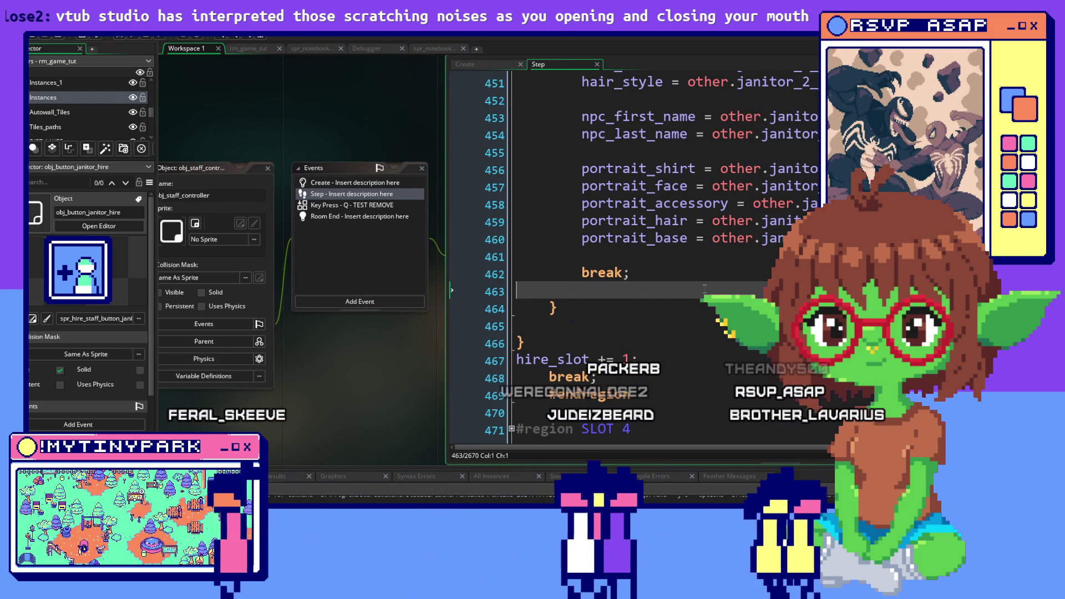
Review obj_staff_controller's Create code, selecting the building and applicant count variables on lines 6–12.
{"action": "left_click", "coordinate": [477, 65]}
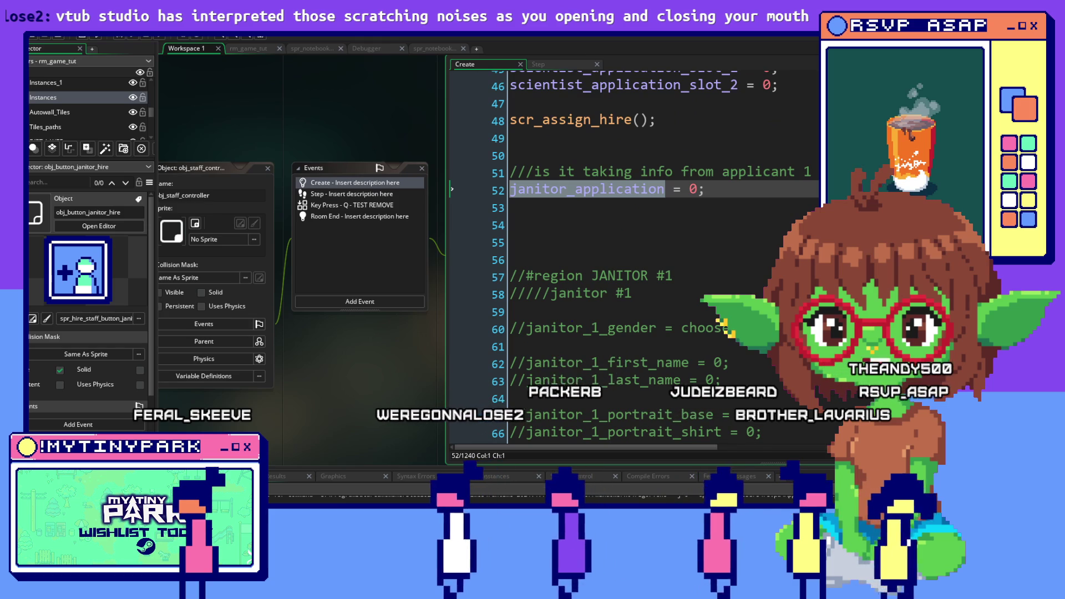
{"action": "left_click", "coordinate": [749, 225]}
{"action": "scroll", "coordinate": [749, 226], "scroll_direction": "up", "scroll_amount": 2}
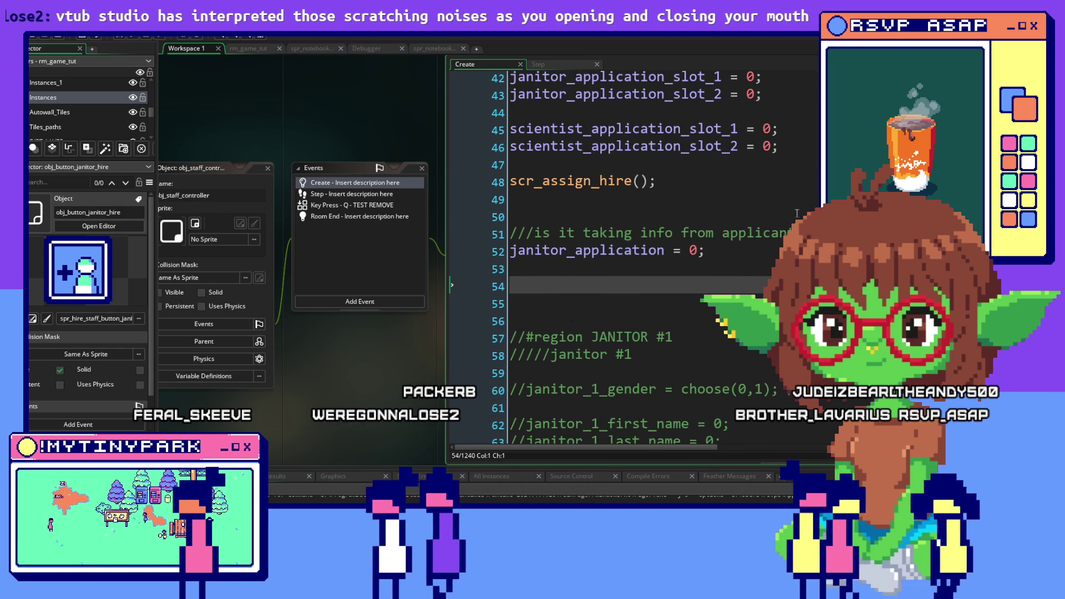
{"action": "scroll", "coordinate": [797, 213], "scroll_direction": "up", "scroll_amount": 7}
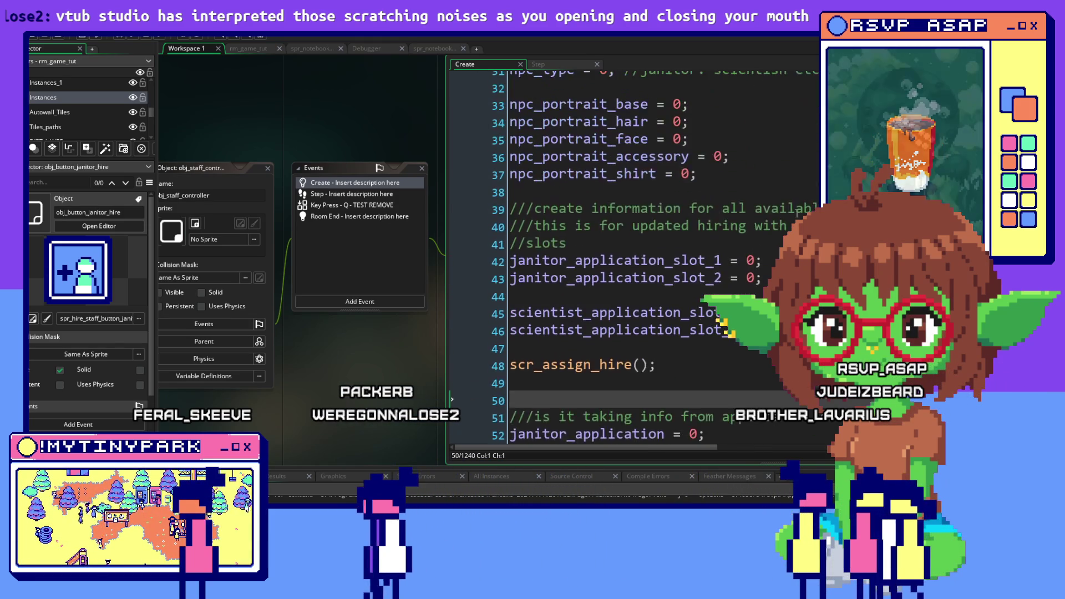
{"action": "scroll", "coordinate": [797, 214], "scroll_direction": "up", "scroll_amount": 6}
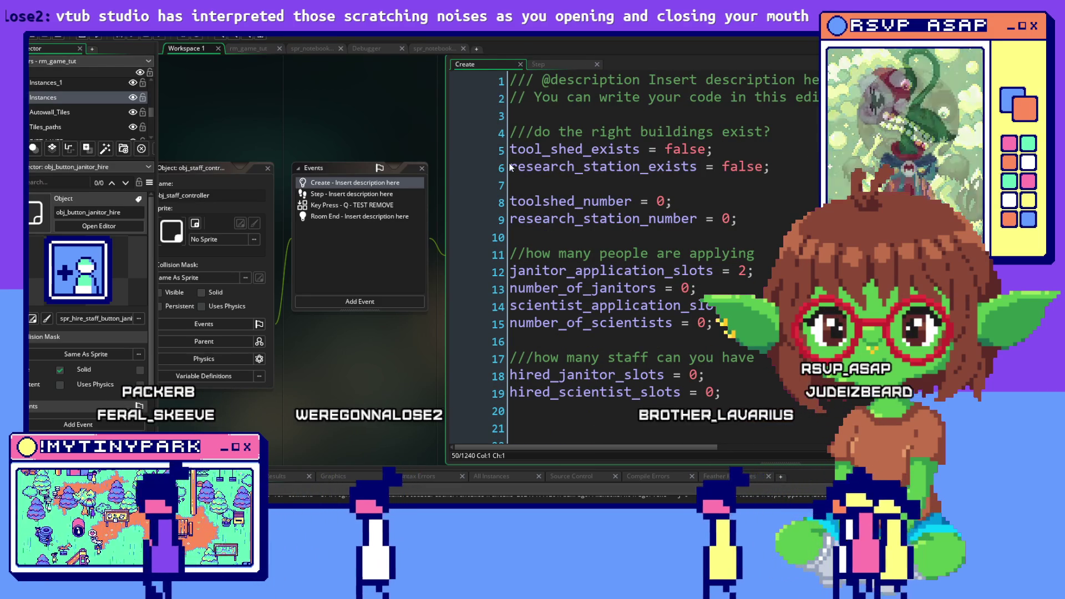
{"action": "mouse_move", "coordinate": [510, 167]}
{"action": "left_mouse_down"}
{"action": "mouse_move", "coordinate": [770, 167]}
{"action": "mouse_move", "coordinate": [755, 271]}
{"action": "left_mouse_up"}
{"action": "scroll", "coordinate": [637, 261], "scroll_direction": "down", "scroll_amount": 7}
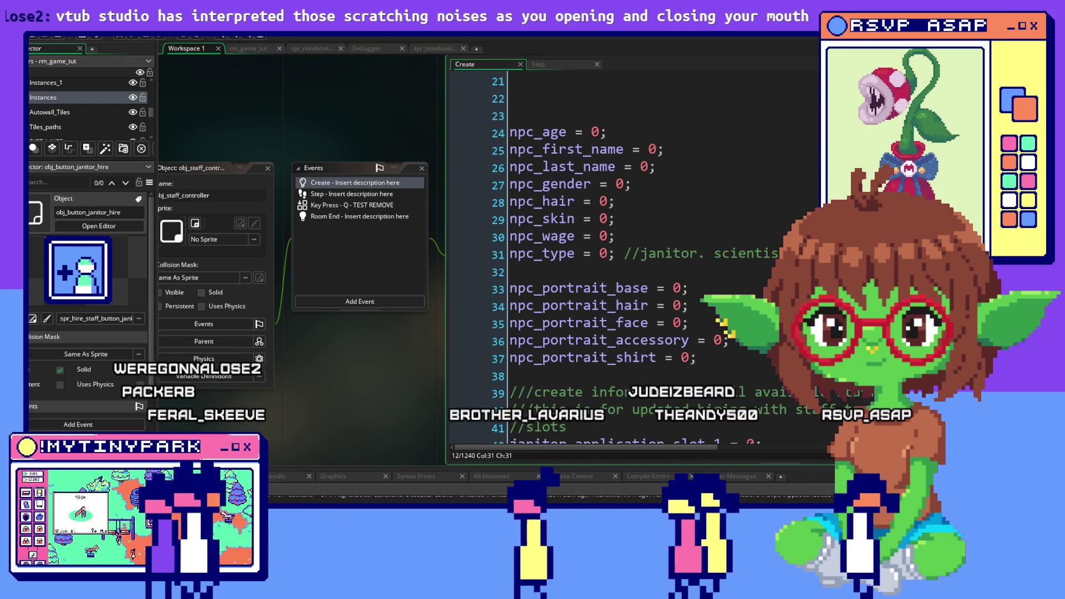
{"action": "scroll", "coordinate": [637, 261], "scroll_direction": "down", "scroll_amount": 2}
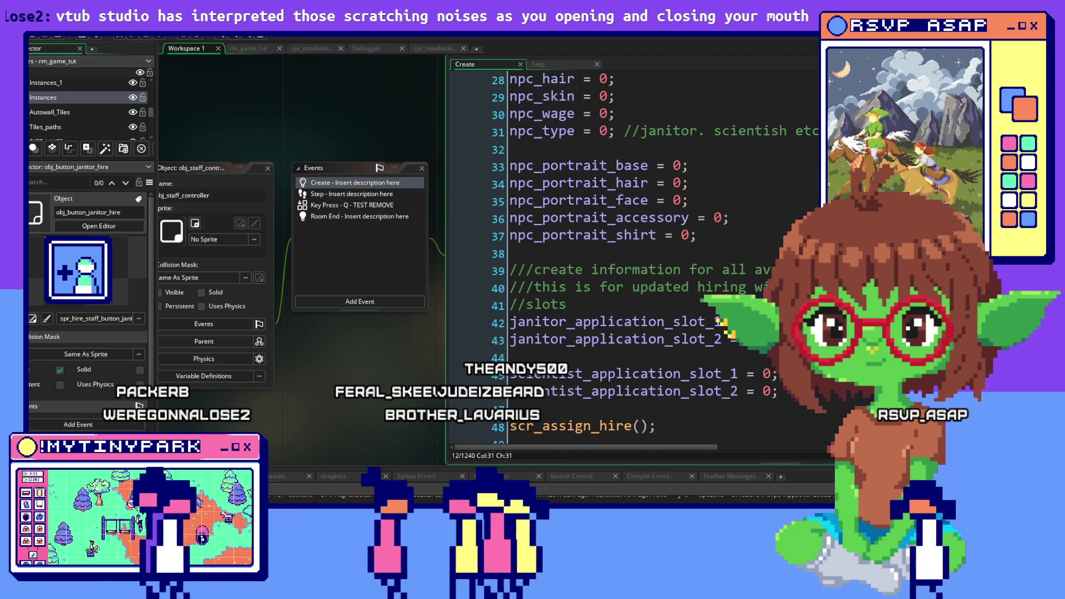
{"action": "scroll", "coordinate": [638, 260], "scroll_direction": "down", "scroll_amount": 2}
{"action": "scroll", "coordinate": [638, 260], "scroll_direction": "up", "scroll_amount": 4}
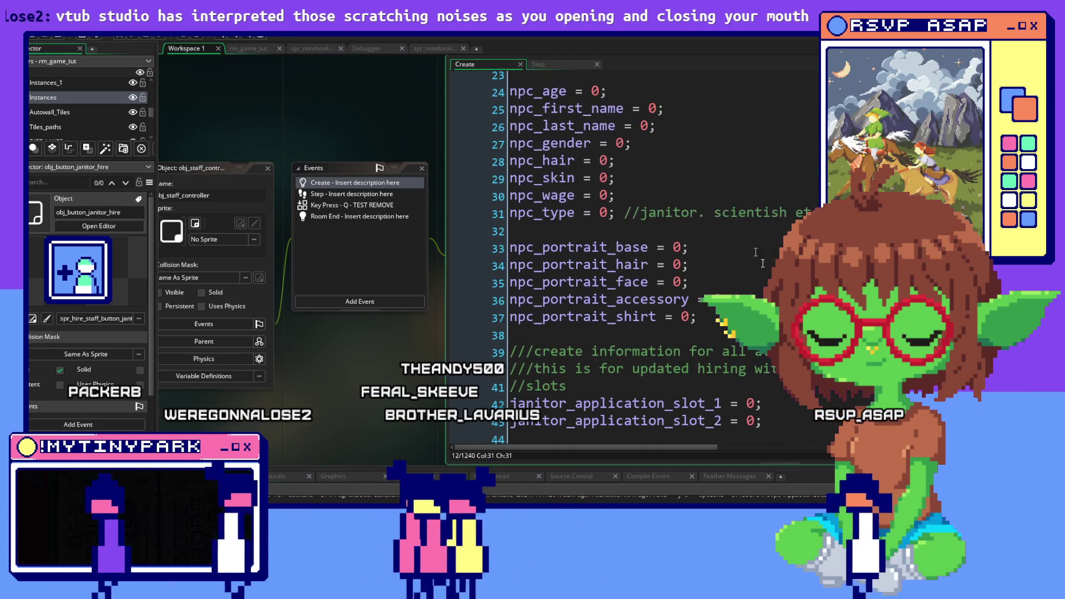
Return to the Step code, maximise its editor, and place the caret on the portrait_face line.
{"action": "left_click", "coordinate": [557, 65]}
{"action": "double_click", "coordinate": [557, 65]}
{"action": "left_click", "coordinate": [325, 180]}
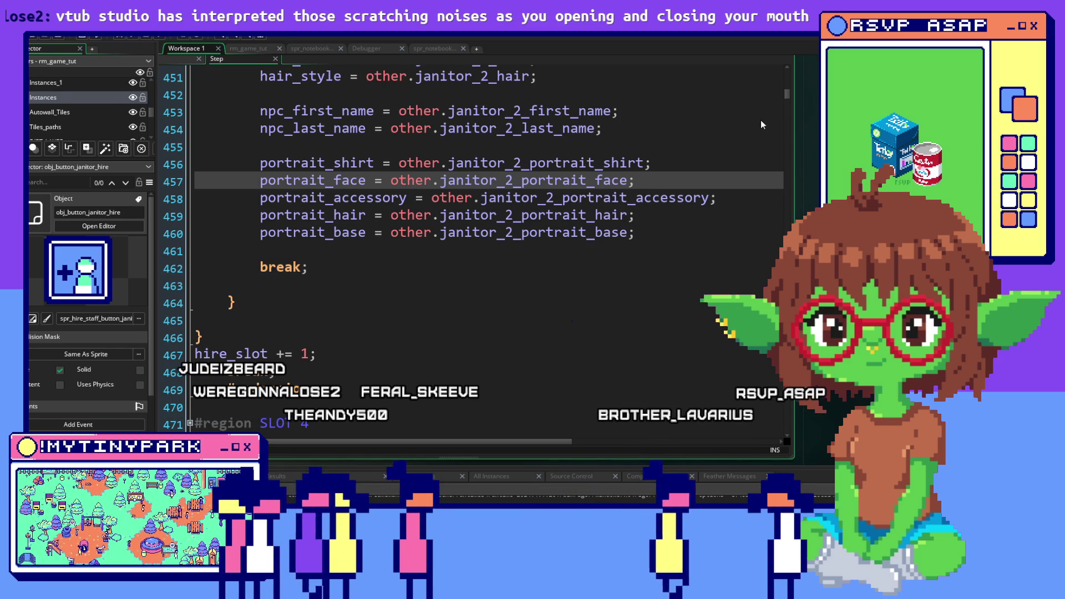
Restore the Step editor to its normal size and scan its code from the top.
{"action": "key", "text": "shift+space"}
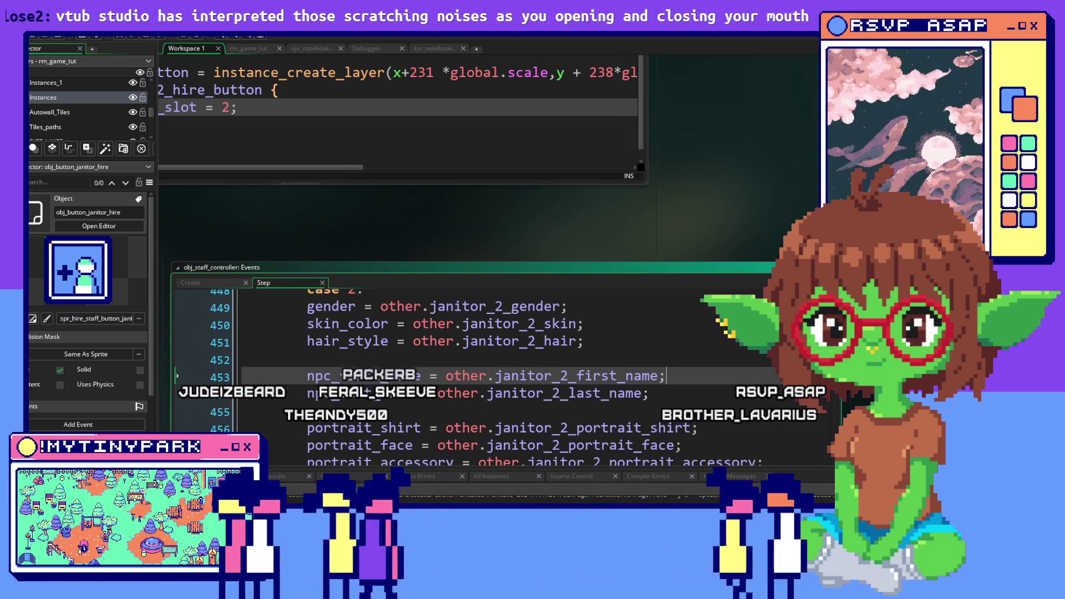
{"action": "key", "text": "ctrl+Home"}
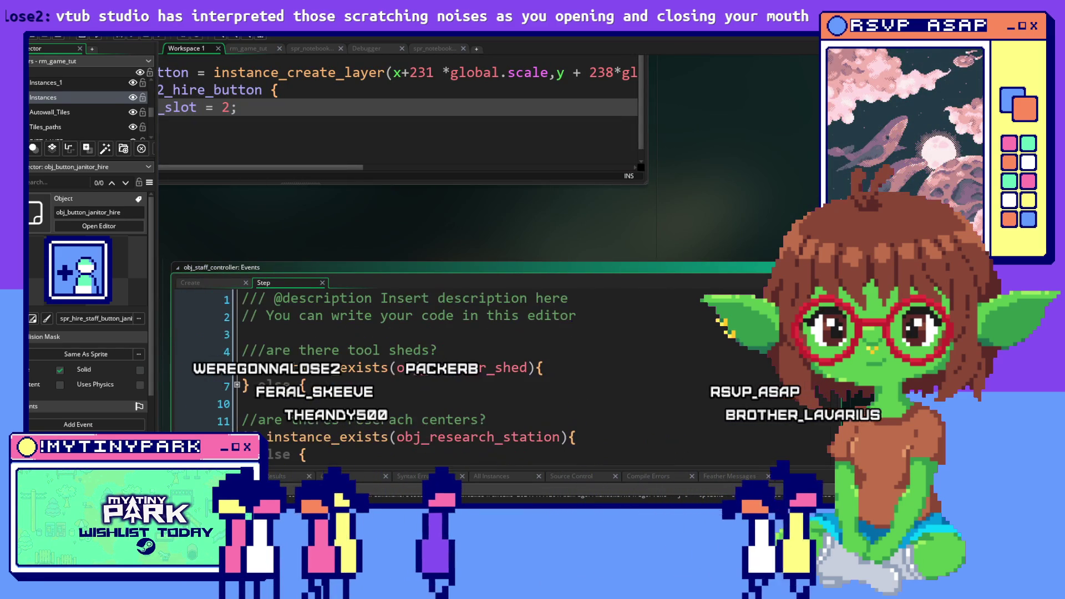
{"action": "scroll", "coordinate": [728, 151], "scroll_direction": "down", "scroll_amount": 5}
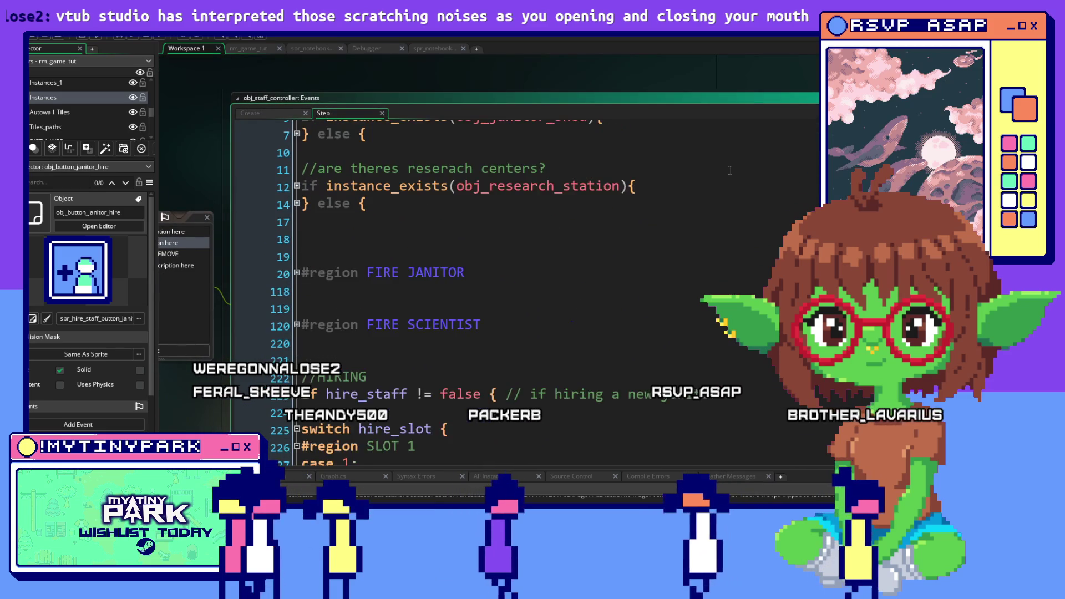
{"action": "scroll", "coordinate": [730, 170], "scroll_direction": "up", "scroll_amount": 2}
{"action": "scroll", "coordinate": [730, 171], "scroll_direction": "down", "scroll_amount": 6}
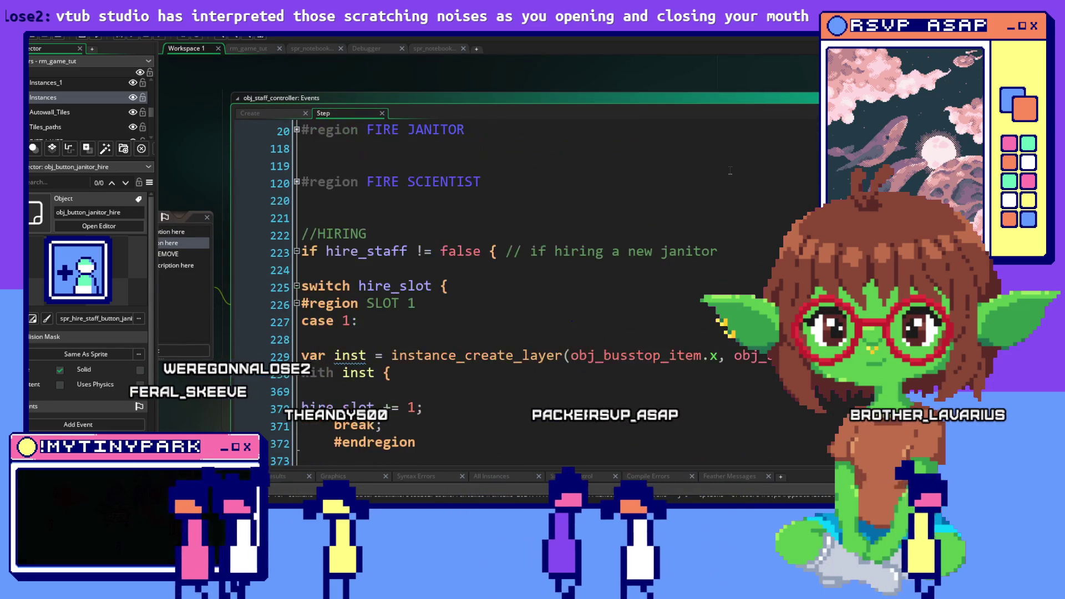
{"action": "scroll", "coordinate": [730, 171], "scroll_direction": "down", "scroll_amount": 2}
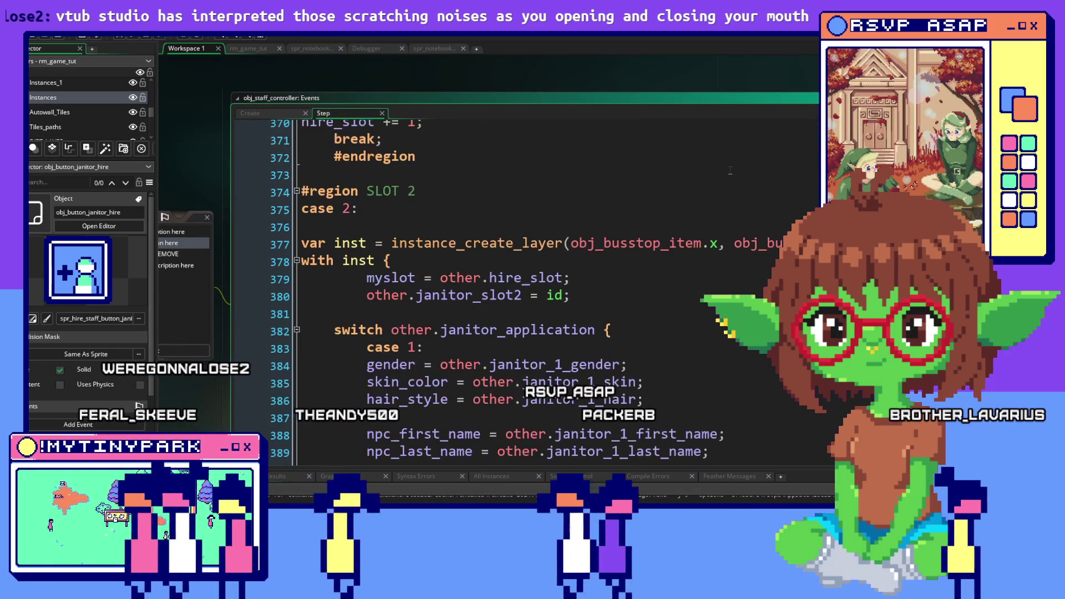
{"action": "scroll", "coordinate": [489, 150], "scroll_direction": "up", "scroll_amount": 1}
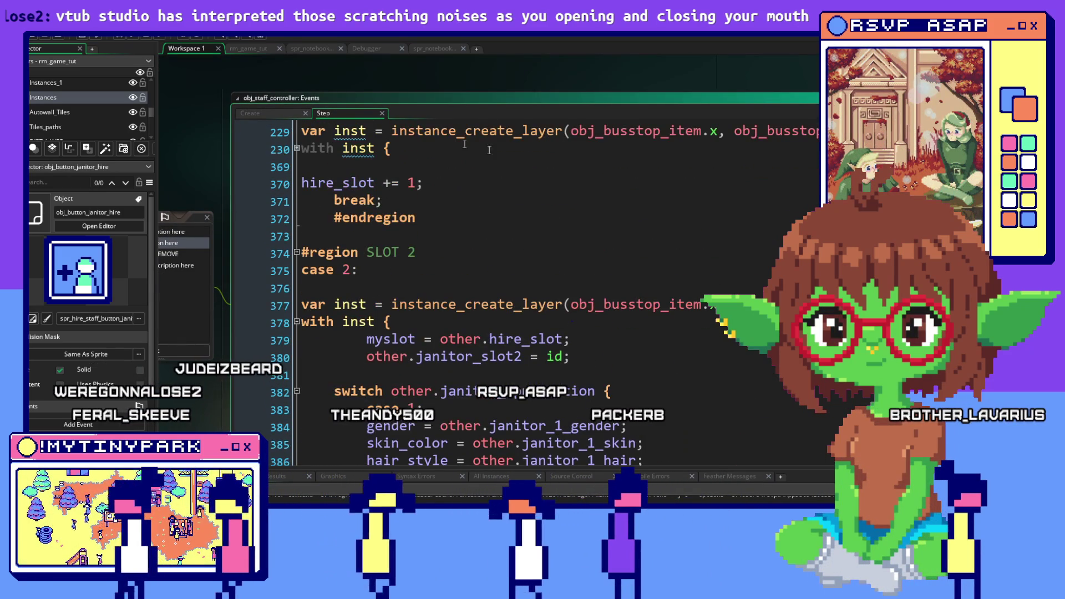
Switch to the Create event code and clear its text selection.
{"action": "left_click", "coordinate": [247, 112]}
{"action": "scroll", "coordinate": [511, 225], "scroll_direction": "up", "scroll_amount": 6}
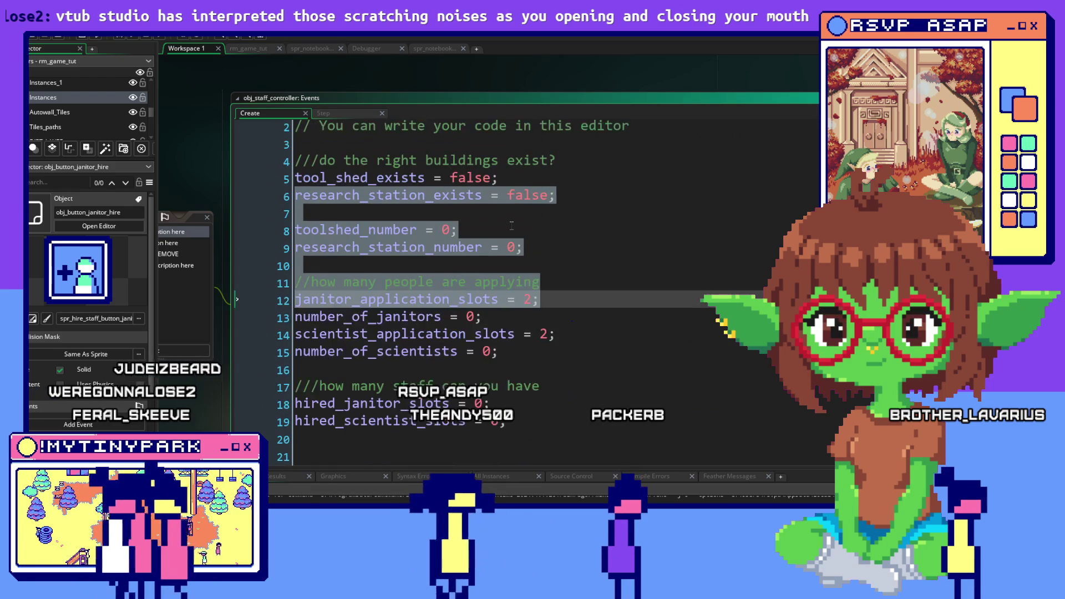
{"action": "scroll", "coordinate": [512, 225], "scroll_direction": "up", "scroll_amount": 1}
{"action": "left_click", "coordinate": [633, 243]}
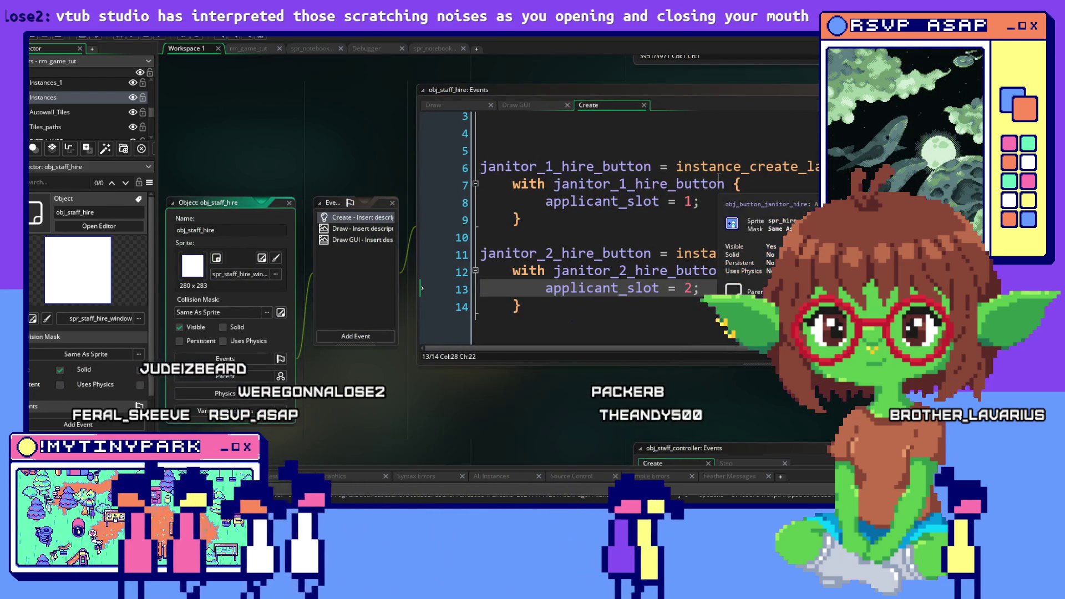
Check obj_staff_hire's Create and Draw code, then open spr_hire_staff_button_janitor from the Inspector.
{"action": "left_click", "coordinate": [719, 178]}
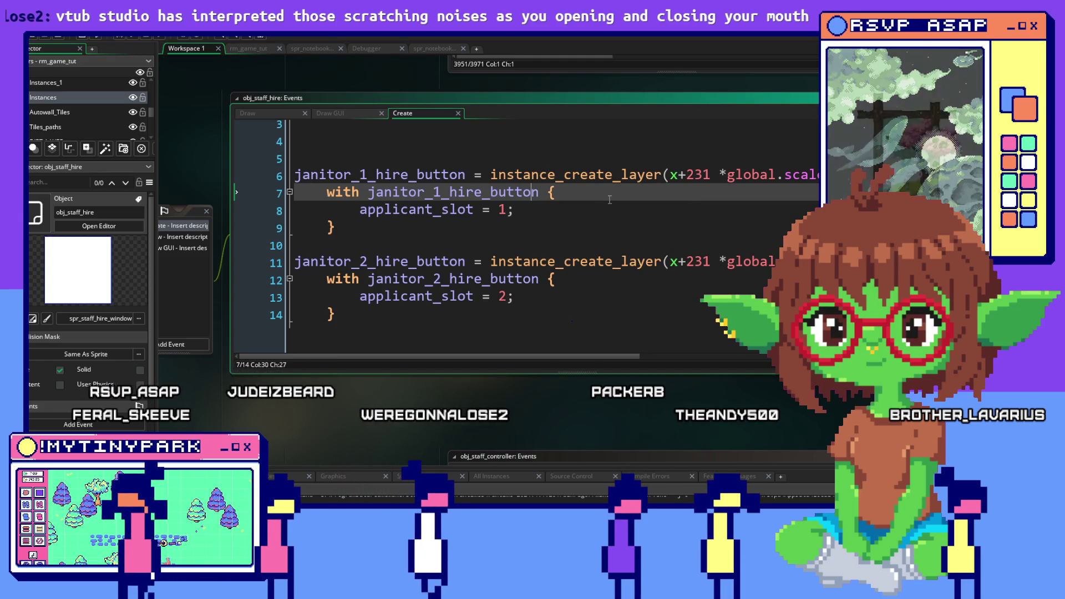
{"action": "scroll", "coordinate": [616, 249], "scroll_direction": "down", "scroll_amount": 1}
{"action": "left_click", "coordinate": [620, 296]}
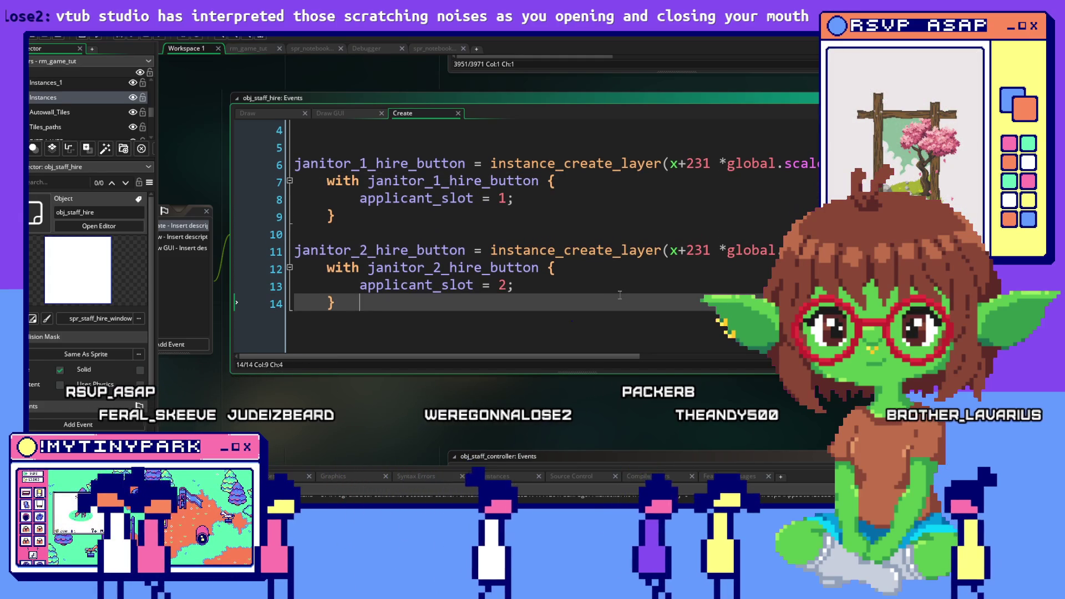
{"action": "left_click", "coordinate": [183, 237]}
{"action": "left_click", "coordinate": [456, 248]}
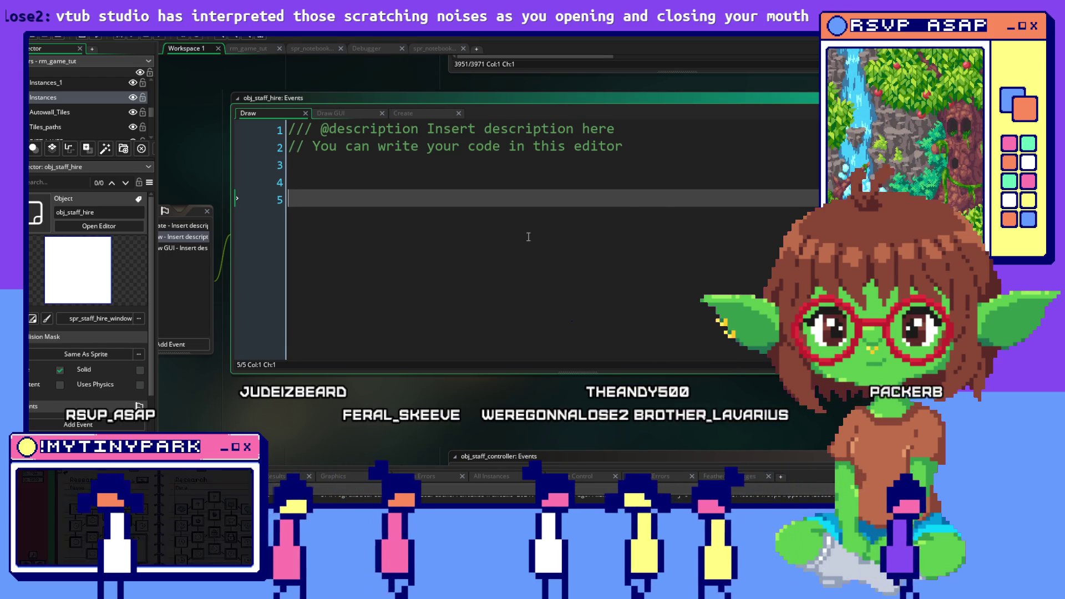
{"action": "double_click", "coordinate": [798, 175]}
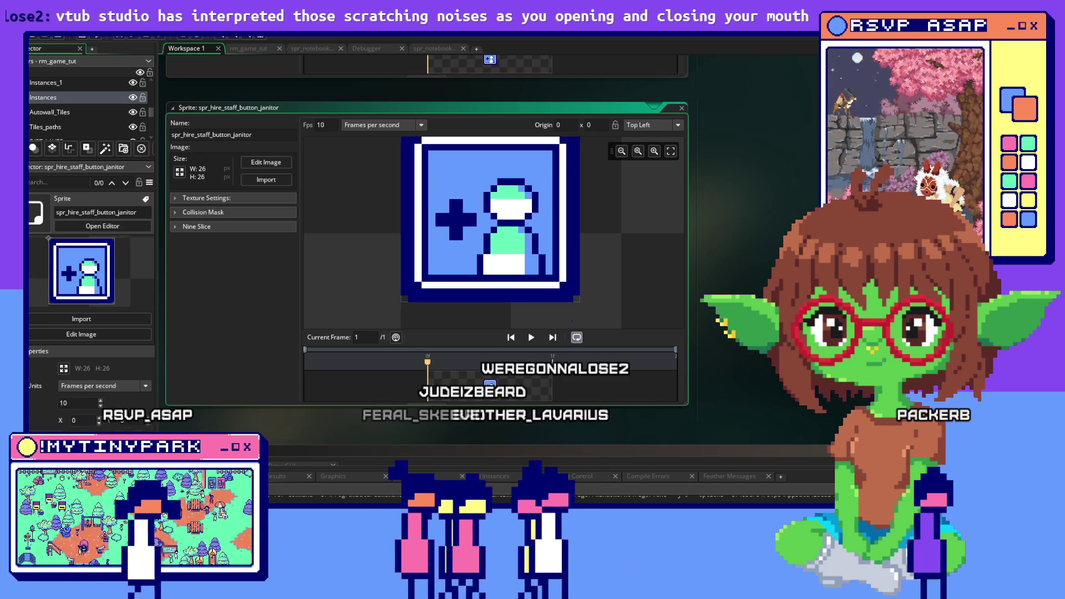
In the hire button's Step code, comment out the collapsed switch(hire_slot) block with Comment Selection.
{"action": "left_click", "coordinate": [608, 260]}
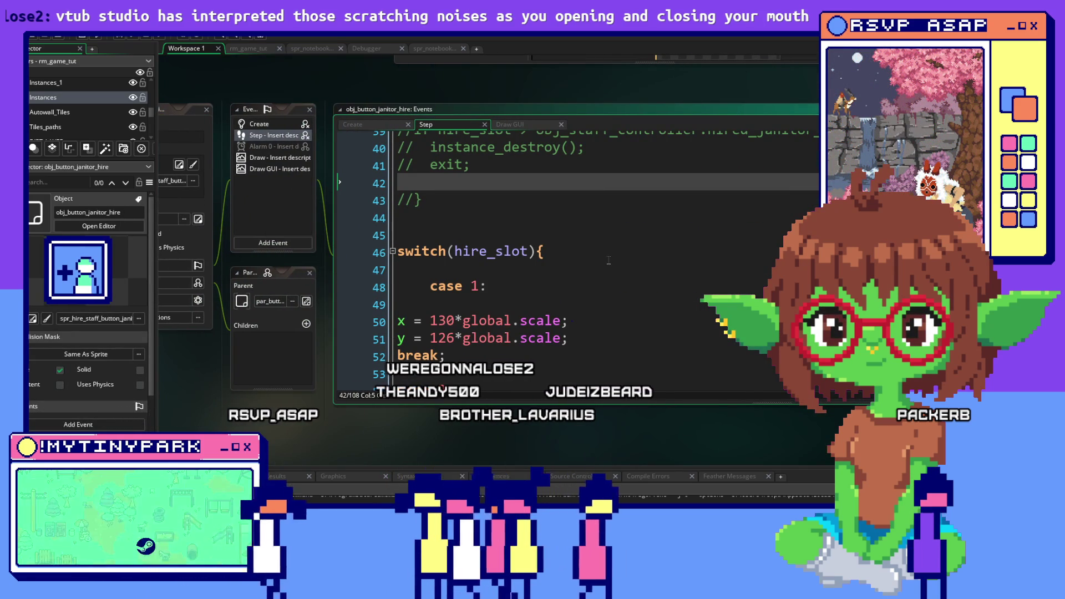
{"action": "left_click", "coordinate": [460, 256]}
{"action": "scroll", "coordinate": [460, 256], "scroll_direction": "down", "scroll_amount": 2}
{"action": "scroll", "coordinate": [551, 253], "scroll_direction": "up", "scroll_amount": 3}
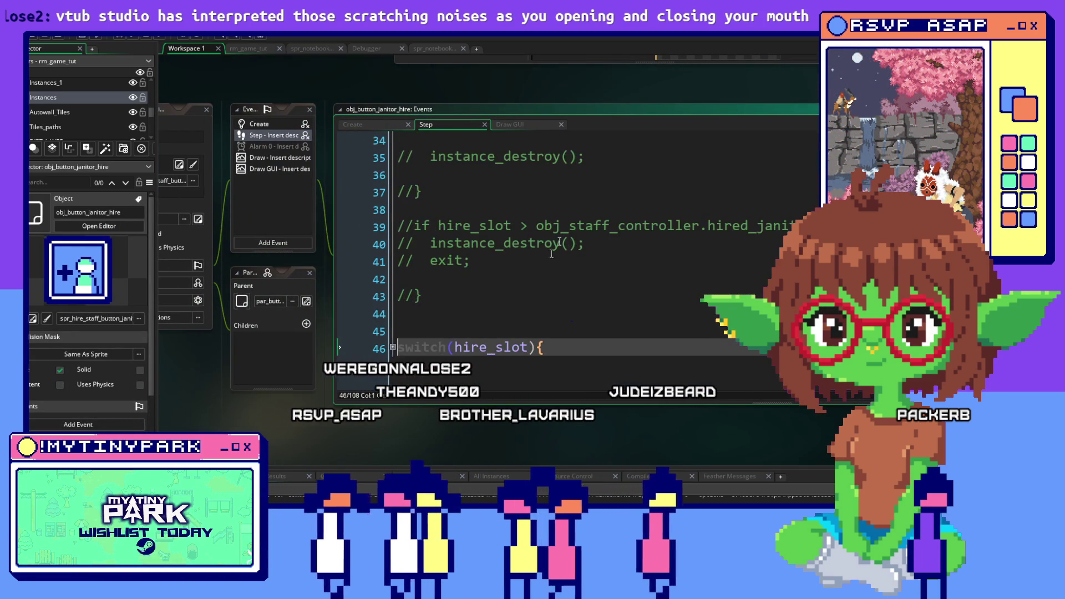
{"action": "left_click", "coordinate": [553, 363], "text": "shift"}
{"action": "right_click", "coordinate": [485, 311]}
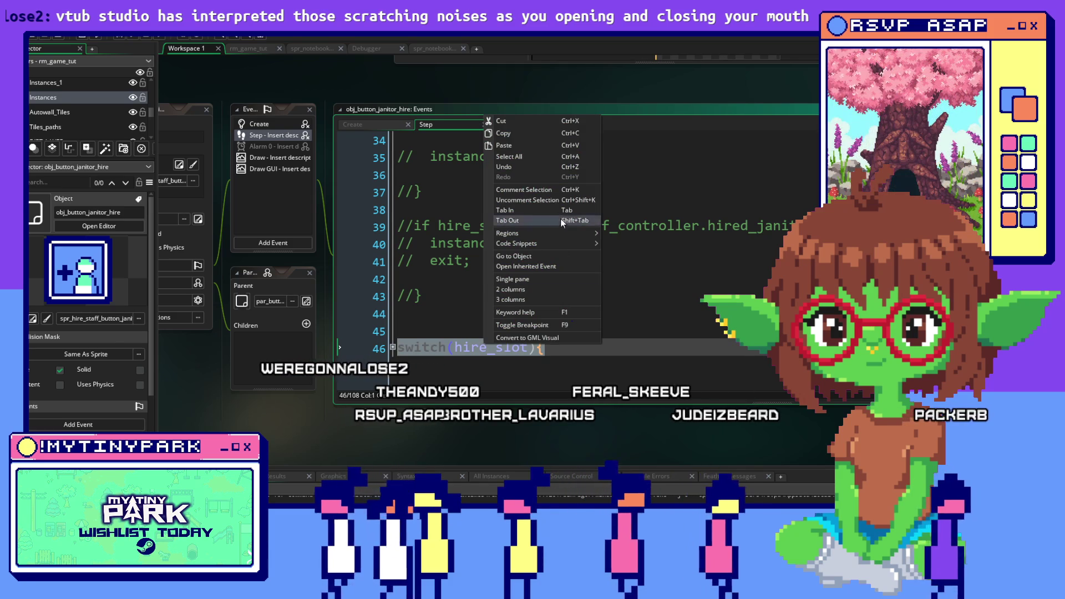
{"action": "left_click", "coordinate": [553, 191]}
Scroll back through the Step code to review the commented-out switch block.
{"action": "key", "text": "Up"}
{"action": "key", "text": "Up"}
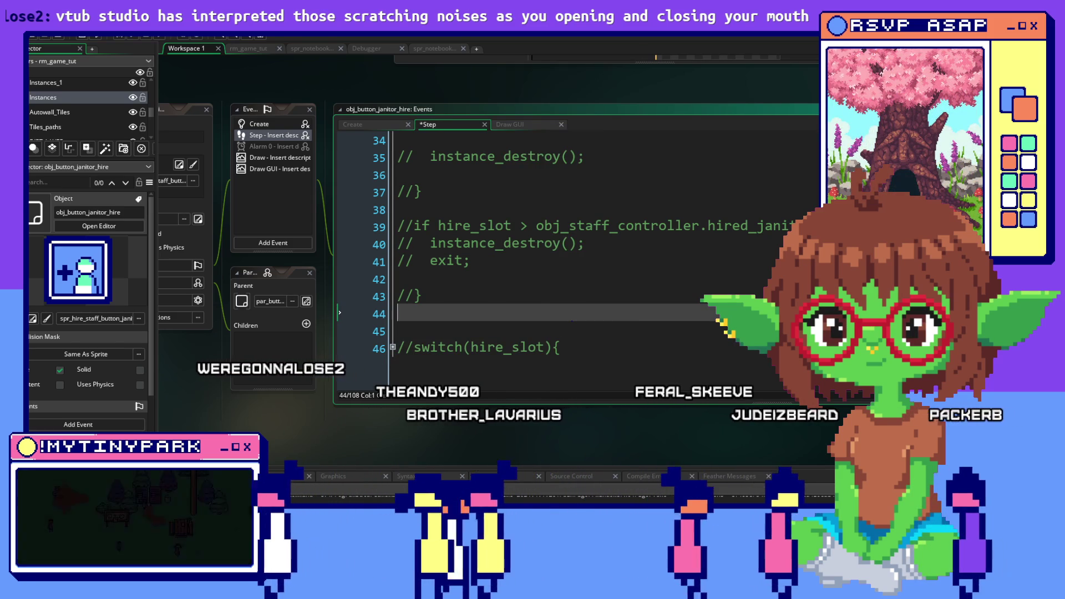
{"action": "scroll", "coordinate": [554, 191], "scroll_direction": "up", "scroll_amount": 2}
{"action": "scroll", "coordinate": [555, 255], "scroll_direction": "up", "scroll_amount": 5}
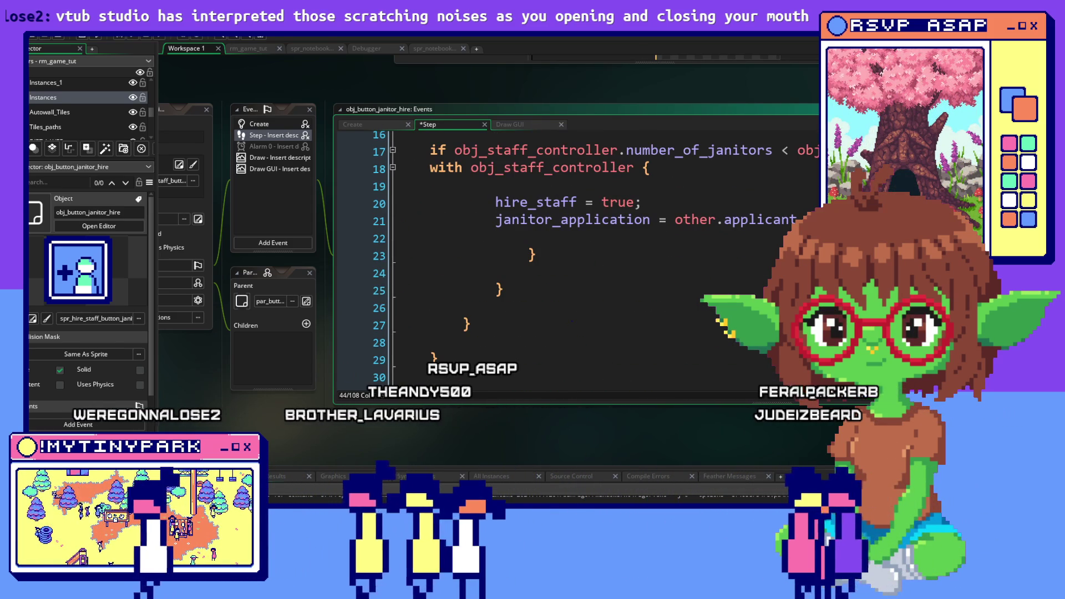
{"action": "scroll", "coordinate": [554, 191], "scroll_direction": "down", "scroll_amount": 5}
{"action": "scroll", "coordinate": [554, 191], "scroll_direction": "down", "scroll_amount": 4}
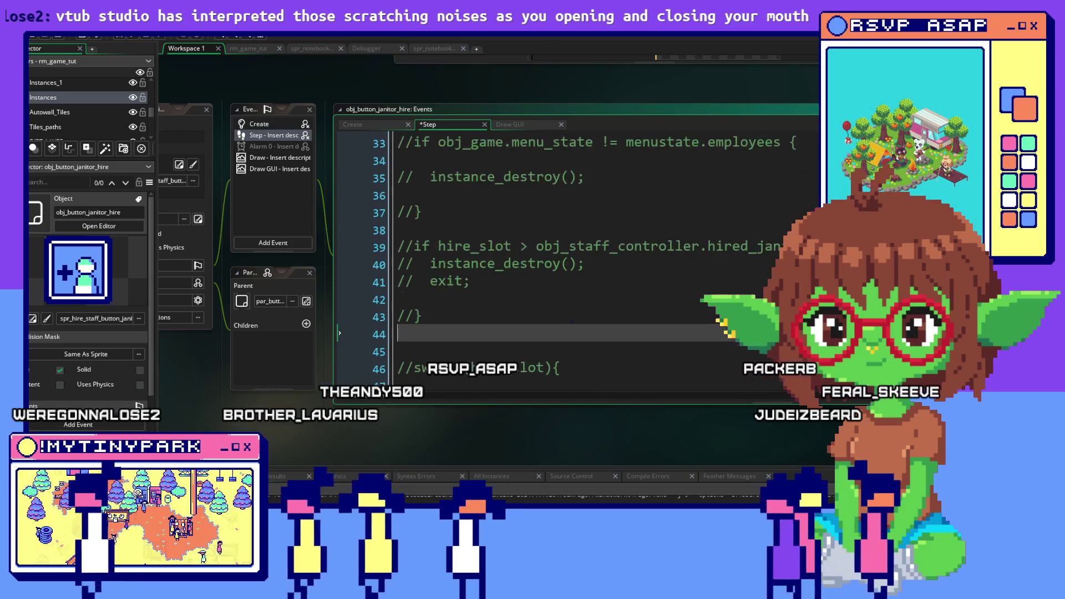
{"action": "scroll", "coordinate": [554, 191], "scroll_direction": "down", "scroll_amount": 3}
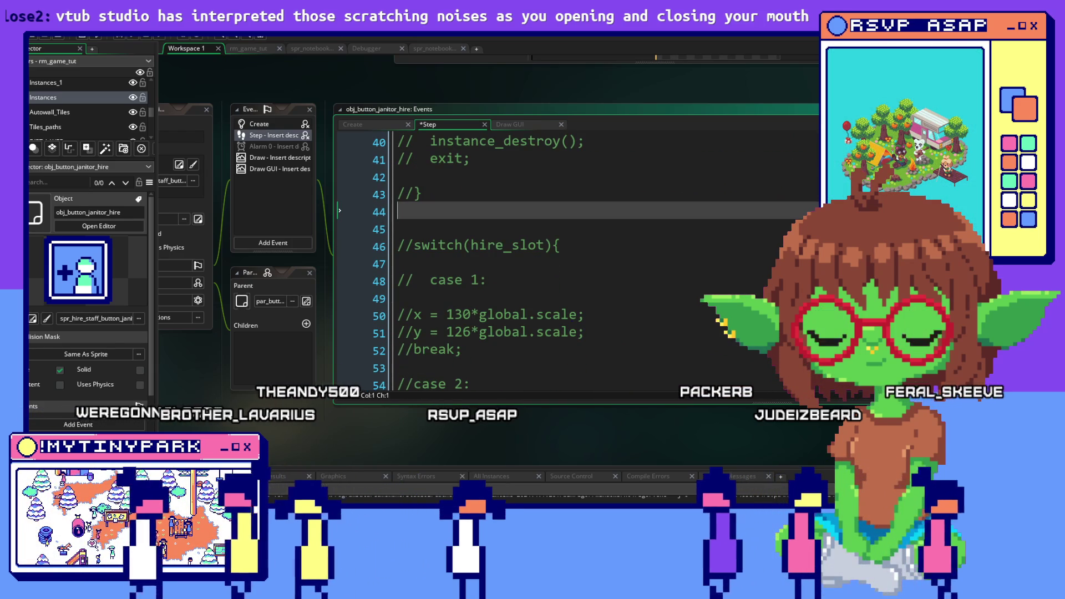
{"action": "scroll", "coordinate": [553, 191], "scroll_direction": "up", "scroll_amount": 3}
{"action": "scroll", "coordinate": [554, 191], "scroll_direction": "up", "scroll_amount": 6}
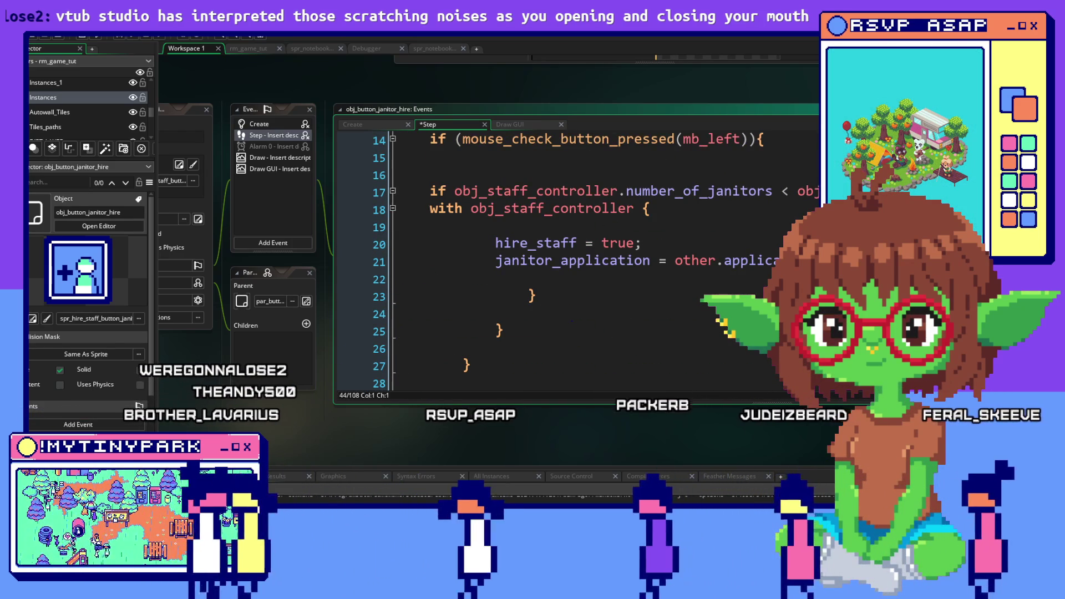
{"action": "scroll", "coordinate": [553, 191], "scroll_direction": "up", "scroll_amount": 3}
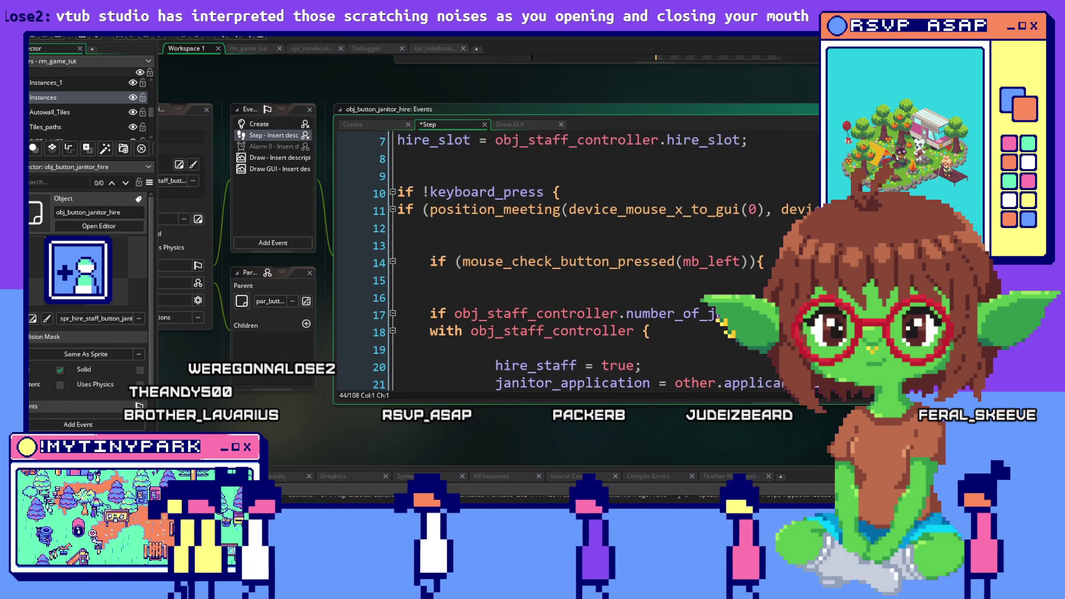
{"action": "scroll", "coordinate": [554, 249], "scroll_direction": "up", "scroll_amount": 3}
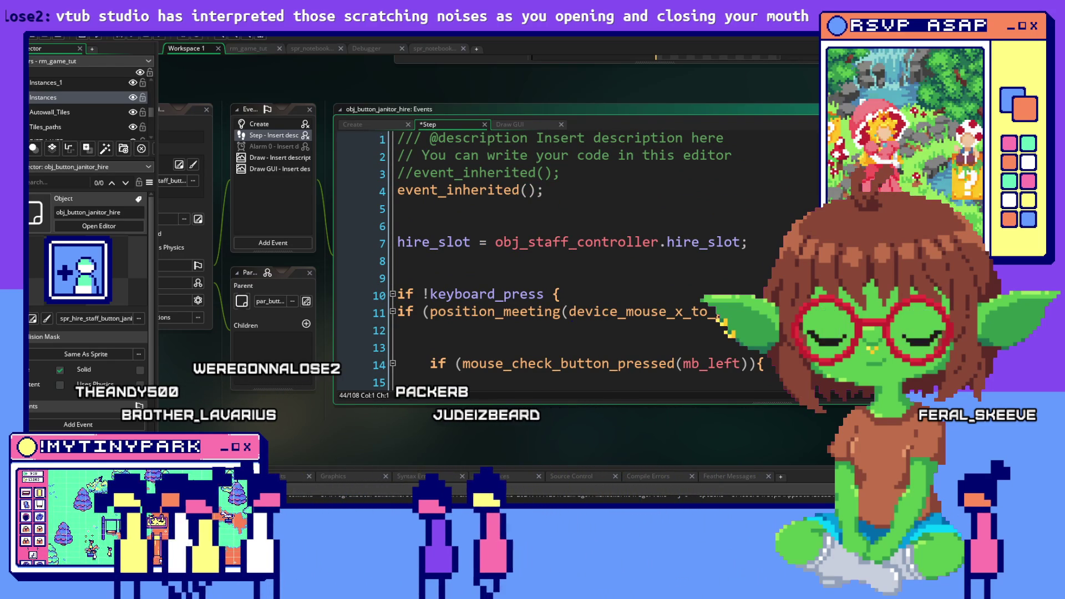
{"action": "scroll", "coordinate": [555, 250], "scroll_direction": "down", "scroll_amount": 6}
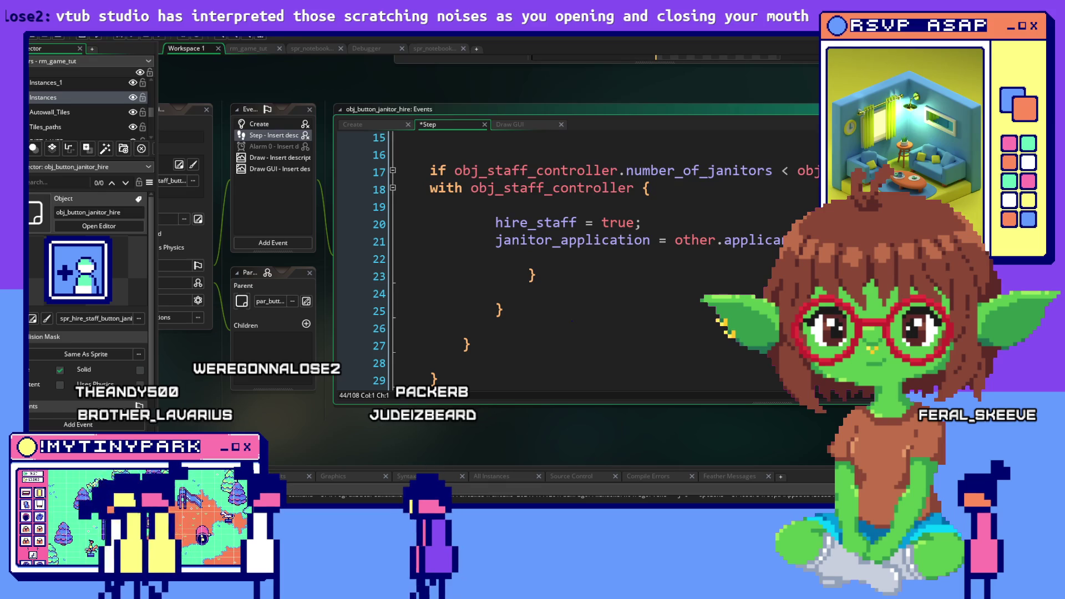
{"action": "scroll", "coordinate": [555, 250], "scroll_direction": "up", "scroll_amount": 2}
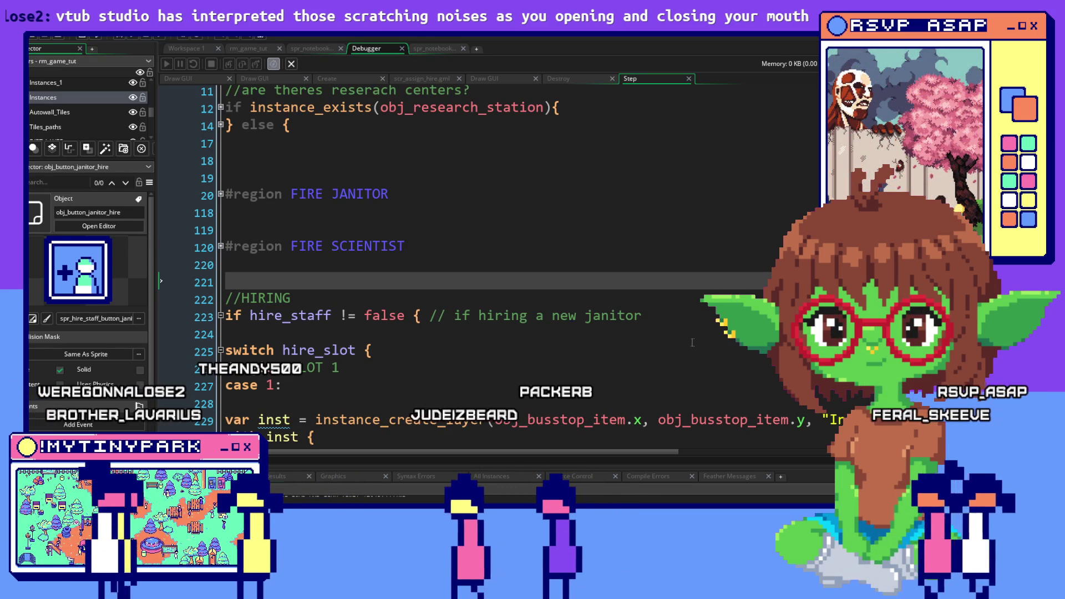
Place the caret at the //HIRING if hire_staff check on line 223.
{"action": "left_click", "coordinate": [481, 317]}
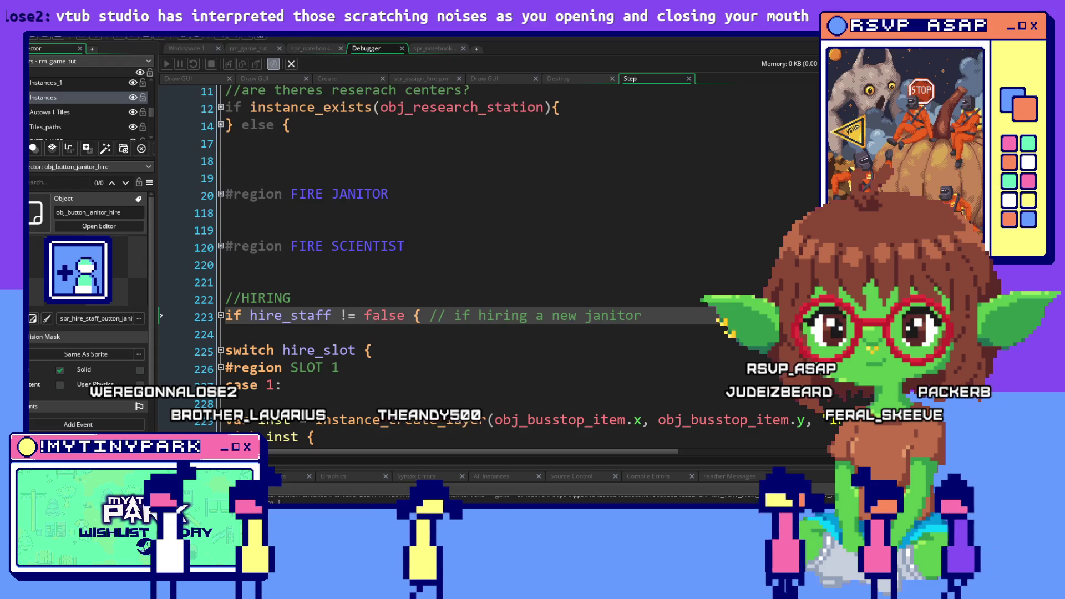
In the running game, advance the mayor's dialogue to the Janitors hiring panel, then return to GameMaker.
{"action": "key", "text": "alt+Tab"}
{"action": "key", "text": "alt+Tab"}
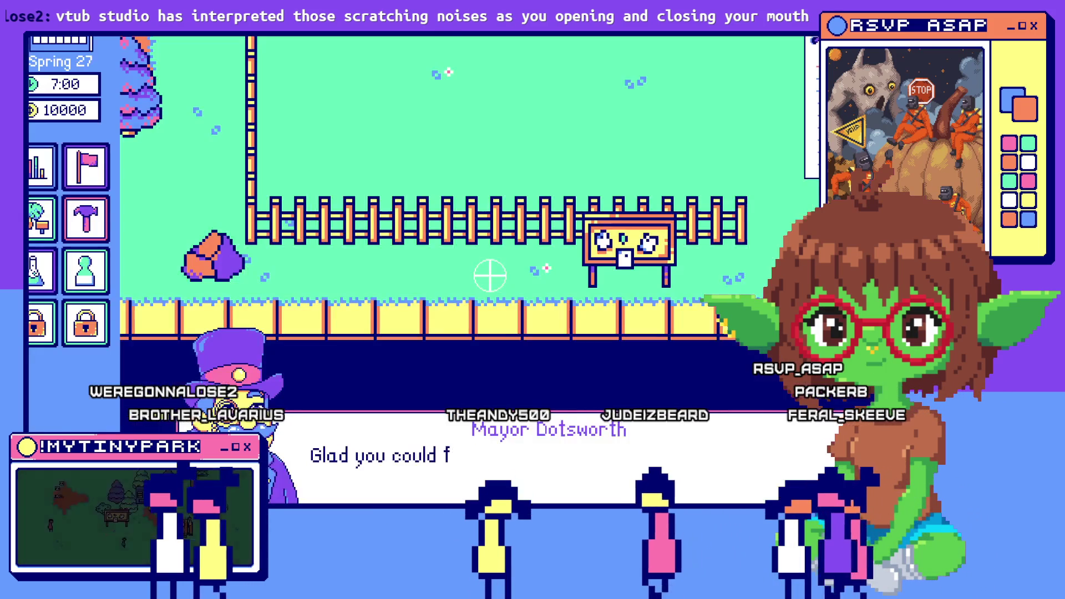
{"action": "left_click", "coordinate": [417, 417]}
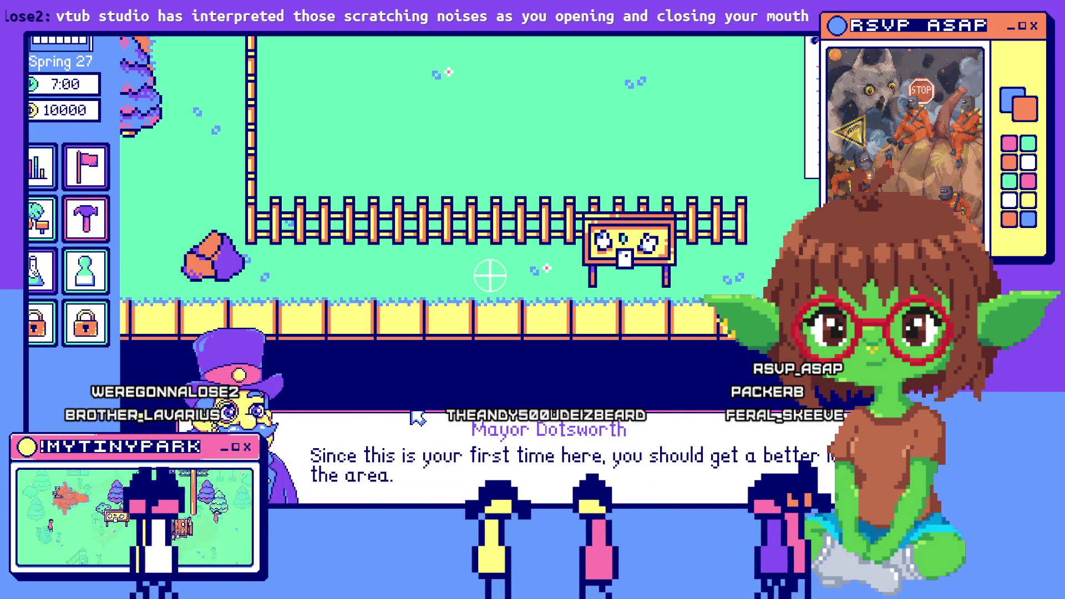
{"action": "left_click", "coordinate": [430, 435]}
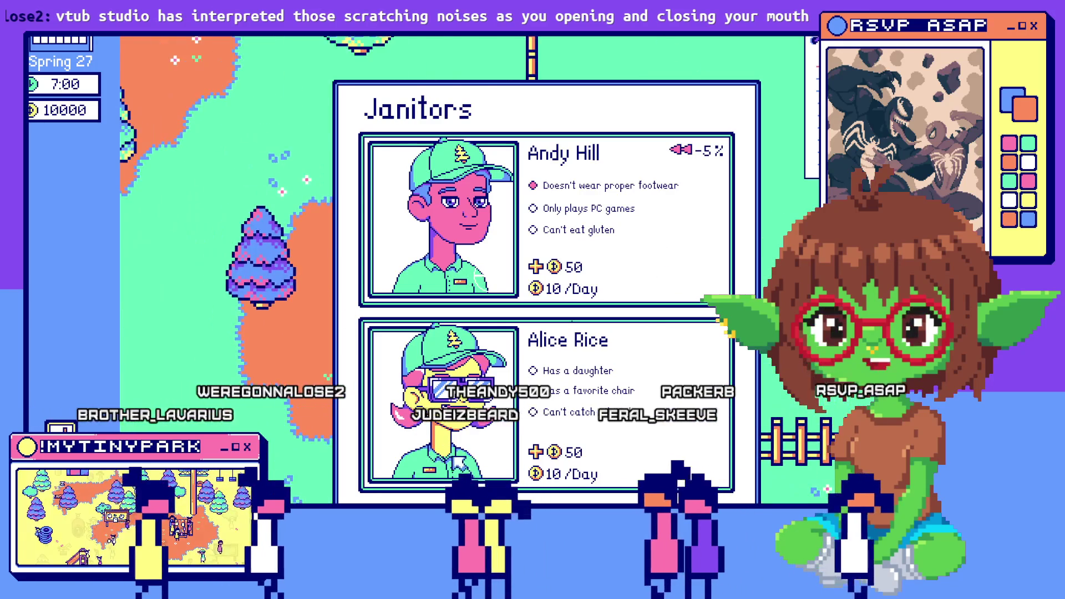
{"action": "key", "text": "alt+Tab"}
{"action": "key", "text": "alt+Tab"}
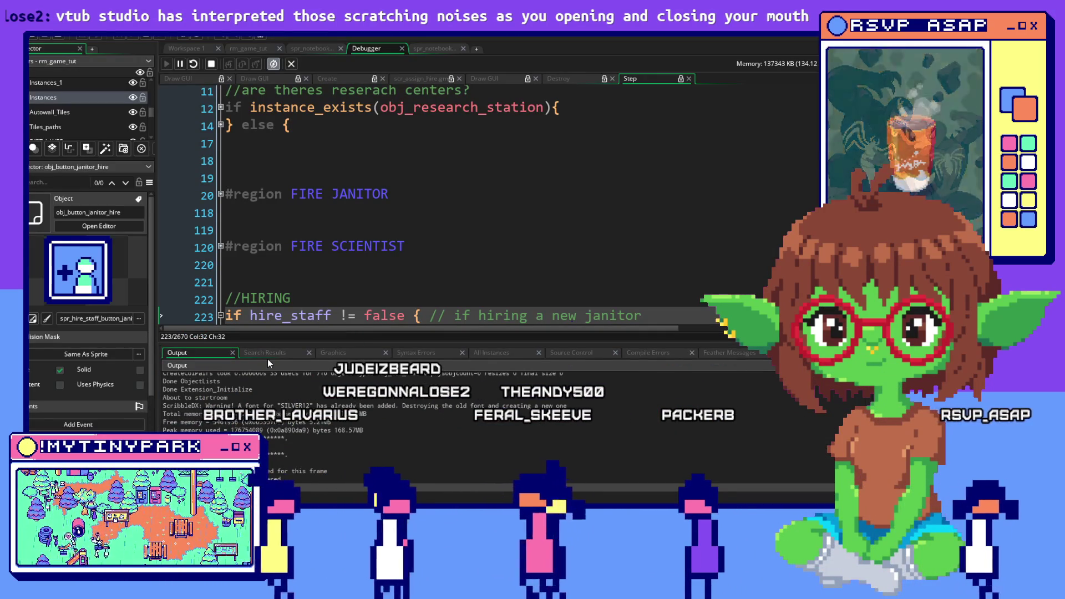
In the Debugger, list all running instances and inspect a janitor hire button's variables.
{"action": "left_click", "coordinate": [267, 355]}
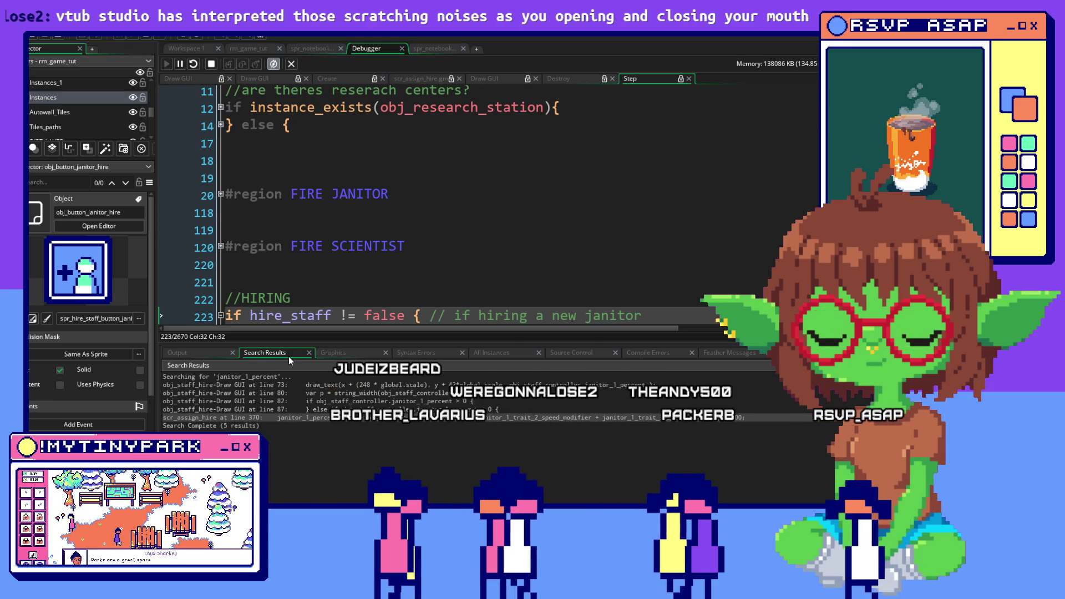
{"action": "left_click", "coordinate": [510, 352]}
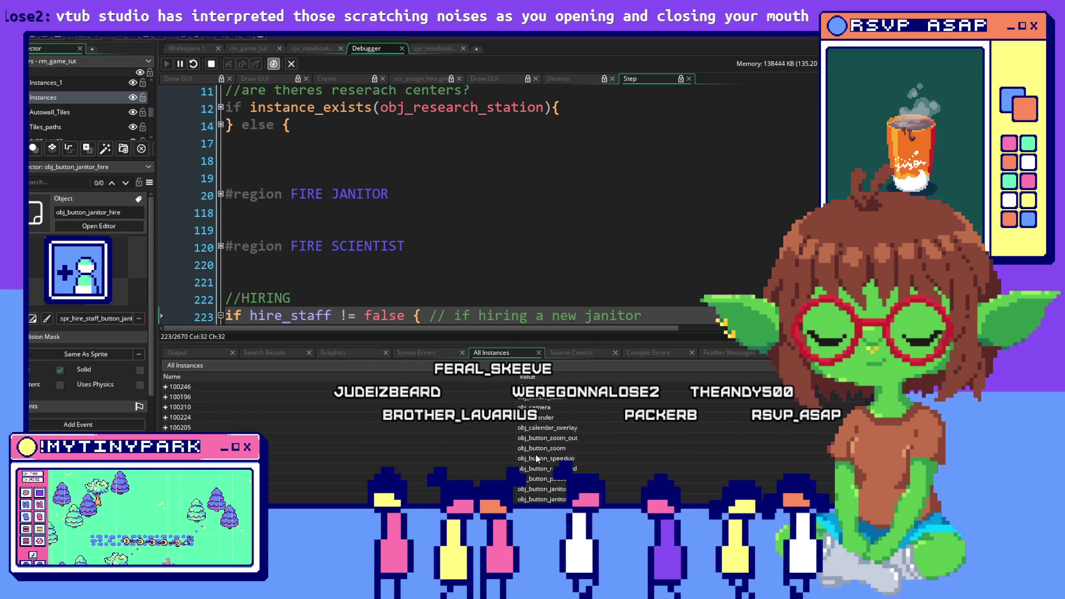
{"action": "scroll", "coordinate": [535, 455], "scroll_direction": "down", "scroll_amount": 10}
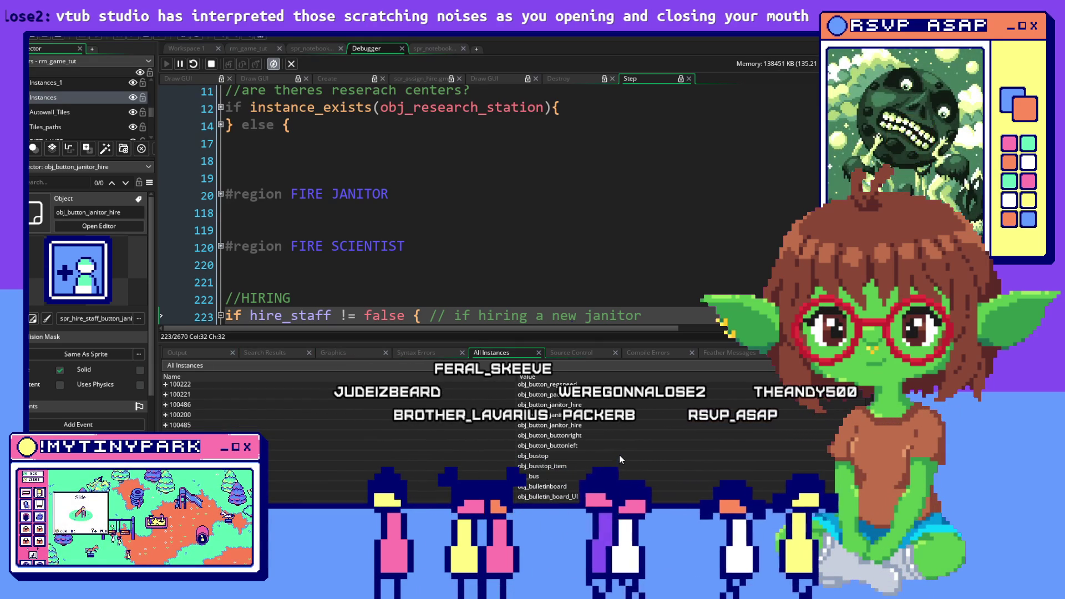
{"action": "scroll", "coordinate": [531, 381], "scroll_direction": "down", "scroll_amount": 10}
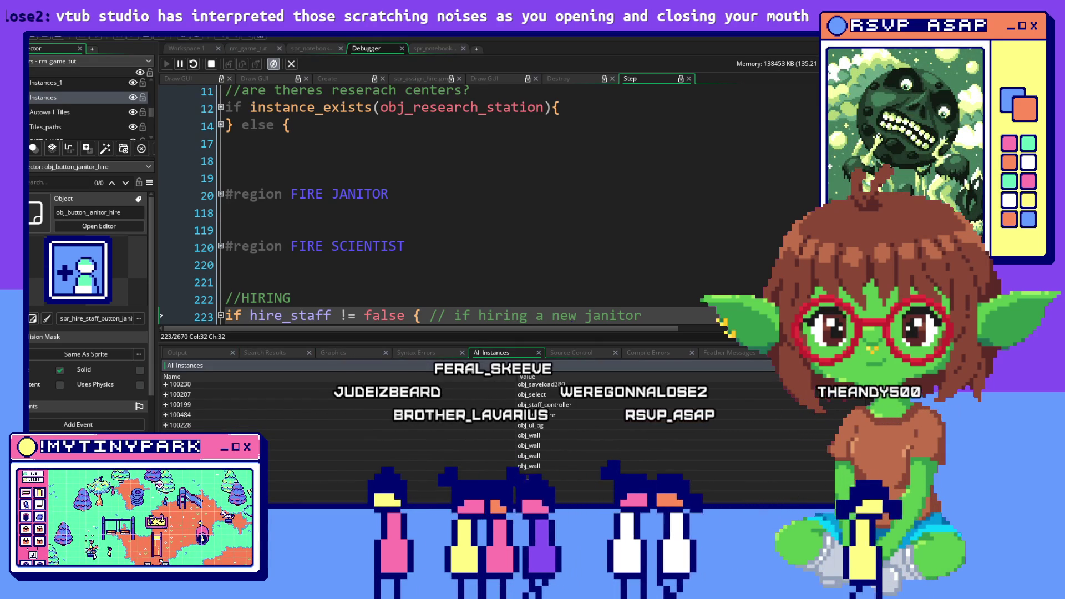
{"action": "scroll", "coordinate": [793, 502], "scroll_direction": "down", "scroll_amount": 1}
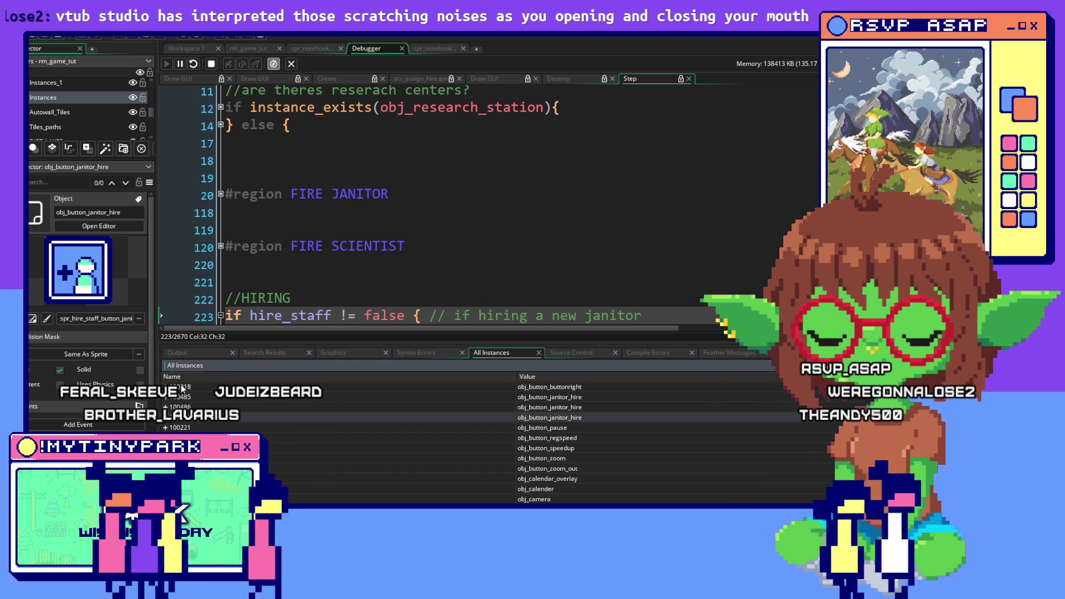
{"action": "left_click", "coordinate": [165, 418]}
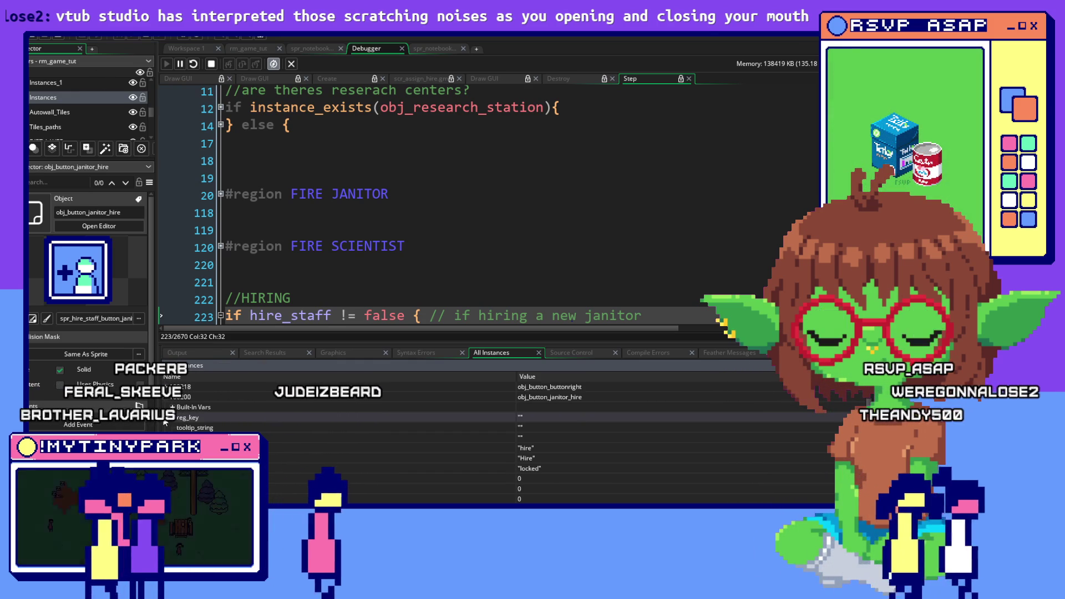
Collapse the expanded instance's variable list and scroll through the instance list.
{"action": "left_click", "coordinate": [165, 397]}
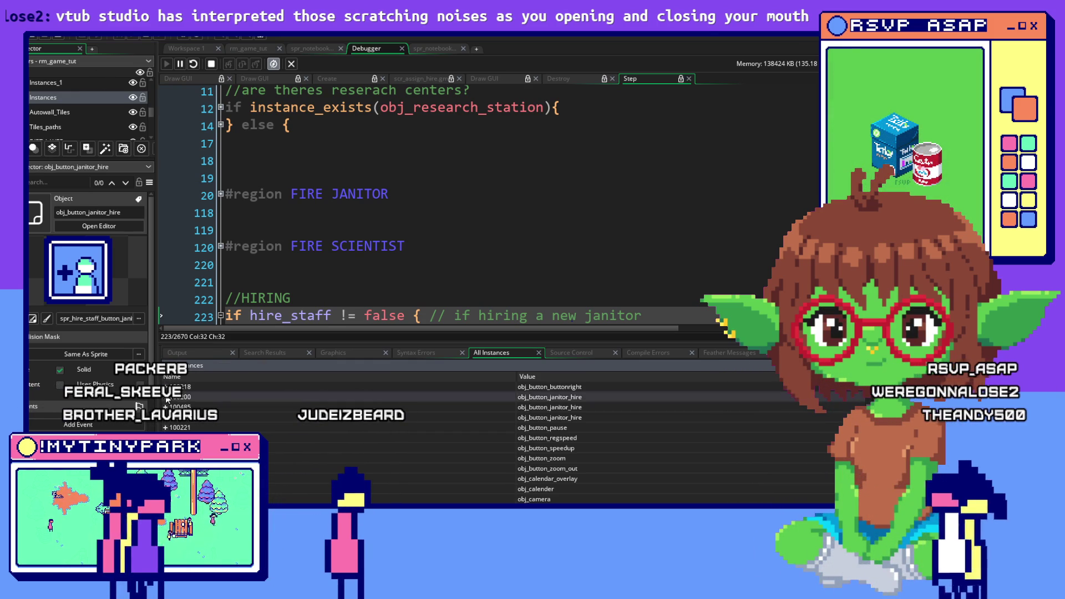
{"action": "scroll", "coordinate": [295, 425], "scroll_direction": "up", "scroll_amount": 1}
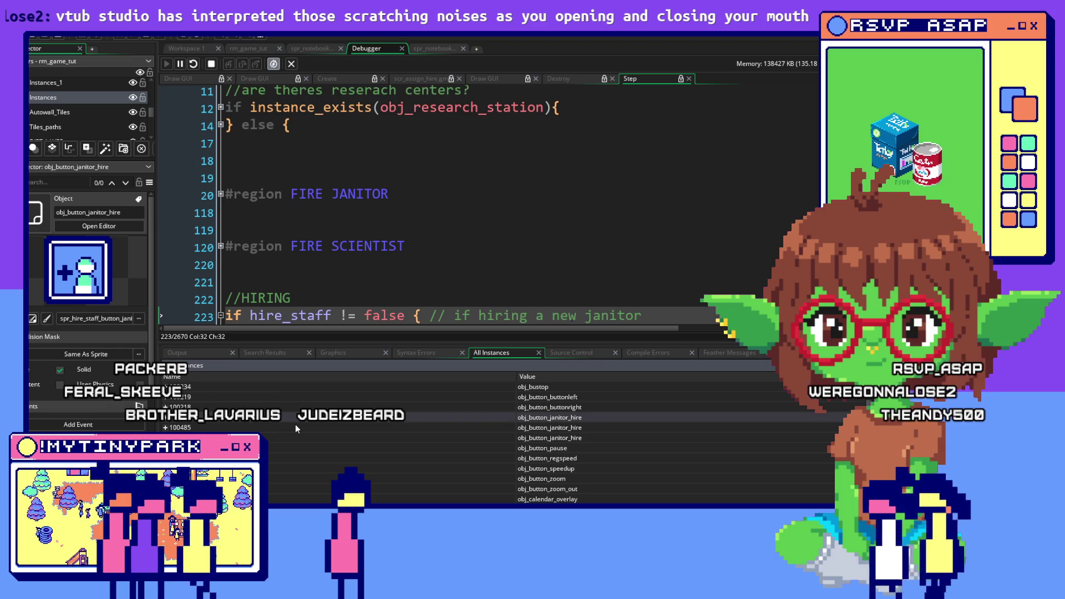
{"action": "scroll", "coordinate": [295, 425], "scroll_direction": "down", "scroll_amount": 5}
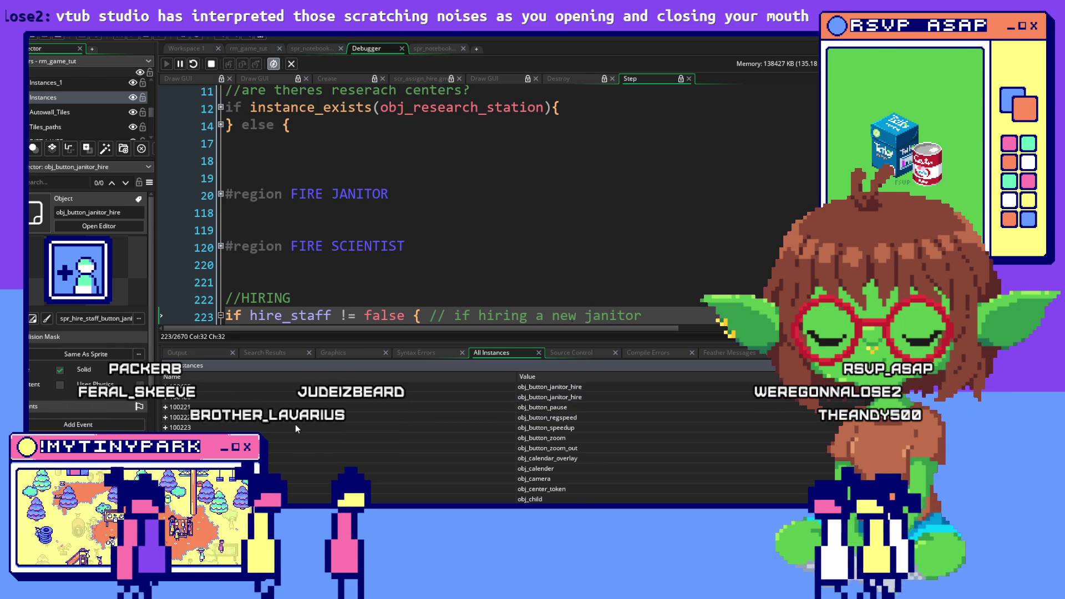
{"action": "scroll", "coordinate": [295, 425], "scroll_direction": "up", "scroll_amount": 1}
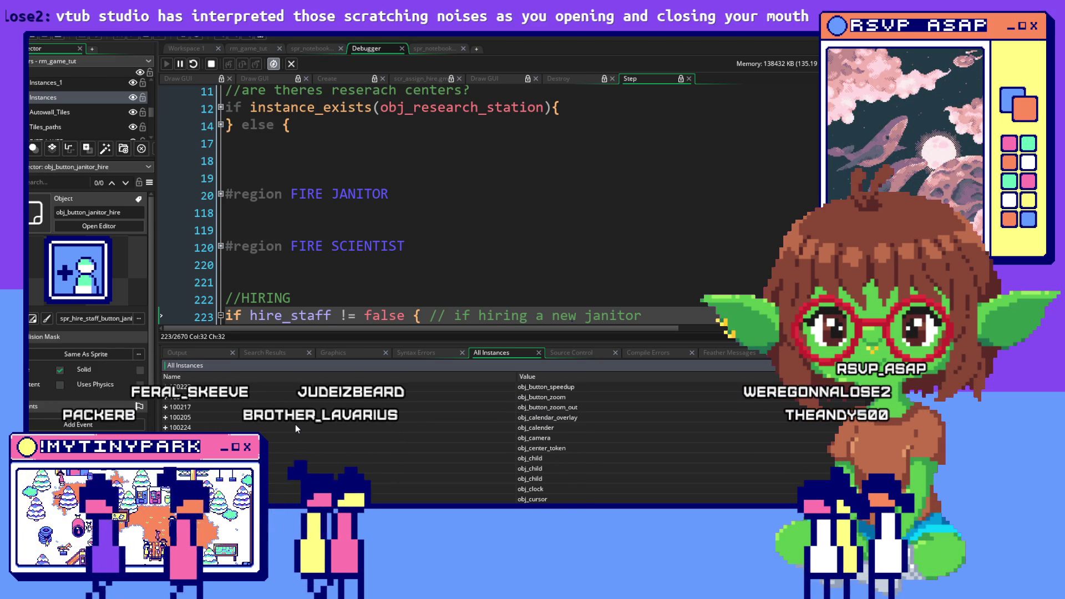
{"action": "scroll", "coordinate": [295, 424], "scroll_direction": "up", "scroll_amount": 5}
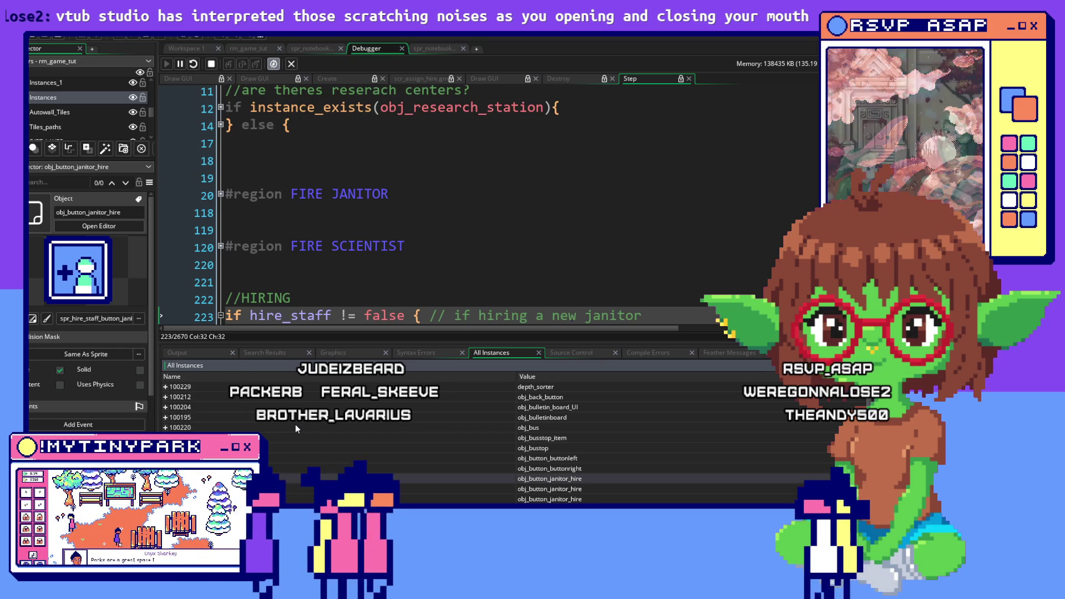
{"action": "scroll", "coordinate": [295, 424], "scroll_direction": "down", "scroll_amount": 1}
{"action": "scroll", "coordinate": [295, 425], "scroll_direction": "down", "scroll_amount": 1}
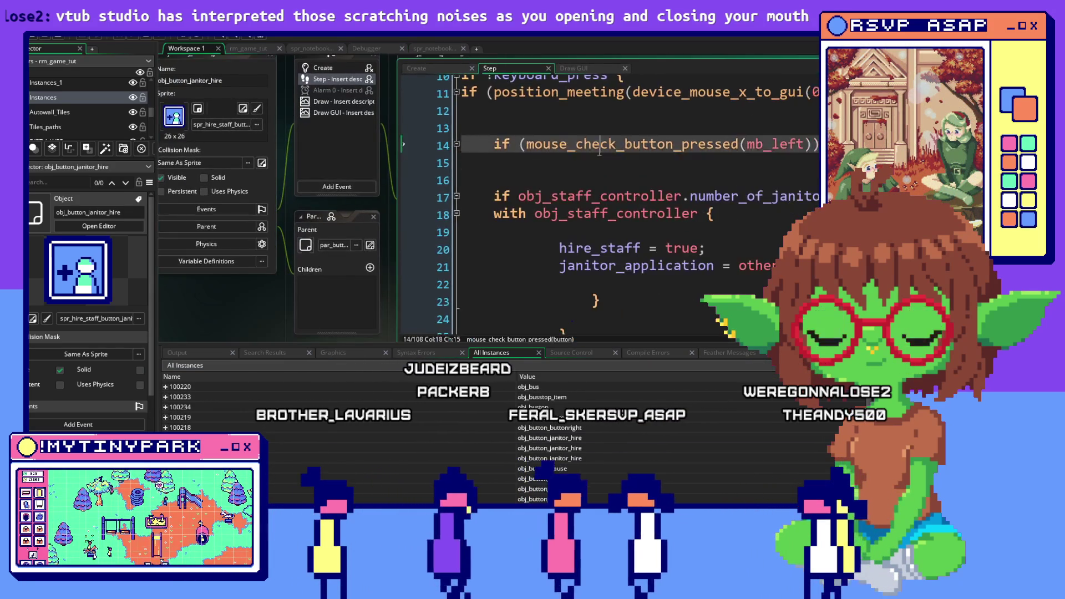
Uncomment the destroy check on lines 33–37 and change its menu state to hire_janitor.
{"action": "scroll", "coordinate": [600, 157], "scroll_direction": "down", "scroll_amount": 3}
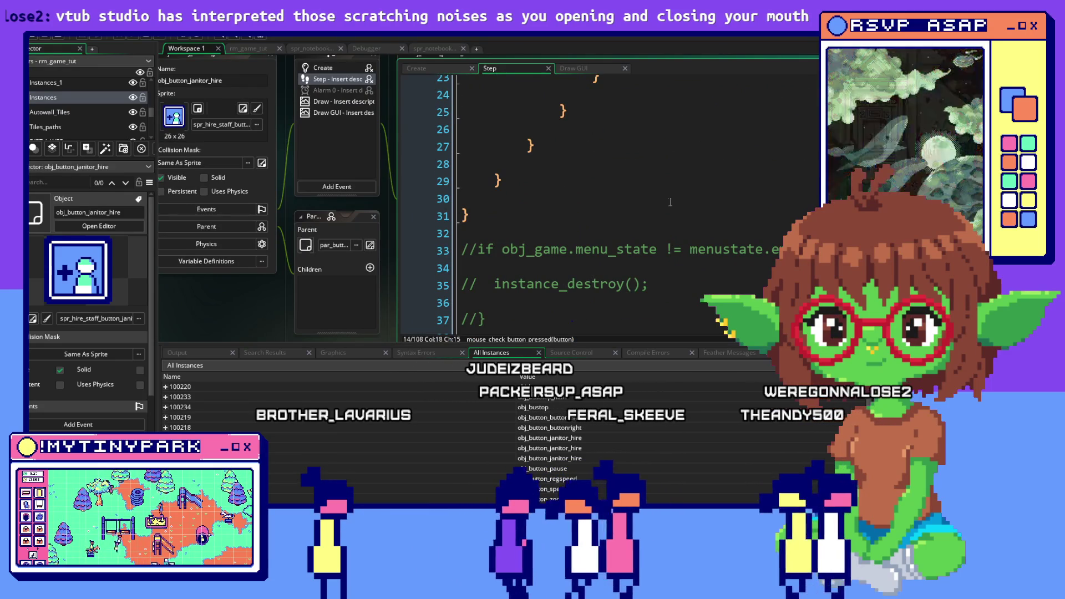
{"action": "scroll", "coordinate": [671, 207], "scroll_direction": "up", "scroll_amount": 3}
{"action": "scroll", "coordinate": [502, 271], "scroll_direction": "down", "scroll_amount": 4}
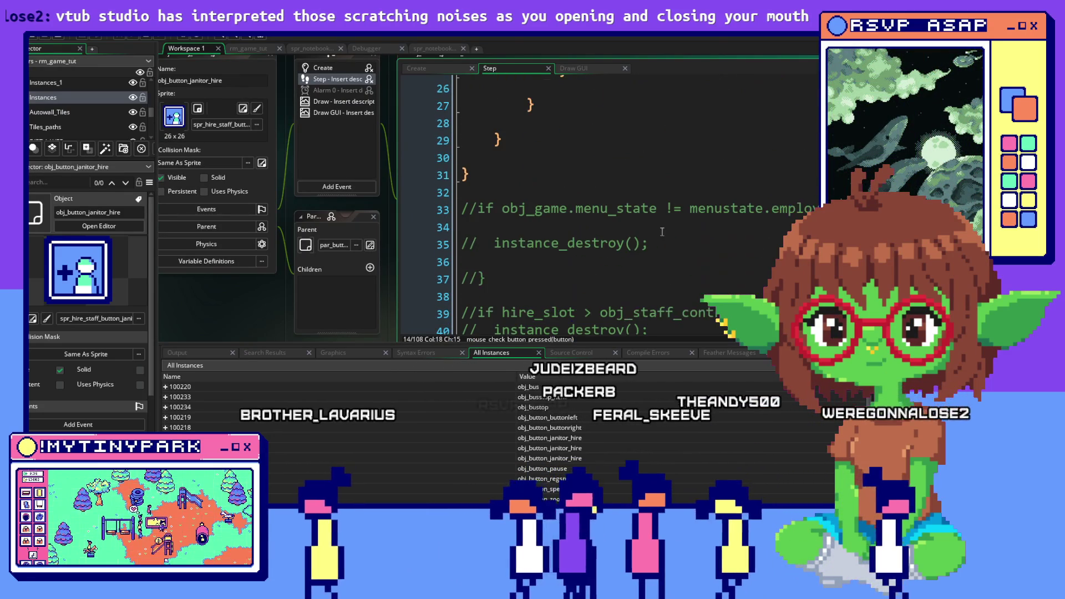
{"action": "left_click_drag", "start_coordinate": [503, 271], "coordinate": [462, 208]}
{"action": "right_click", "coordinate": [471, 212]}
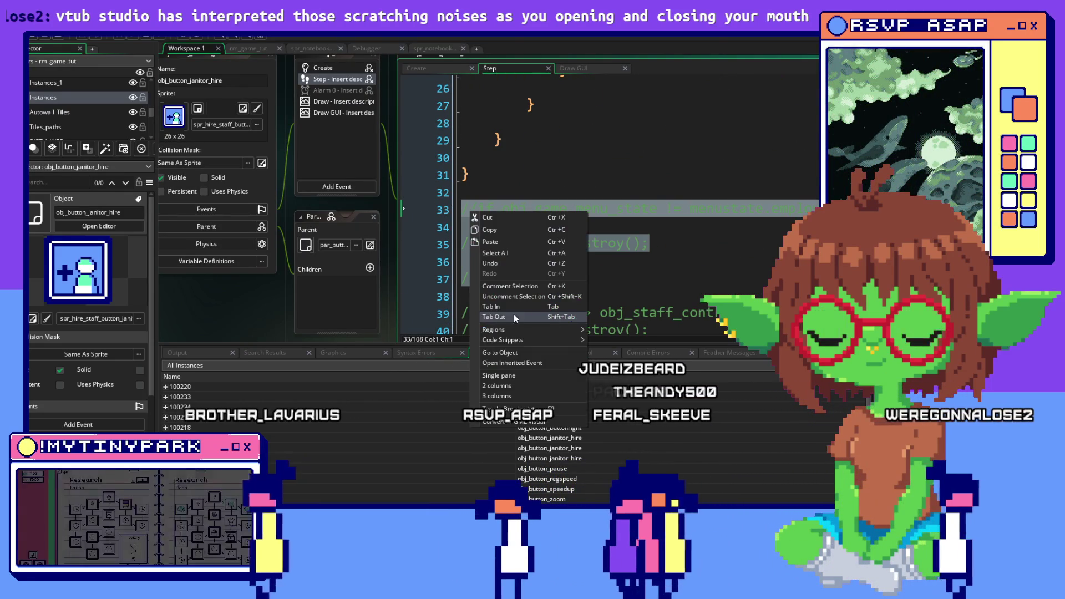
{"action": "left_click", "coordinate": [534, 297]}
{"action": "left_click", "coordinate": [777, 214]}
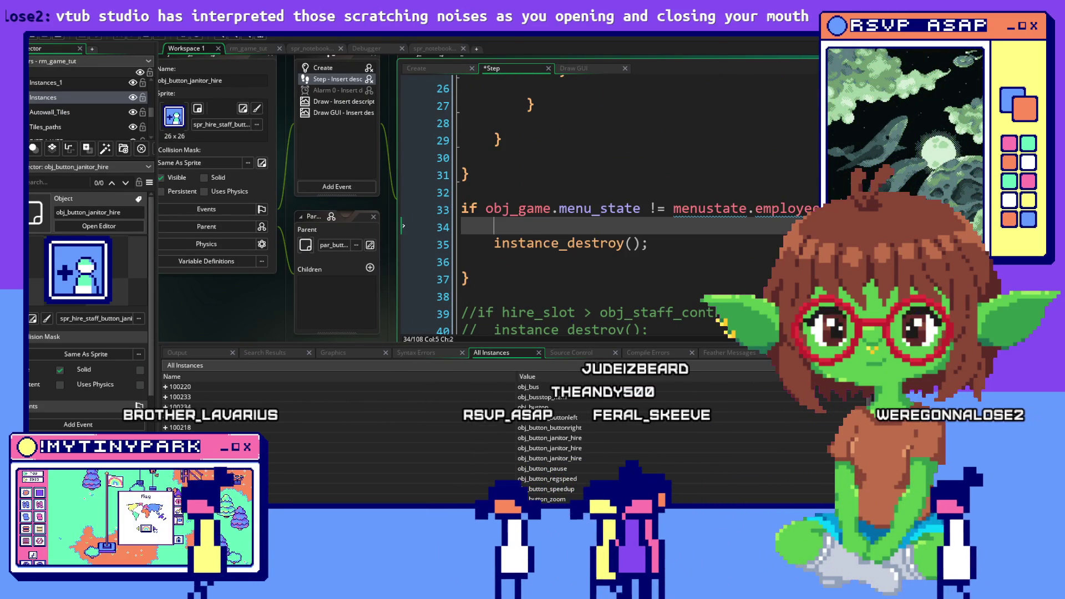
{"action": "left_click_drag", "start_coordinate": [749, 214], "coordinate": [764, 221]}
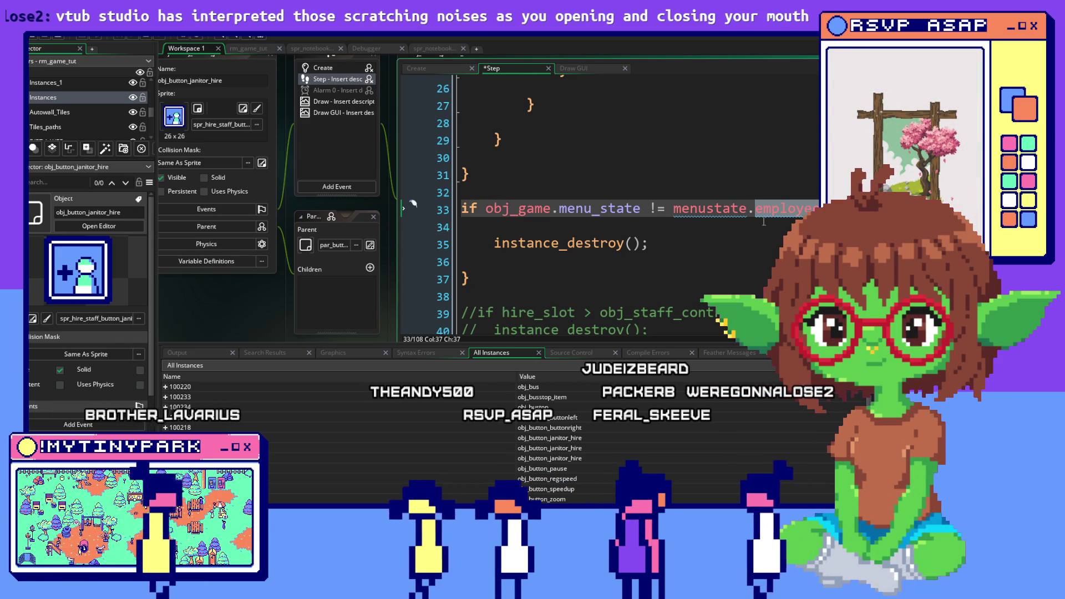
{"action": "type", "text": "re_janitor"}
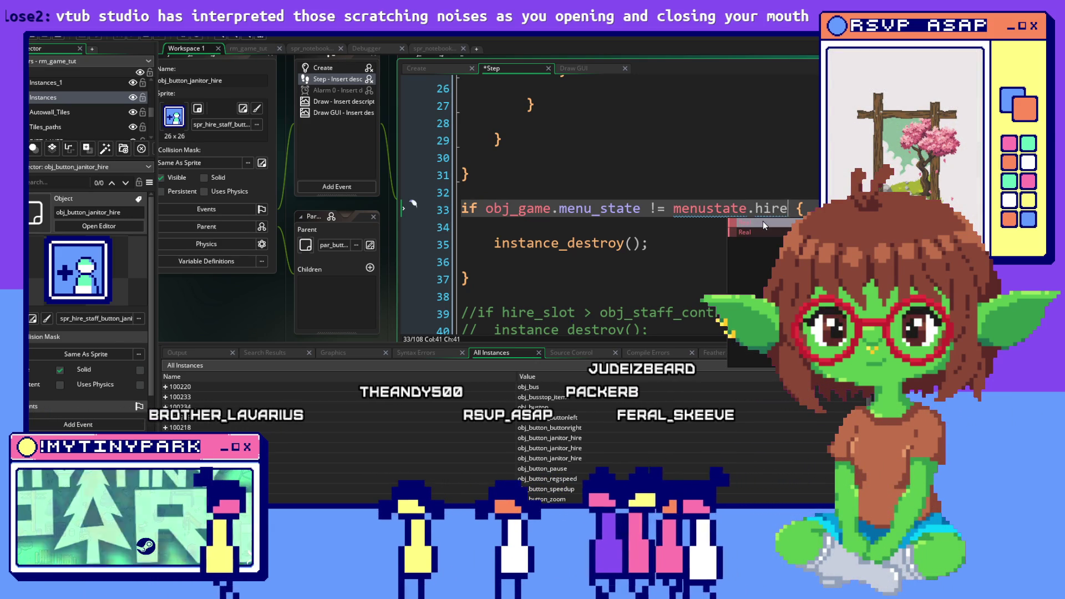
{"action": "left_click", "coordinate": [759, 253]}
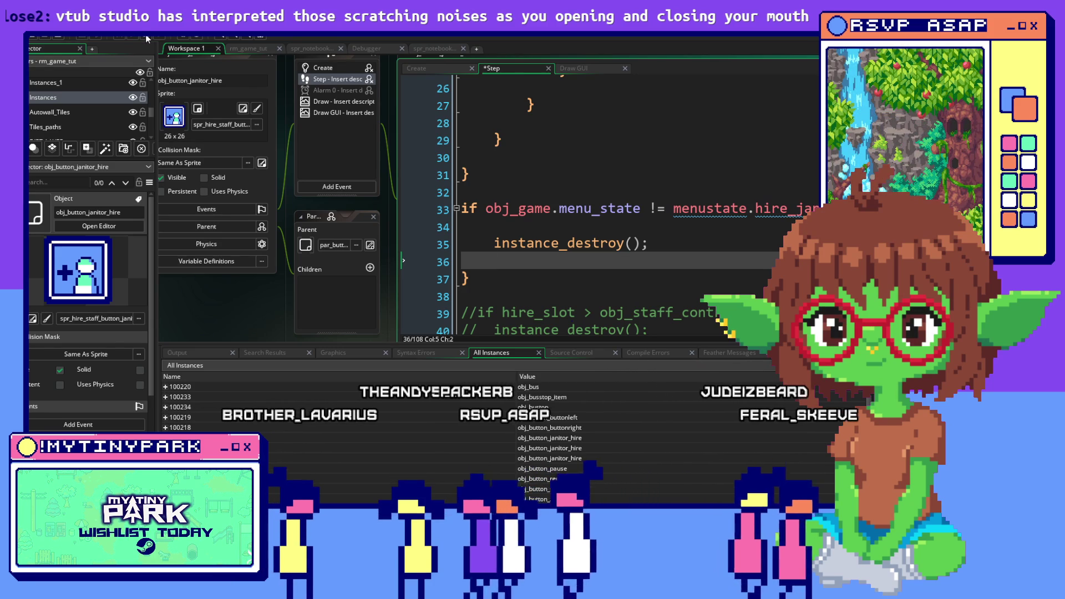
Delete the old commented-out switch(hire_slot) block from the Step code.
{"action": "scroll", "coordinate": [555, 222], "scroll_direction": "down", "scroll_amount": 2}
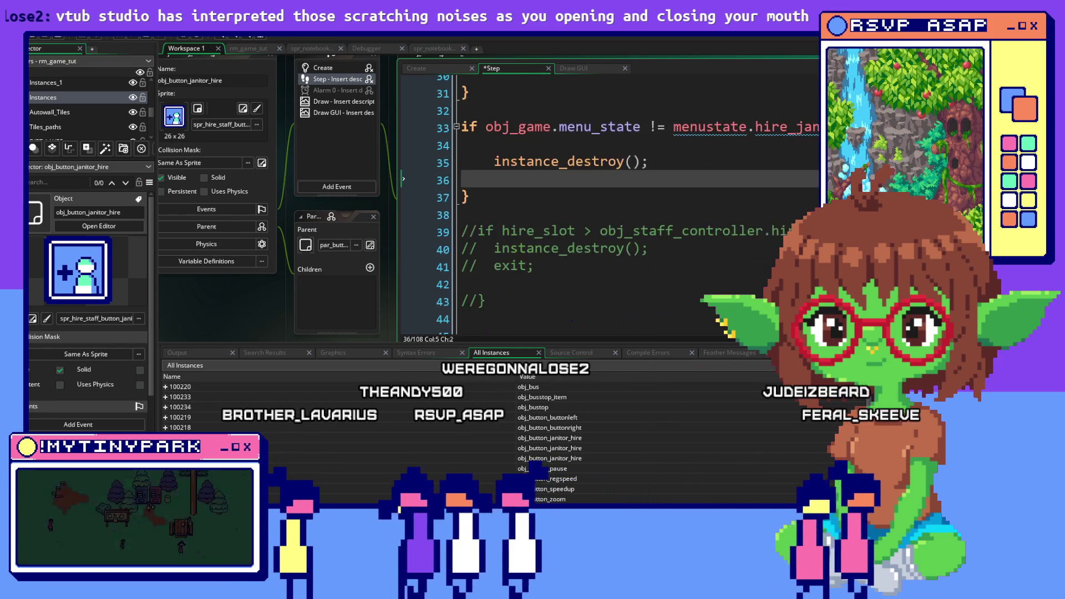
{"action": "scroll", "coordinate": [619, 239], "scroll_direction": "down", "scroll_amount": 4}
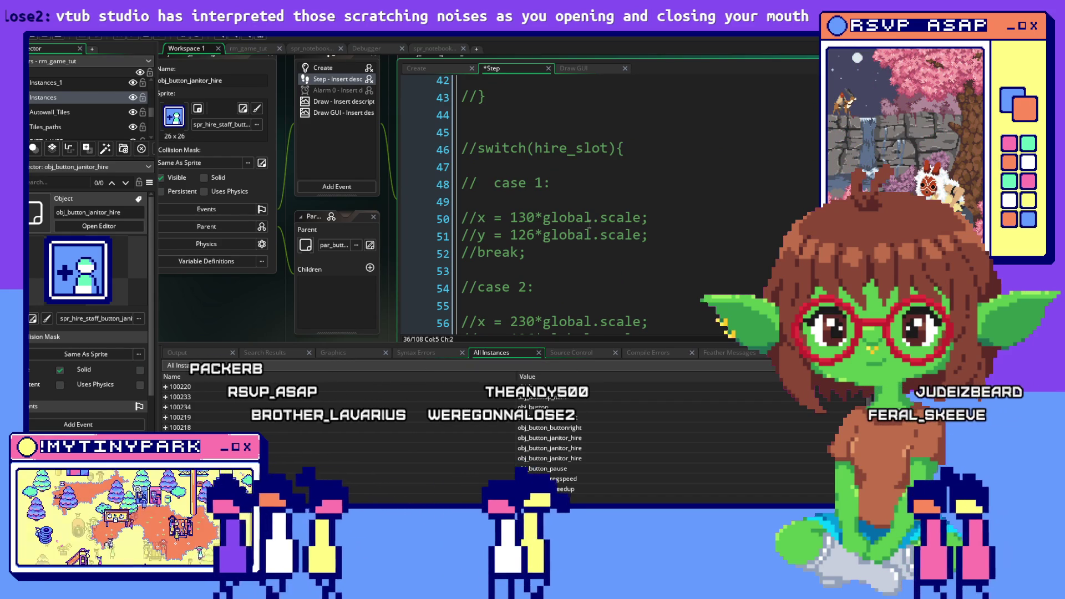
{"action": "scroll", "coordinate": [589, 233], "scroll_direction": "down", "scroll_amount": 6}
{"action": "left_click", "coordinate": [555, 257]}
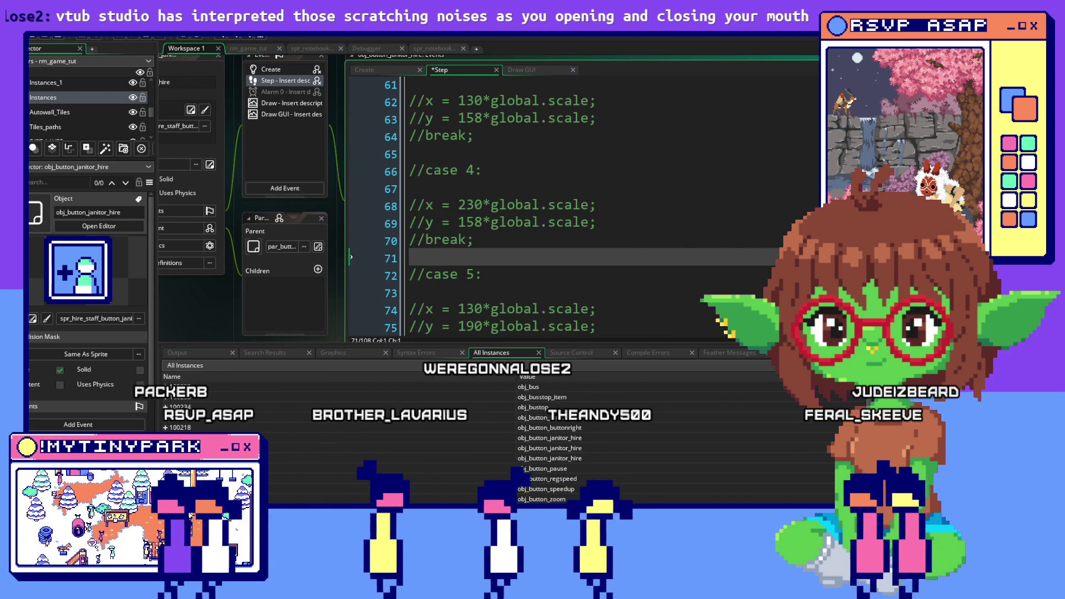
{"action": "scroll", "coordinate": [628, 170], "scroll_direction": "down", "scroll_amount": 7}
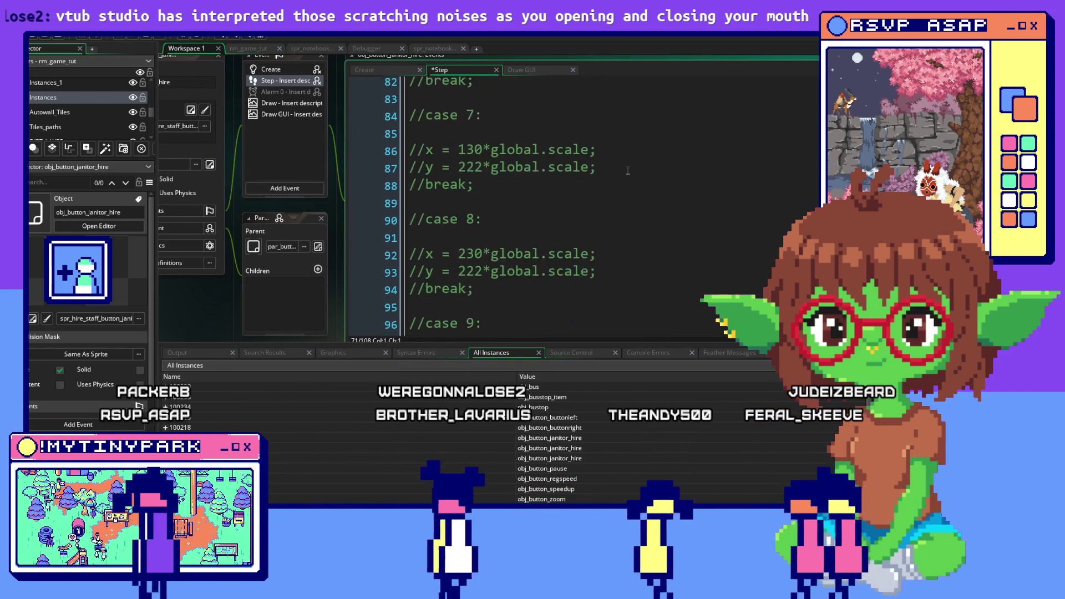
{"action": "scroll", "coordinate": [628, 170], "scroll_direction": "down", "scroll_amount": 5}
{"action": "left_click", "coordinate": [610, 214]}
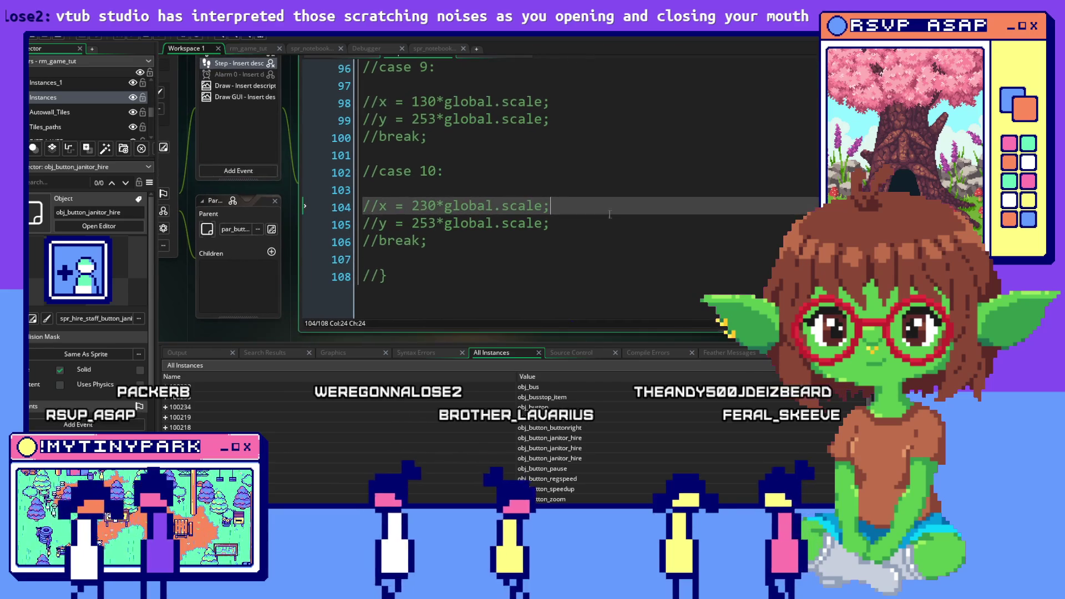
{"action": "mouse_move", "coordinate": [609, 214]}
{"action": "left_mouse_down"}
{"action": "mouse_move", "coordinate": [549, 224]}
{"action": "mouse_move", "coordinate": [431, 179]}
{"action": "mouse_move", "coordinate": [346, 186]}
{"action": "mouse_move", "coordinate": [405, 192]}
{"action": "mouse_move", "coordinate": [378, 201]}
{"action": "mouse_move", "coordinate": [415, 189]}
{"action": "mouse_move", "coordinate": [374, 238]}
{"action": "mouse_move", "coordinate": [351, 222]}
{"action": "left_mouse_up"}
{"action": "key", "text": "Delete"}
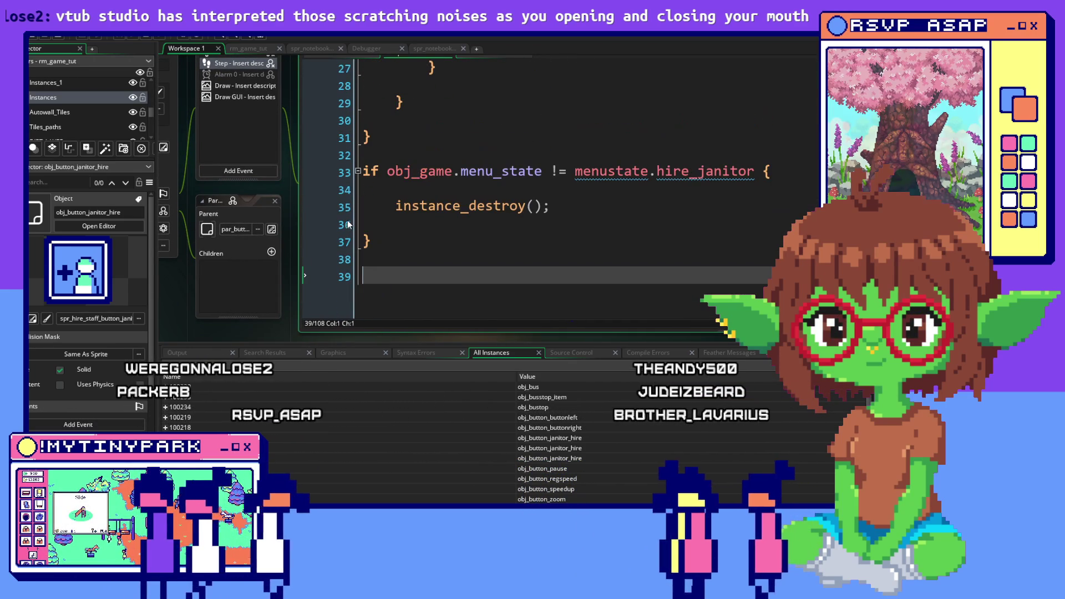
{"action": "scroll", "coordinate": [676, 273], "scroll_direction": "up", "scroll_amount": 3}
{"action": "scroll", "coordinate": [675, 273], "scroll_direction": "up", "scroll_amount": 7}
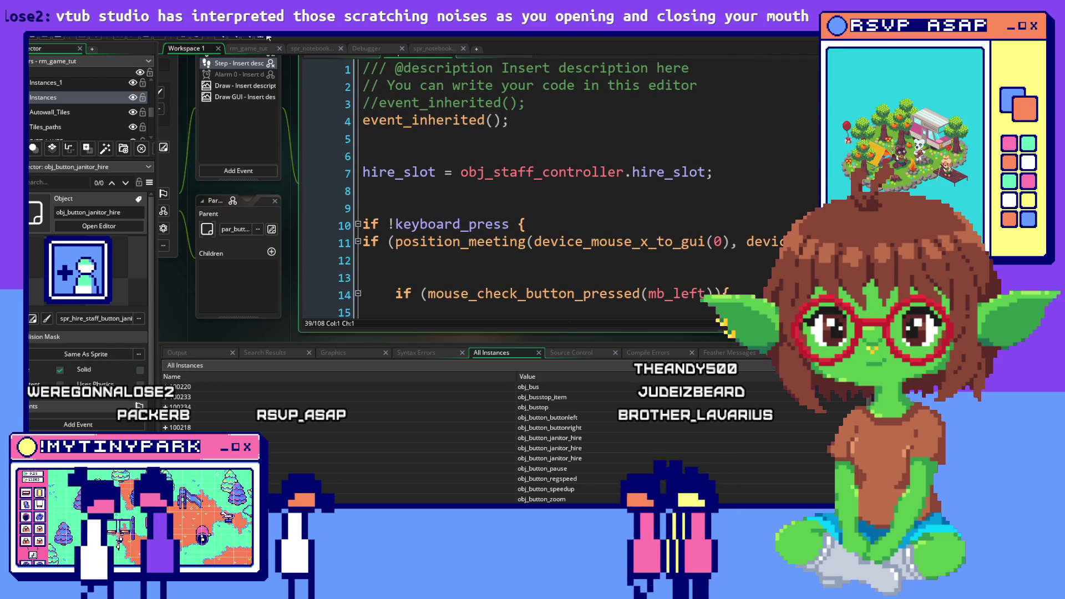
{"action": "key", "text": "alt+Tab"}
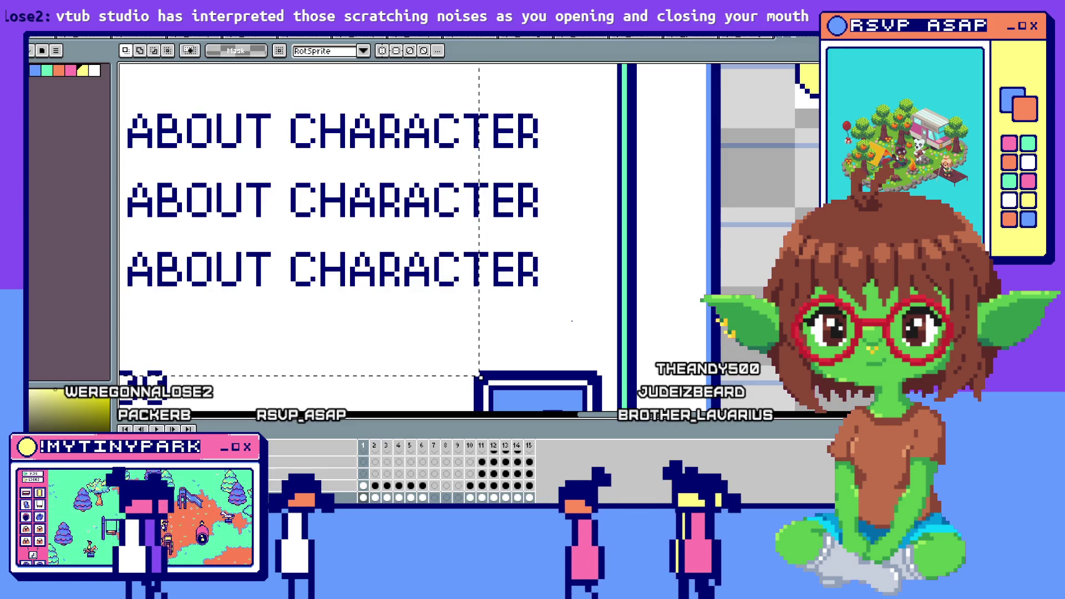
Return to GameMaker and place the caret on empty line 221 above //HIRING.
{"action": "key", "text": "alt+Tab"}
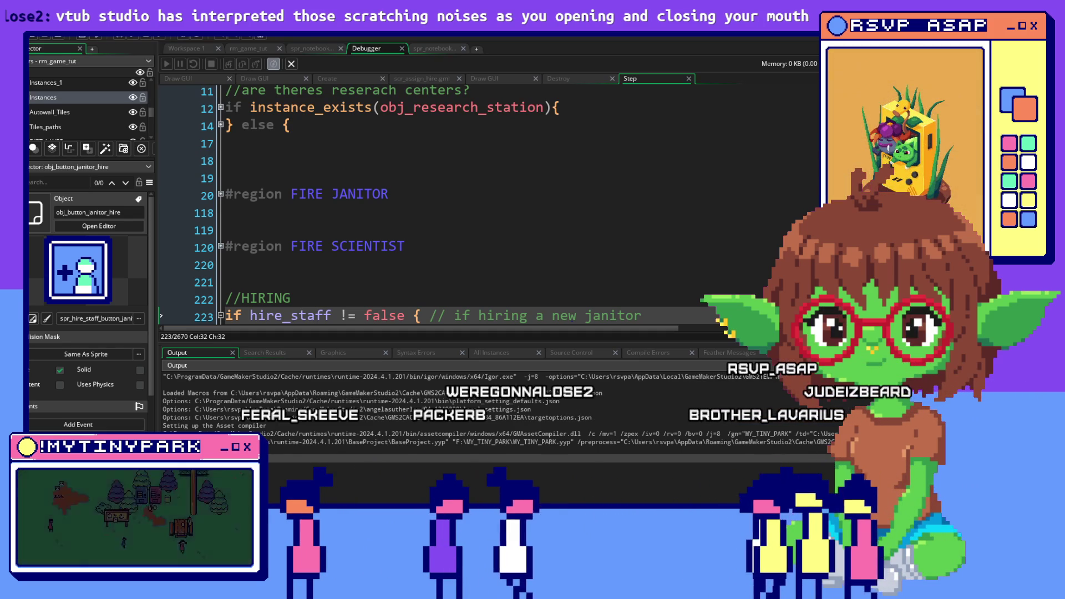
{"action": "left_click", "coordinate": [615, 284]}
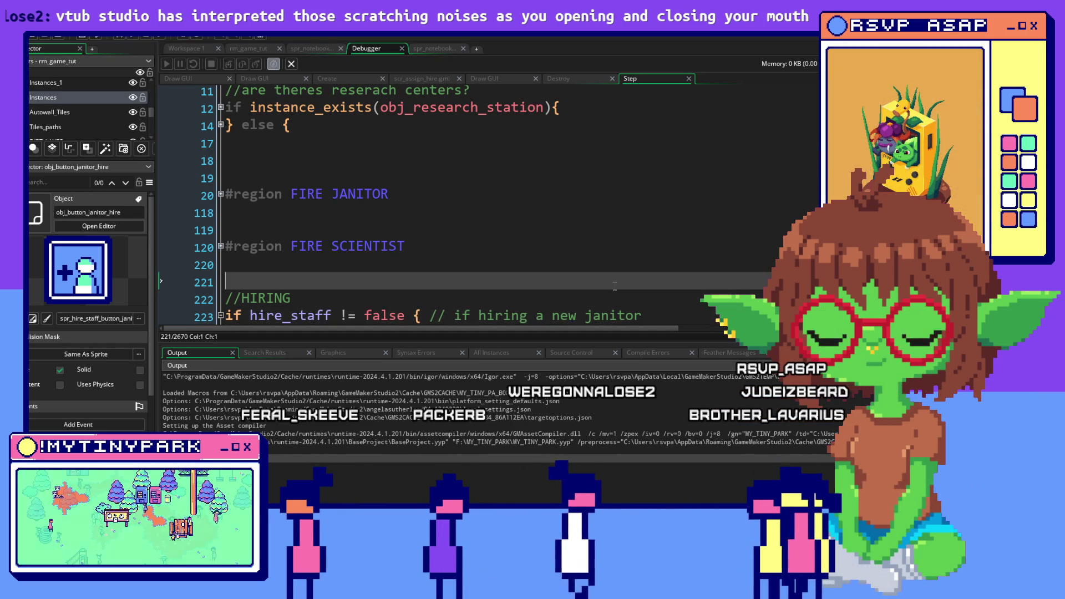
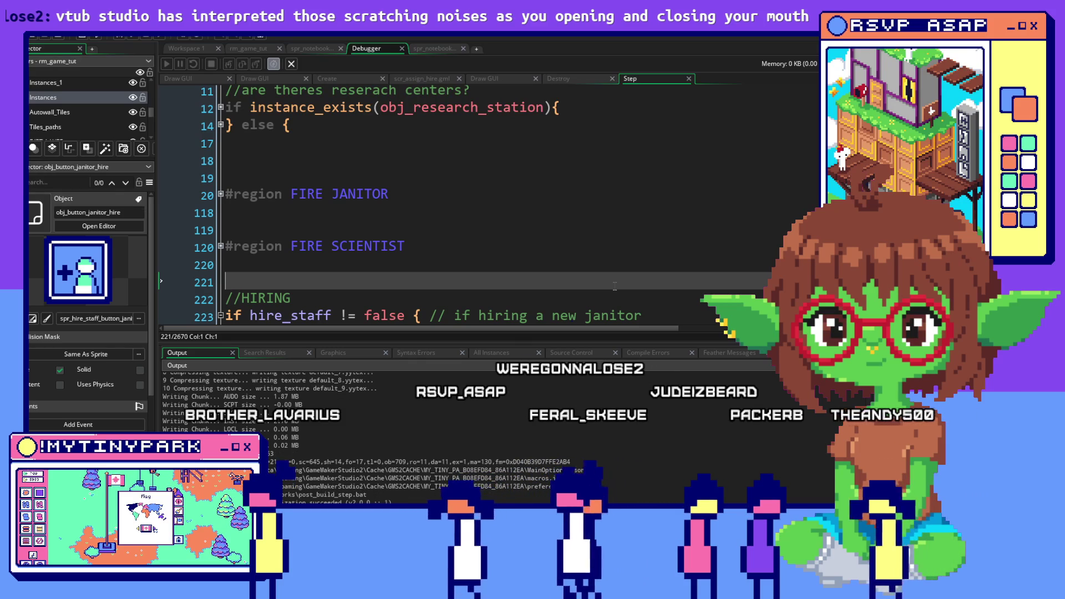
Advance the mayor's dialogue in the running game to reach the janitor hiring panel.
{"action": "key", "text": "alt+Tab"}
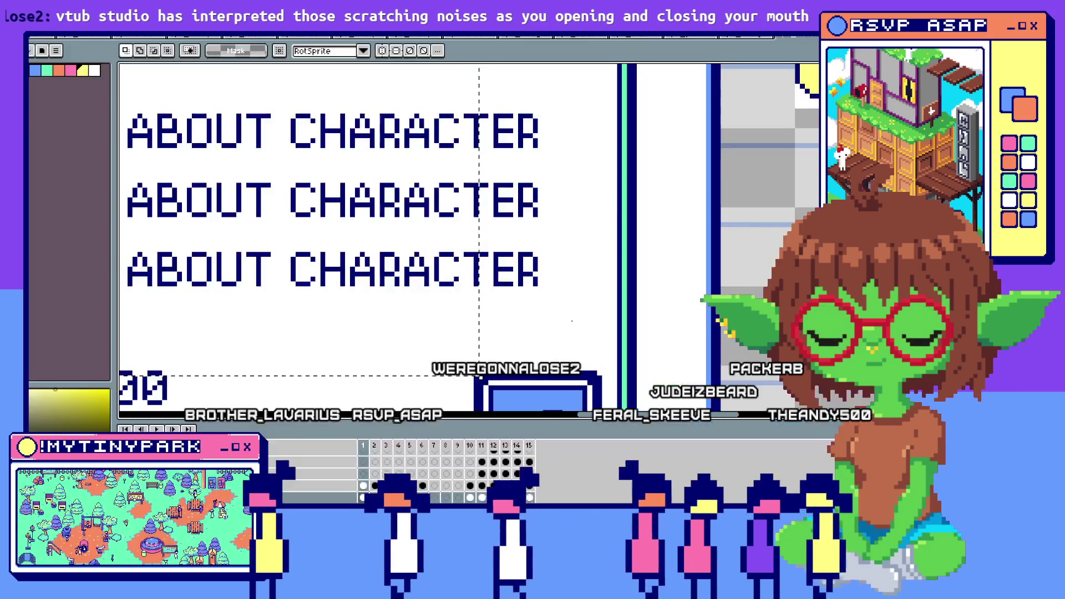
{"action": "key", "text": "alt+Tab"}
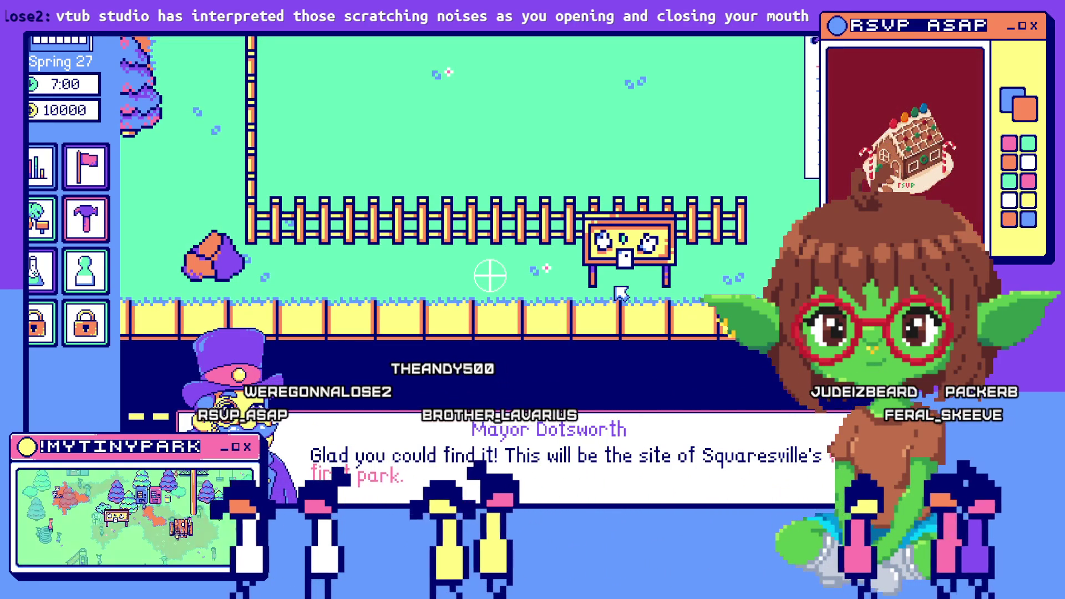
{"action": "left_click", "coordinate": [645, 487]}
{"action": "left_click", "coordinate": [646, 486]}
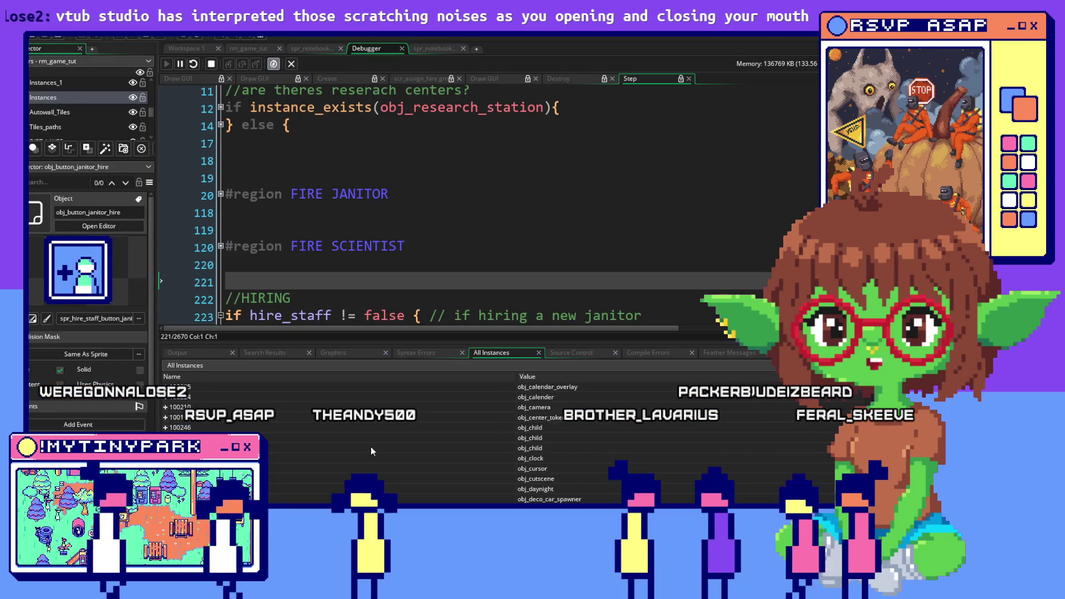
Scroll through the debugger's All Instances list to locate obj_staff_hire.
{"action": "scroll", "coordinate": [373, 445], "scroll_direction": "down", "scroll_amount": 1}
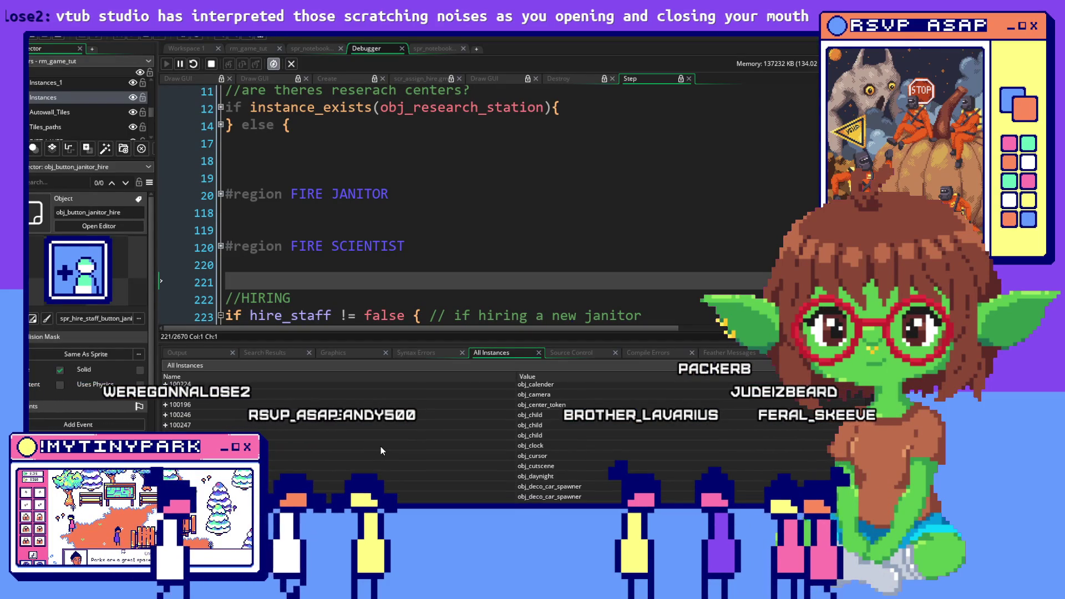
{"action": "scroll", "coordinate": [381, 449], "scroll_direction": "up", "scroll_amount": 5}
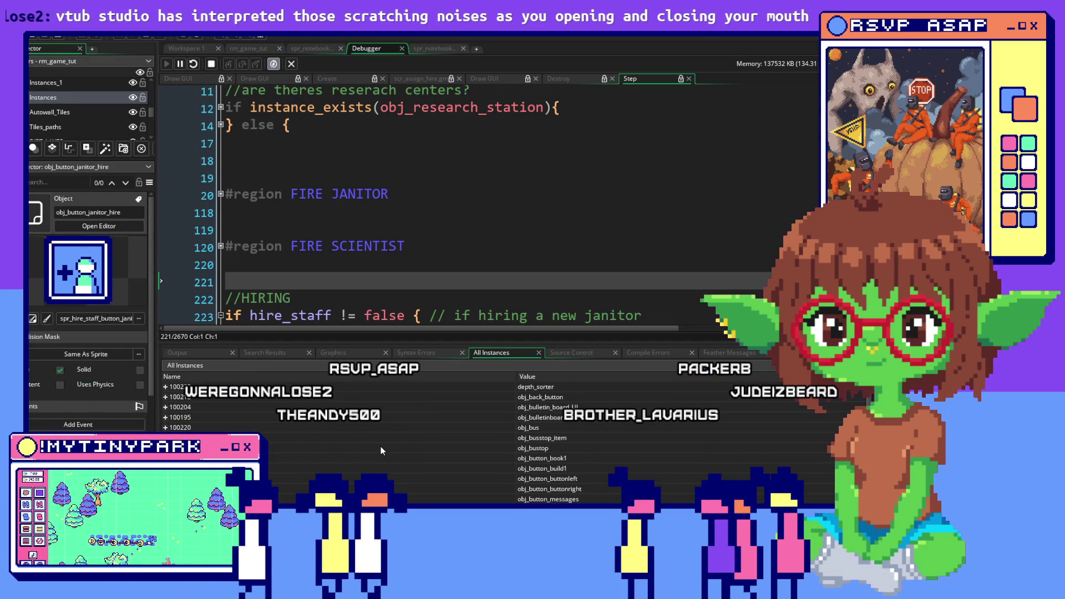
{"action": "left_click", "coordinate": [380, 446]}
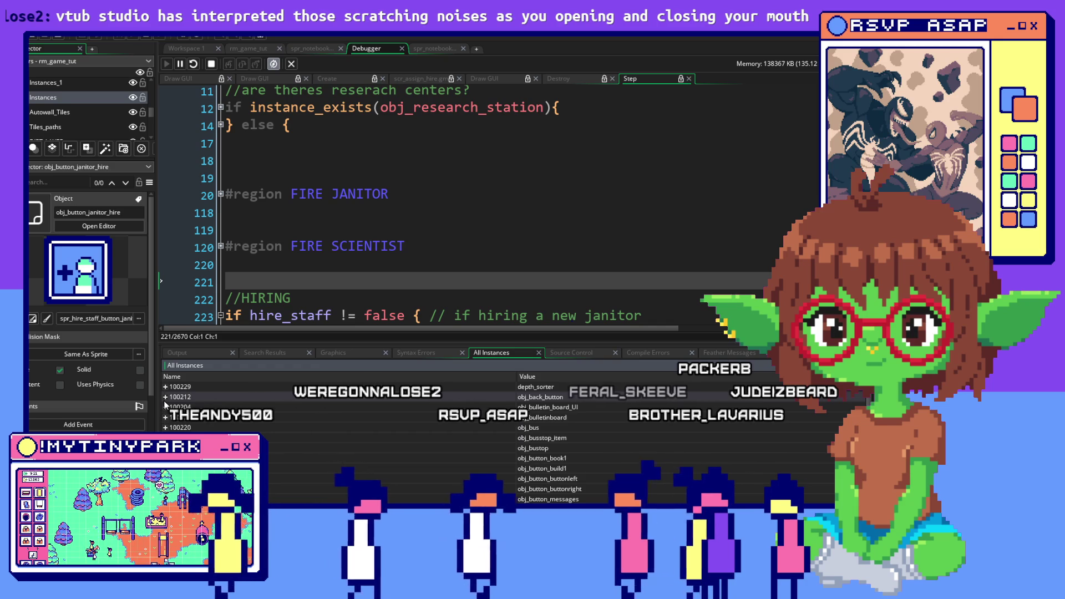
{"action": "scroll", "coordinate": [309, 438], "scroll_direction": "down", "scroll_amount": 1}
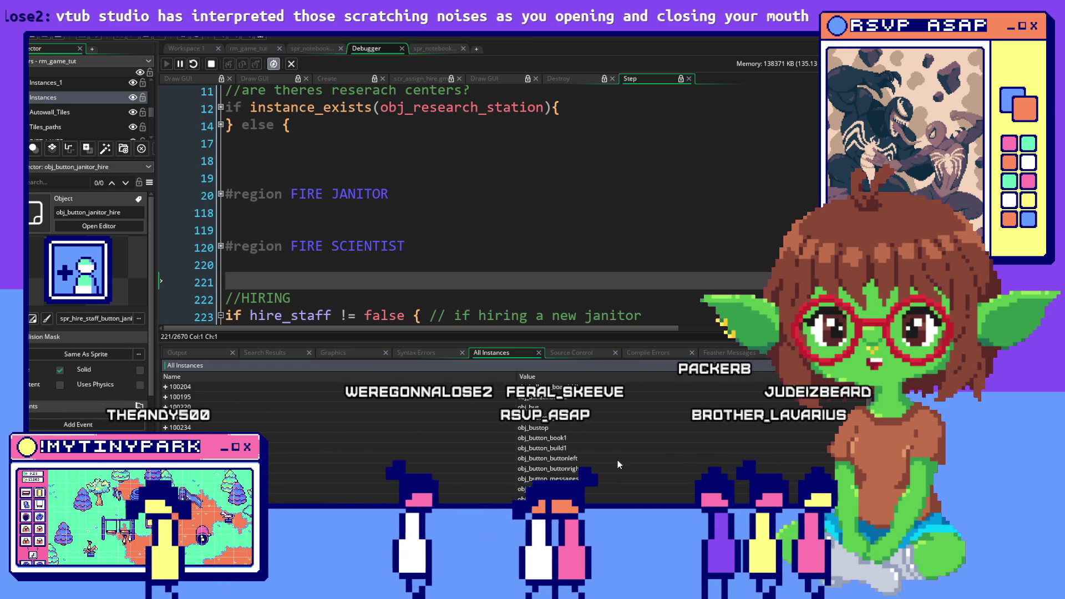
{"action": "key", "text": "alt+Tab"}
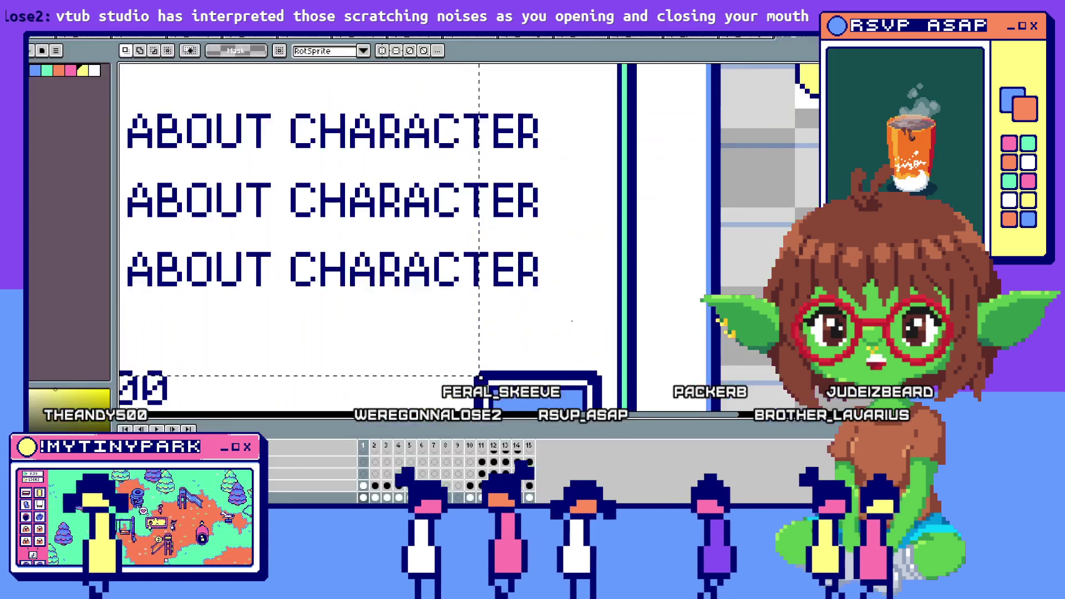
{"action": "key", "text": "alt+Tab"}
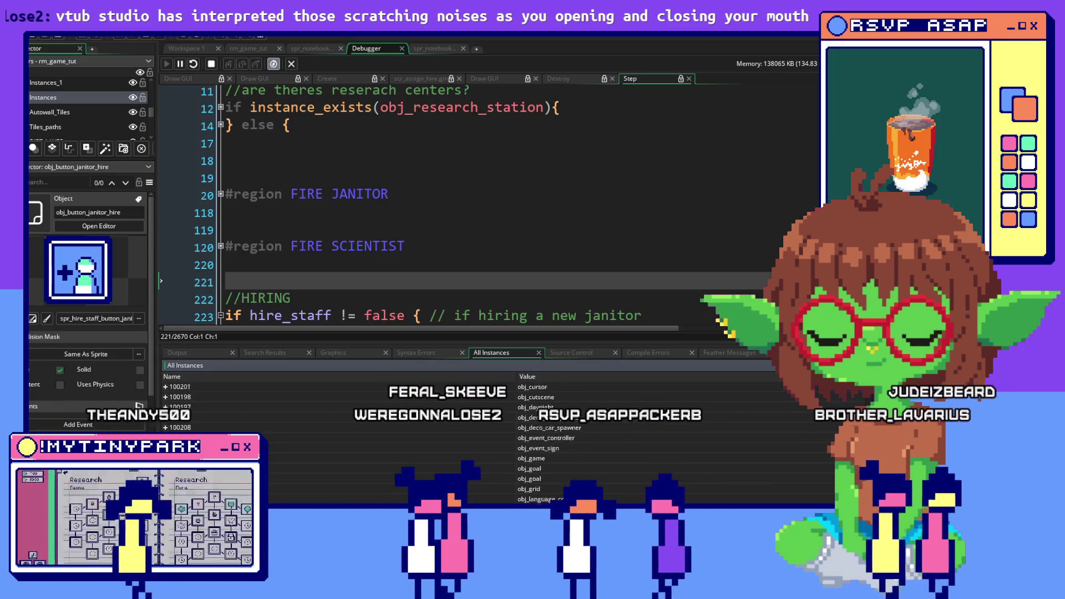
{"action": "scroll", "coordinate": [564, 443], "scroll_direction": "down", "scroll_amount": 5}
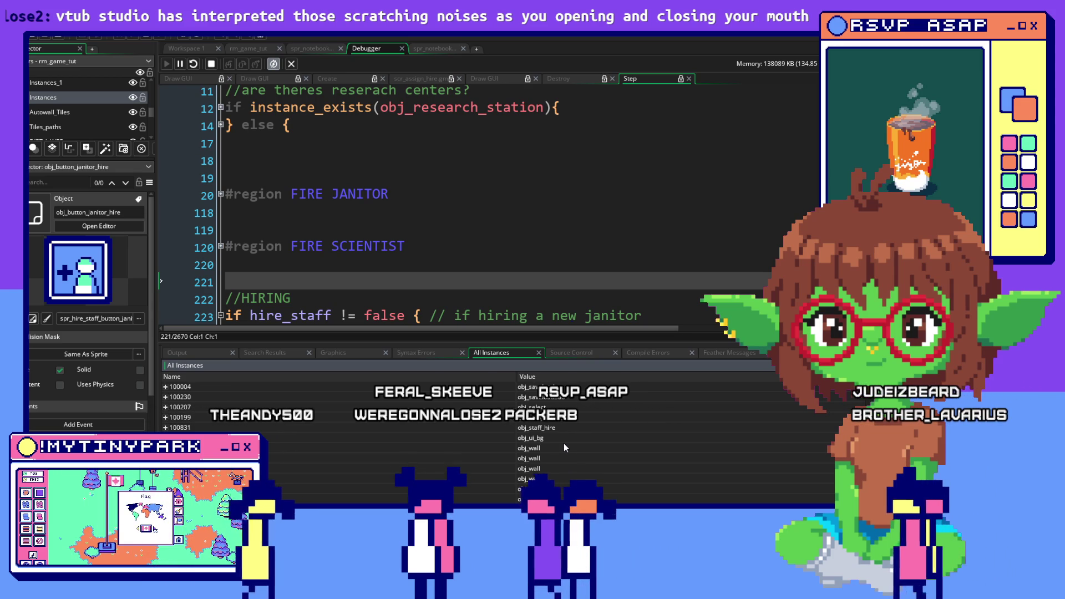
{"action": "scroll", "coordinate": [563, 444], "scroll_direction": "down", "scroll_amount": 1}
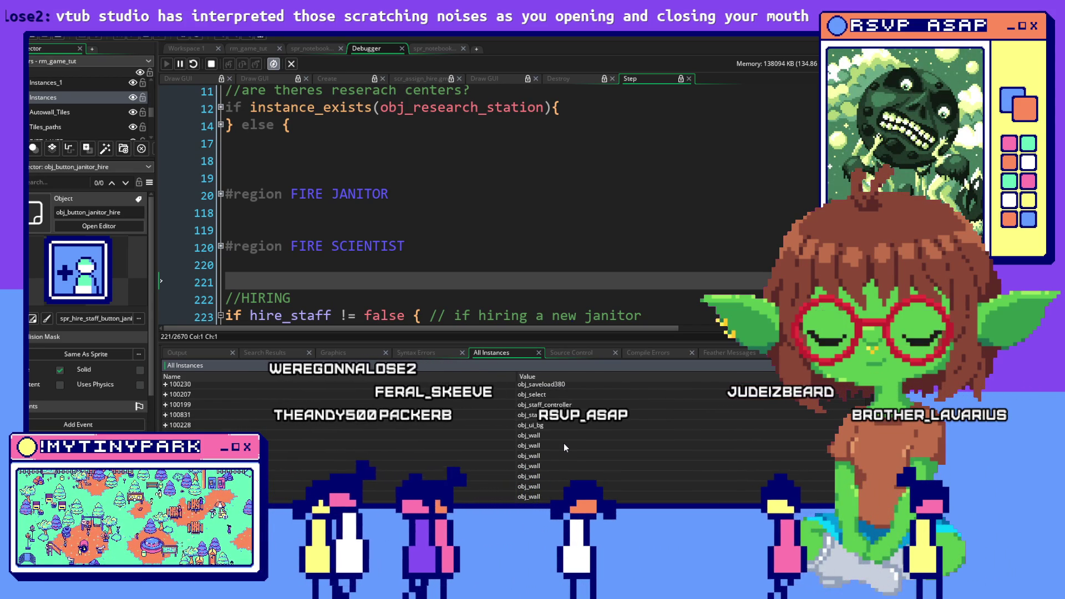
{"action": "scroll", "coordinate": [564, 443], "scroll_direction": "up", "scroll_amount": 3}
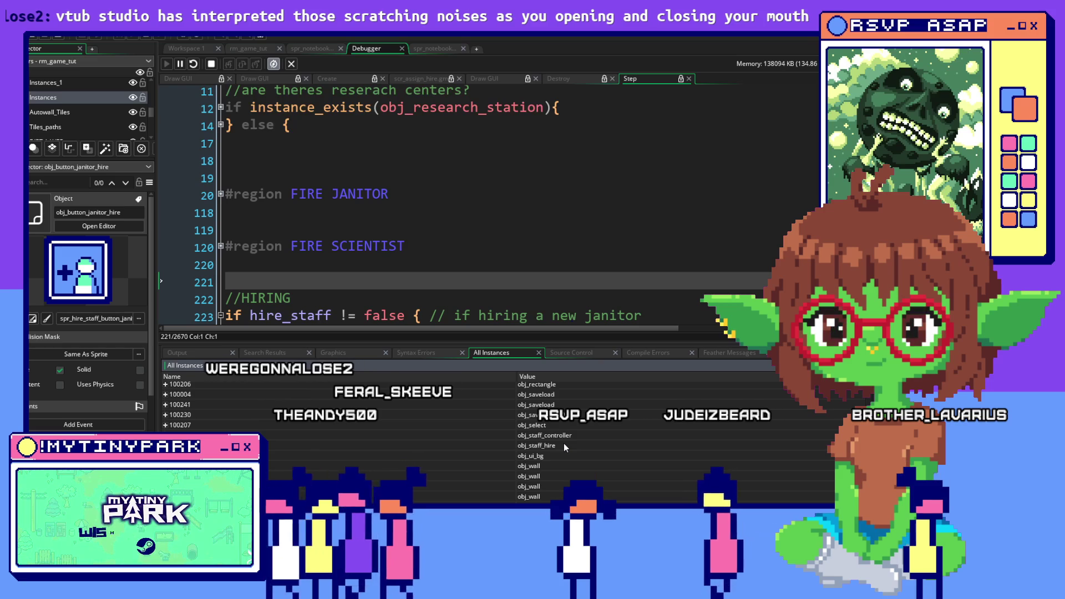
{"action": "scroll", "coordinate": [563, 444], "scroll_direction": "up", "scroll_amount": 3}
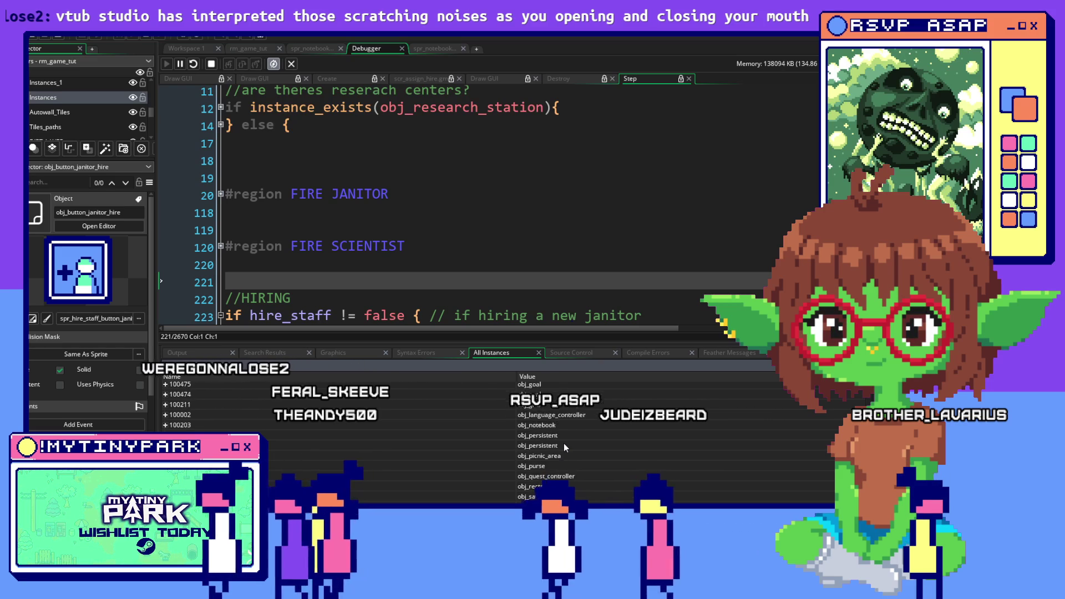
{"action": "scroll", "coordinate": [564, 444], "scroll_direction": "up", "scroll_amount": 5}
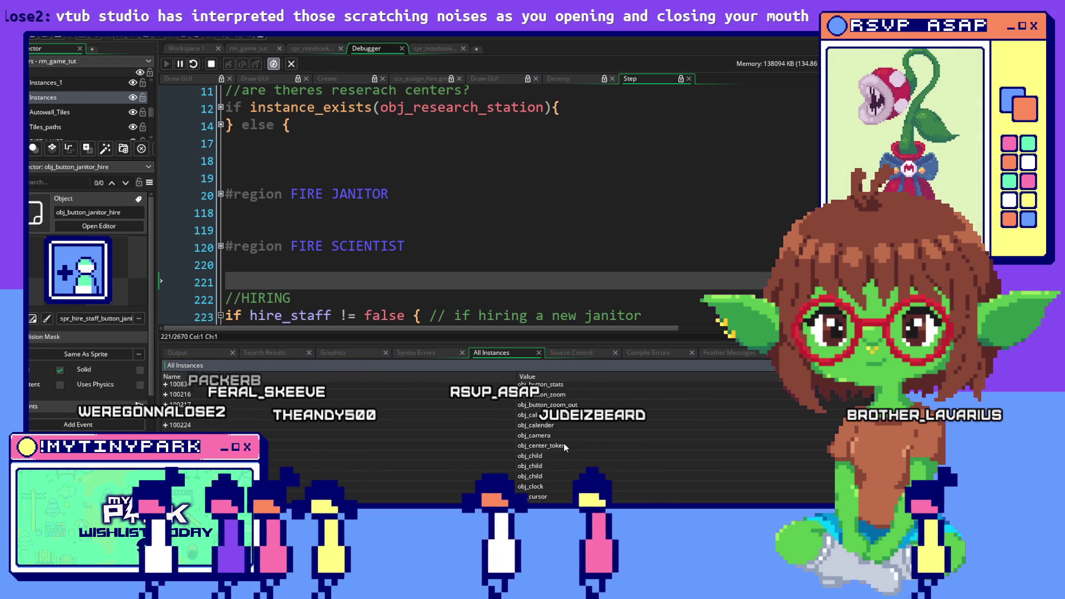
{"action": "scroll", "coordinate": [563, 443], "scroll_direction": "up", "scroll_amount": 3}
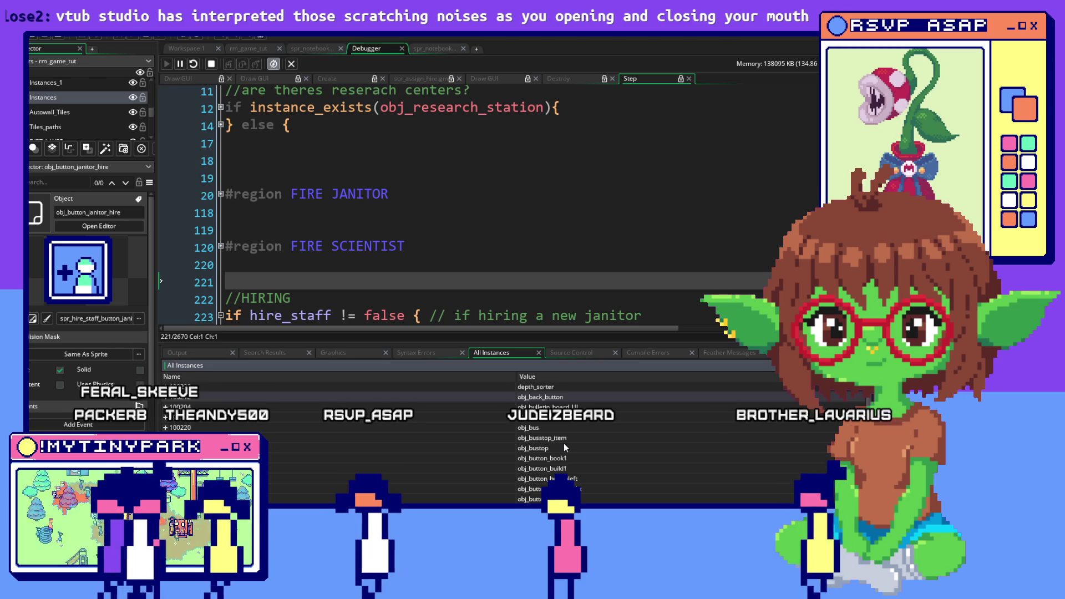
{"action": "scroll", "coordinate": [565, 448], "scroll_direction": "down", "scroll_amount": 2}
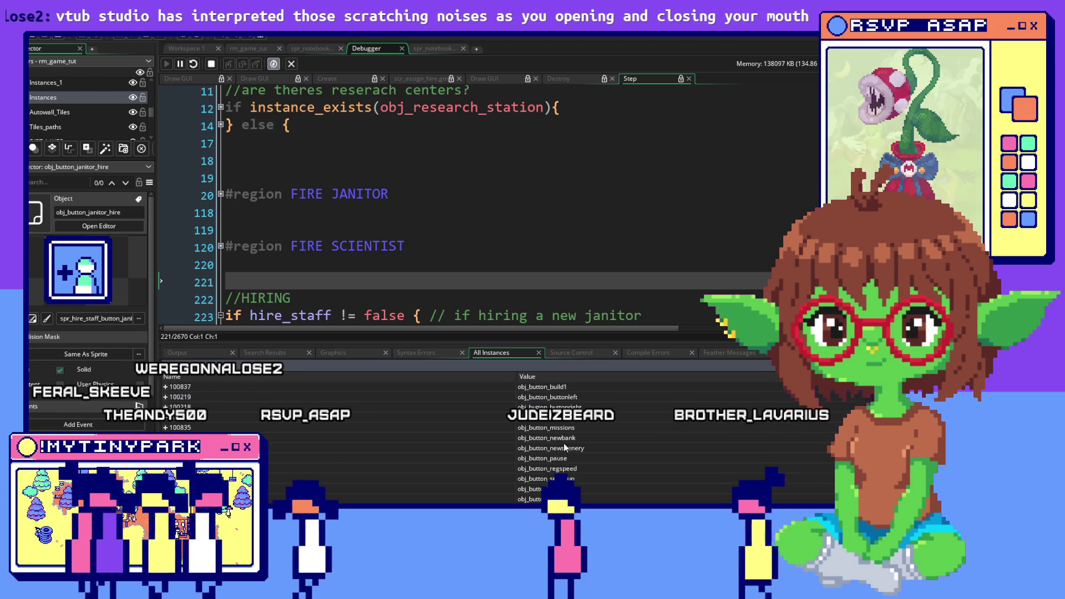
{"action": "scroll", "coordinate": [565, 448], "scroll_direction": "down", "scroll_amount": 5}
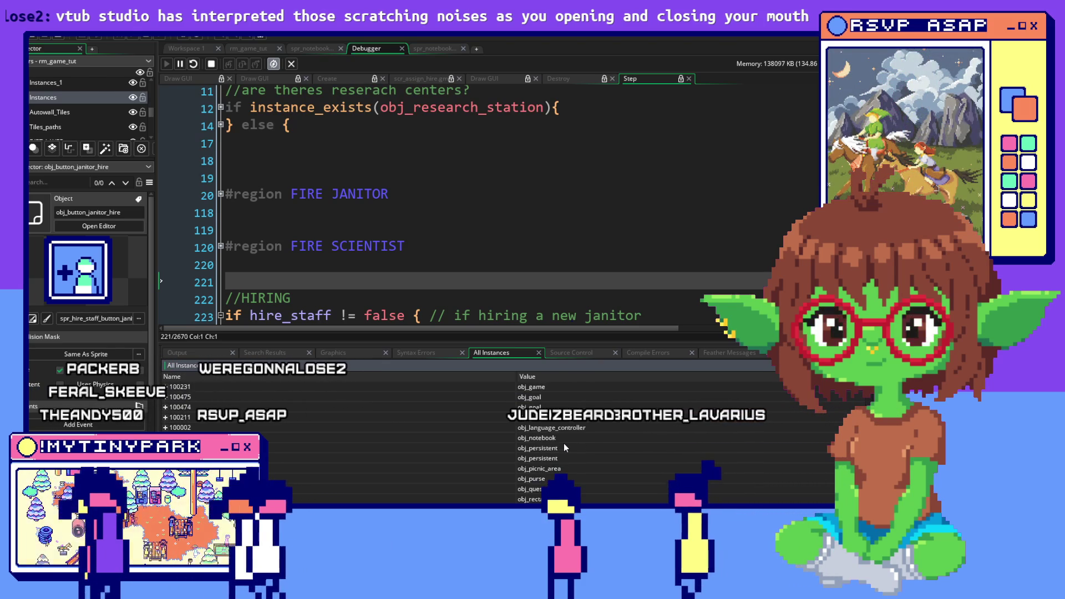
{"action": "scroll", "coordinate": [564, 447], "scroll_direction": "down", "scroll_amount": 3}
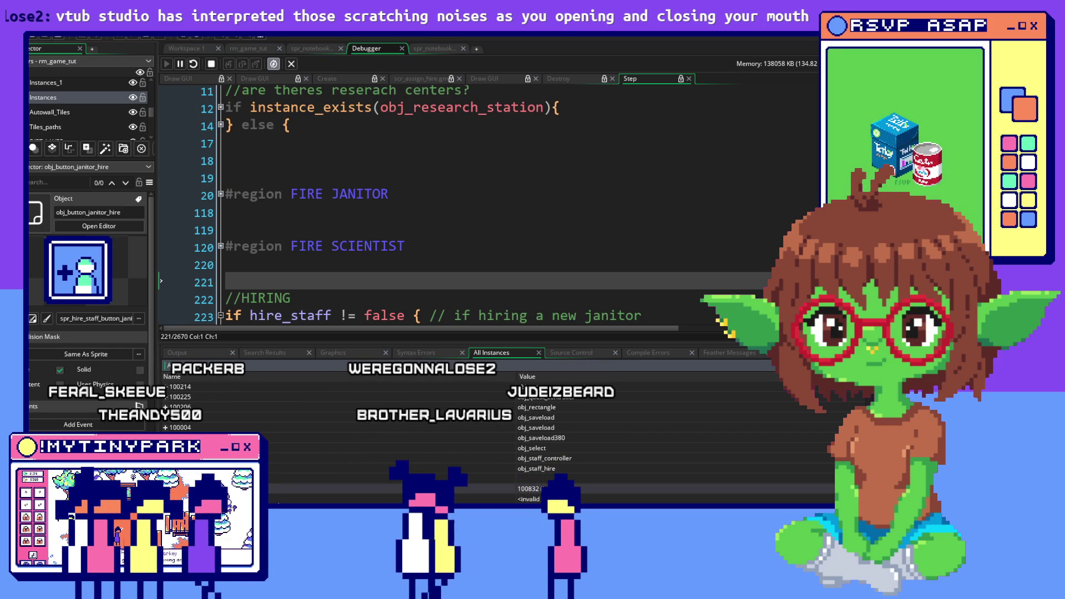
{"action": "scroll", "coordinate": [523, 427], "scroll_direction": "down", "scroll_amount": 2}
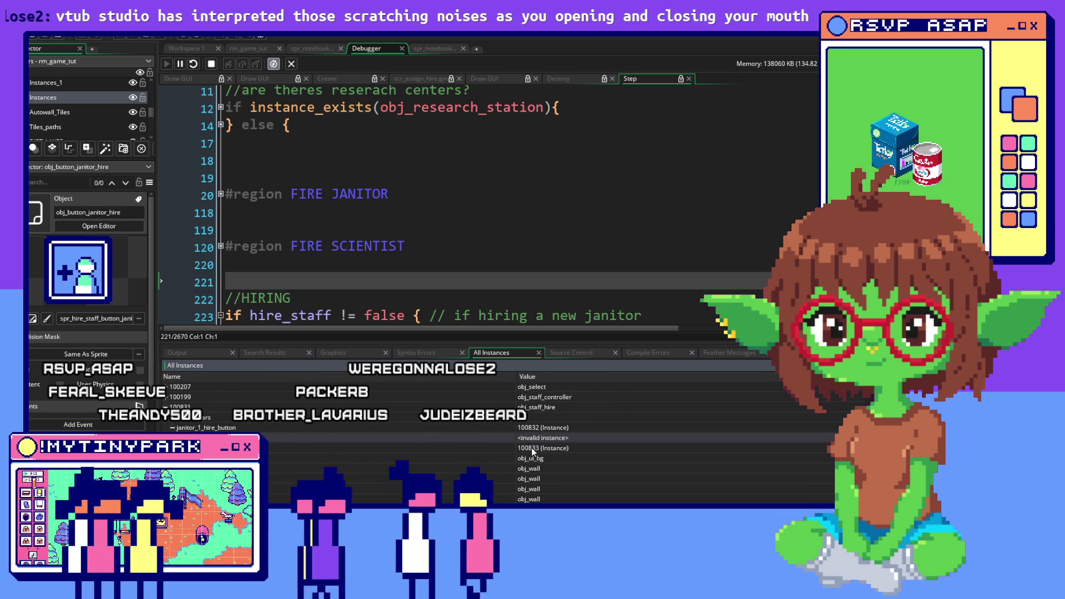
Inspect obj_staff_hire's janitor_1_hire_button reference 100833, then open project-wide Search & Replace.
{"action": "left_click", "coordinate": [531, 449]}
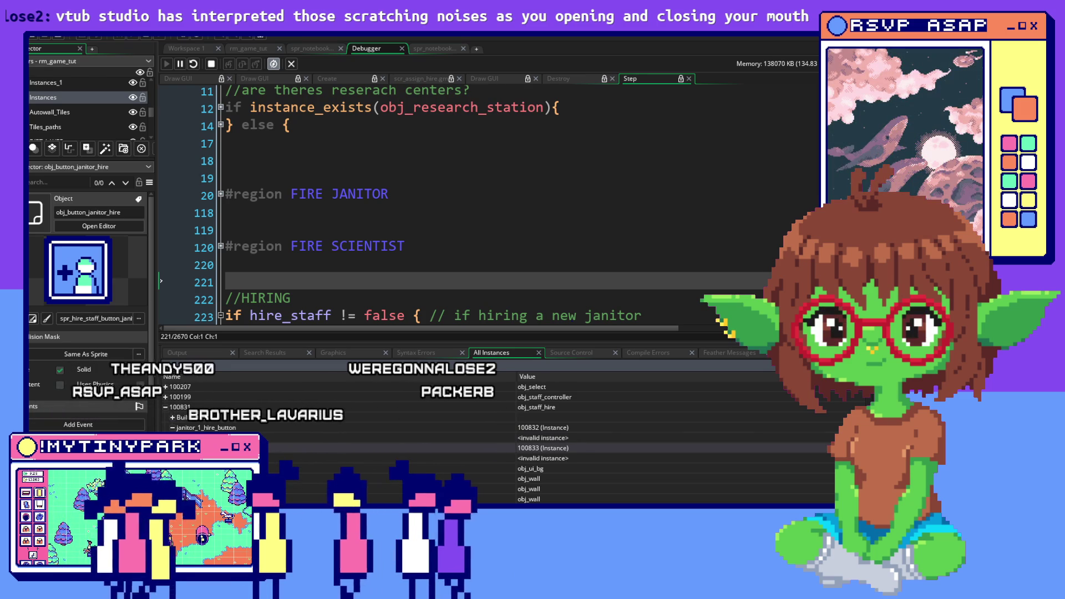
{"action": "left_click", "coordinate": [533, 428]}
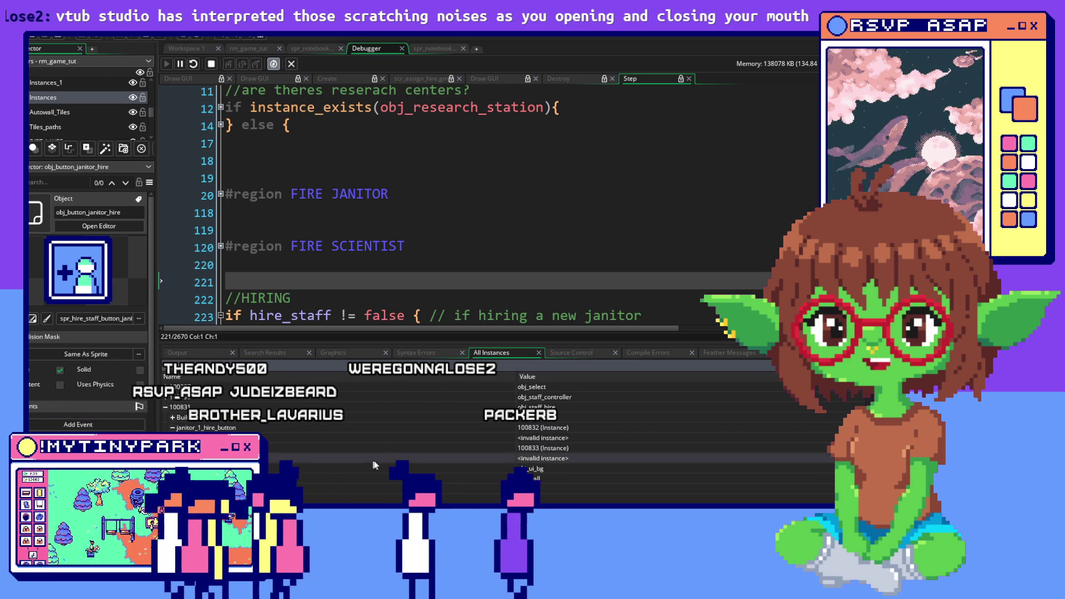
{"action": "left_click", "coordinate": [424, 450]}
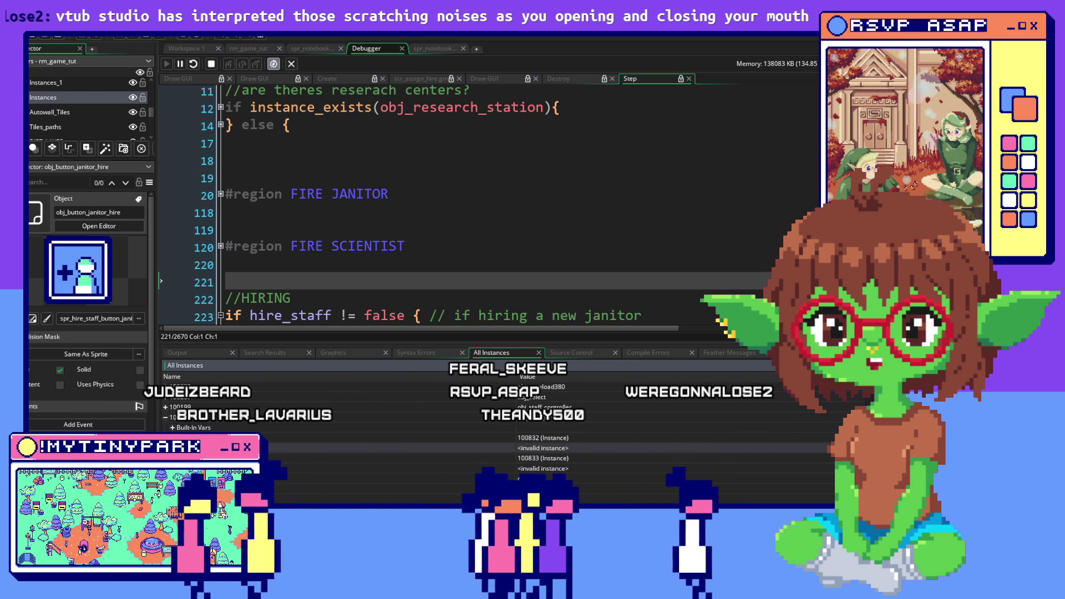
{"action": "left_click", "coordinate": [55, 35]}
{"action": "left_click", "coordinate": [67, 52]}
{"action": "type", "text": "obj_button"}
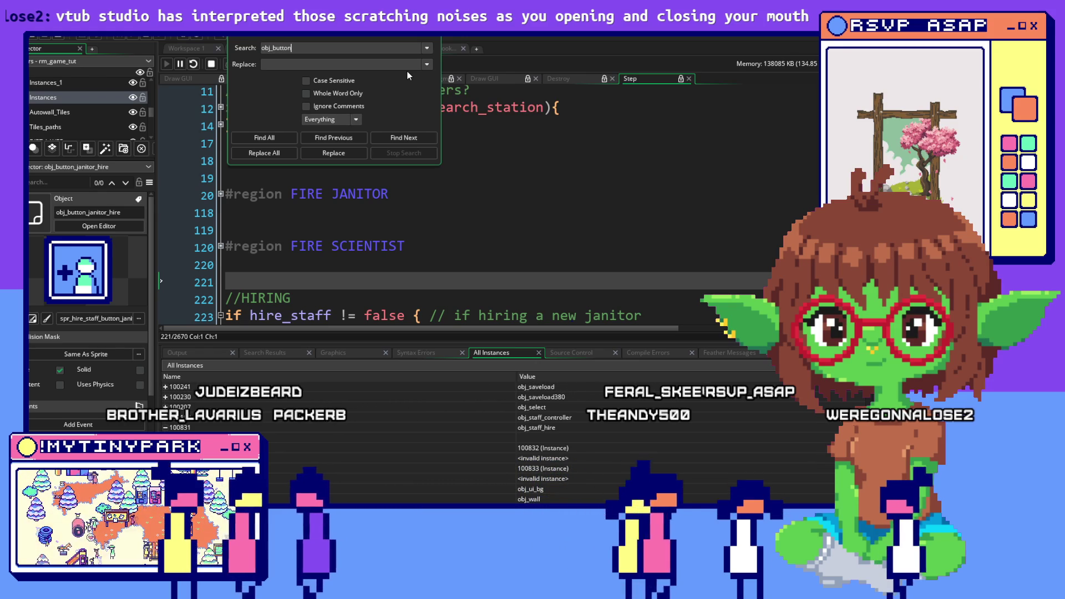
Search the project for obj_button_janitor_hire and review the All Instances list again.
{"action": "type", "text": "_jani"}
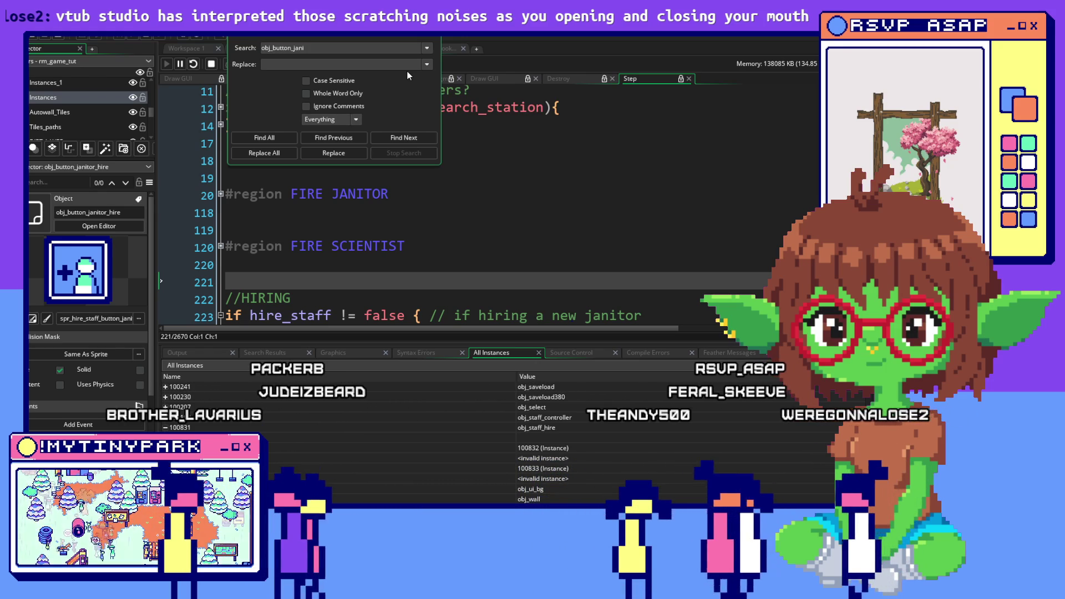
{"action": "type", "text": "tor_"}
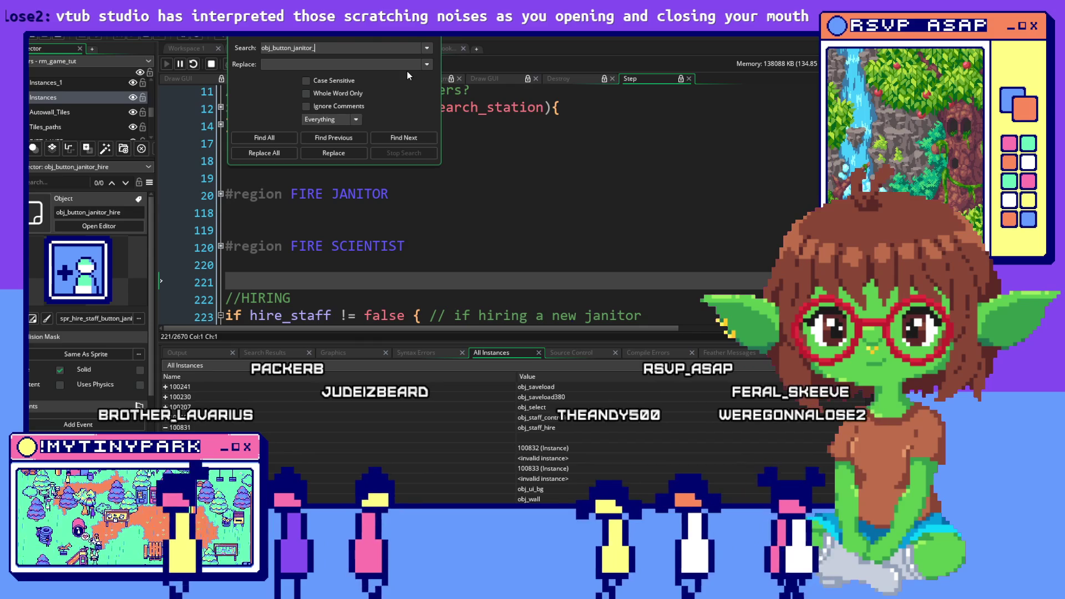
{"action": "type", "text": "hire"}
{"action": "key", "text": "Return"}
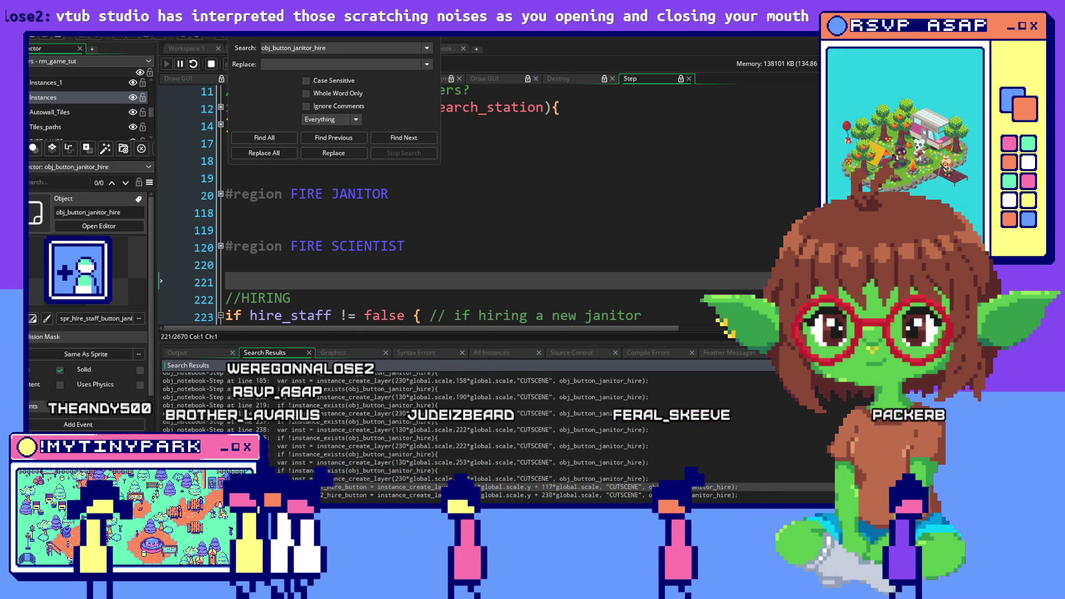
{"action": "left_click", "coordinate": [498, 354]}
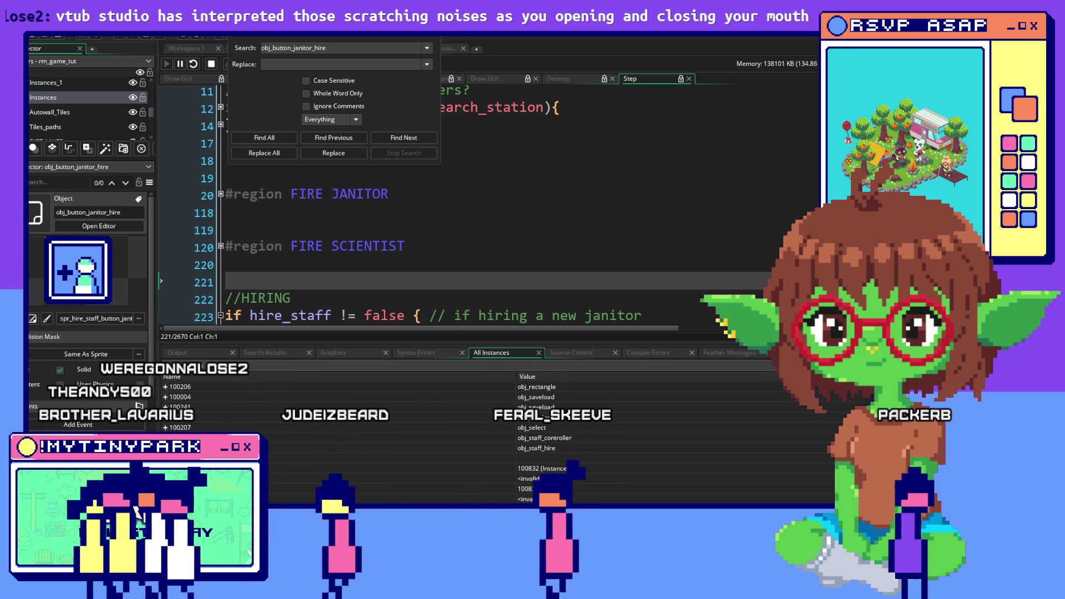
{"action": "scroll", "coordinate": [355, 432], "scroll_direction": "down", "scroll_amount": 1}
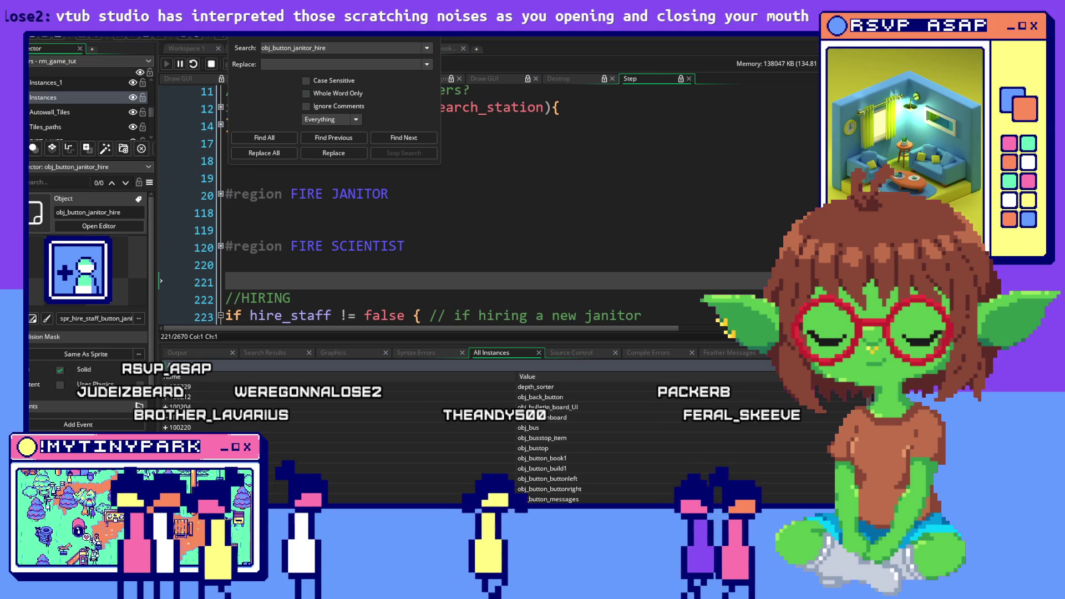
{"action": "scroll", "coordinate": [499, 438], "scroll_direction": "down", "scroll_amount": 1}
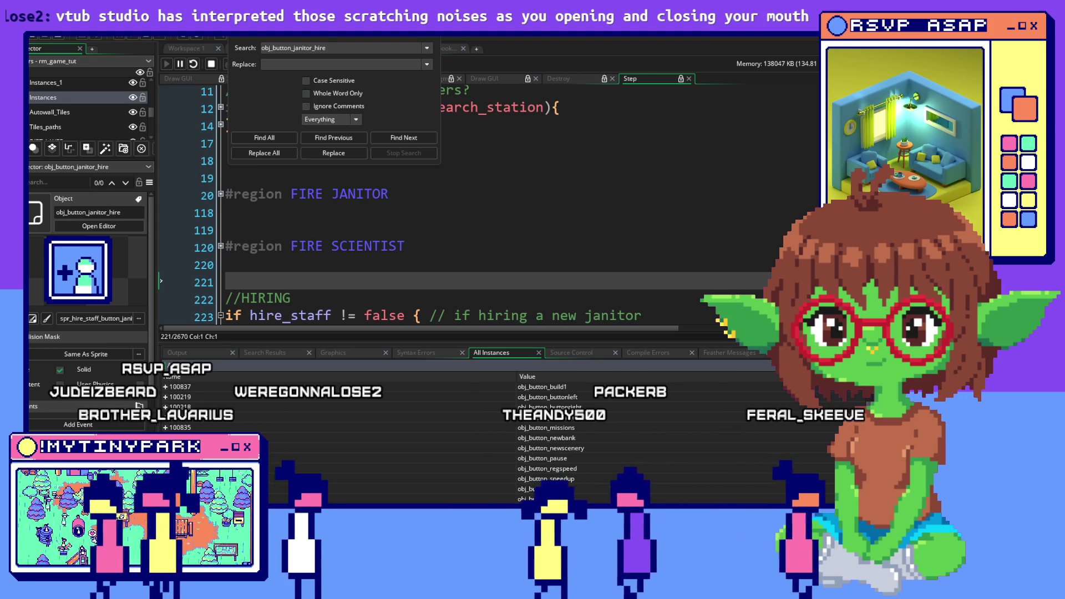
{"action": "scroll", "coordinate": [178, 367], "scroll_direction": "down", "scroll_amount": 1}
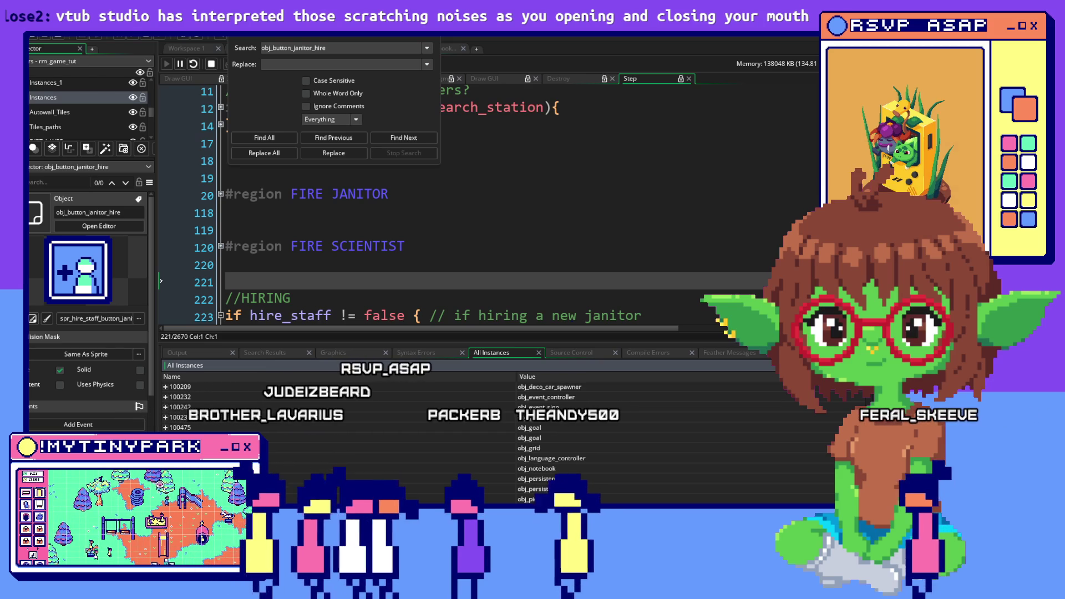
{"action": "scroll", "coordinate": [499, 433], "scroll_direction": "down", "scroll_amount": 5}
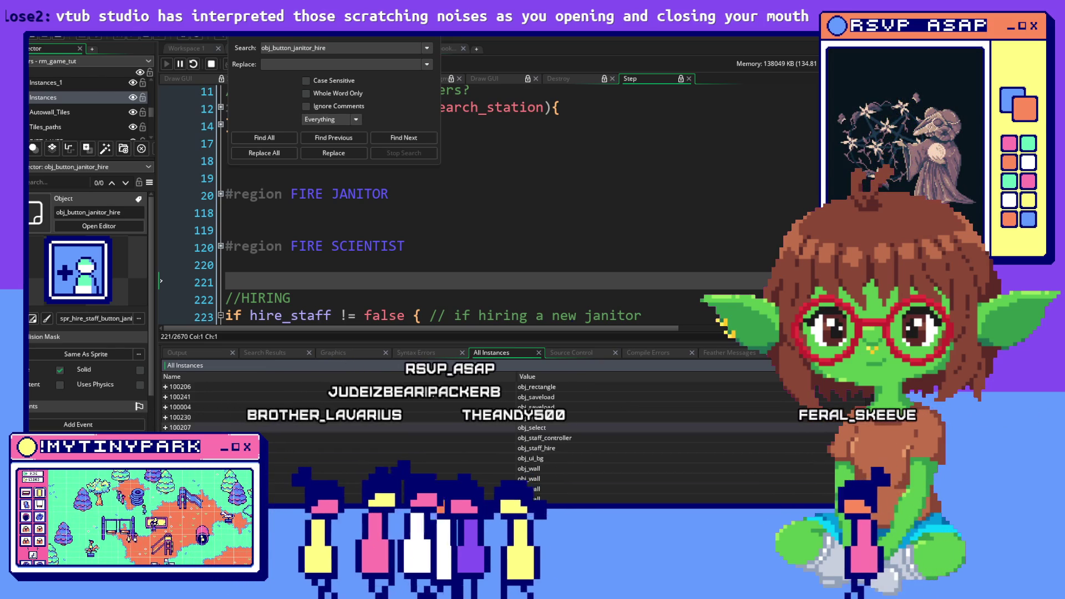
{"action": "scroll", "coordinate": [499, 433], "scroll_direction": "down", "scroll_amount": 2}
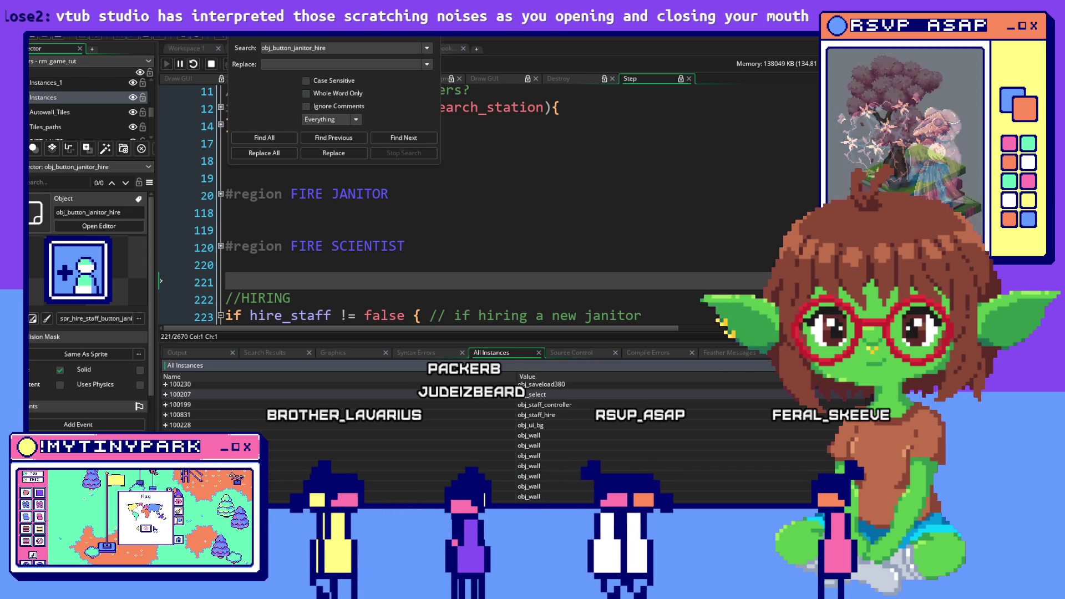
{"action": "scroll", "coordinate": [500, 432], "scroll_direction": "up", "scroll_amount": 2}
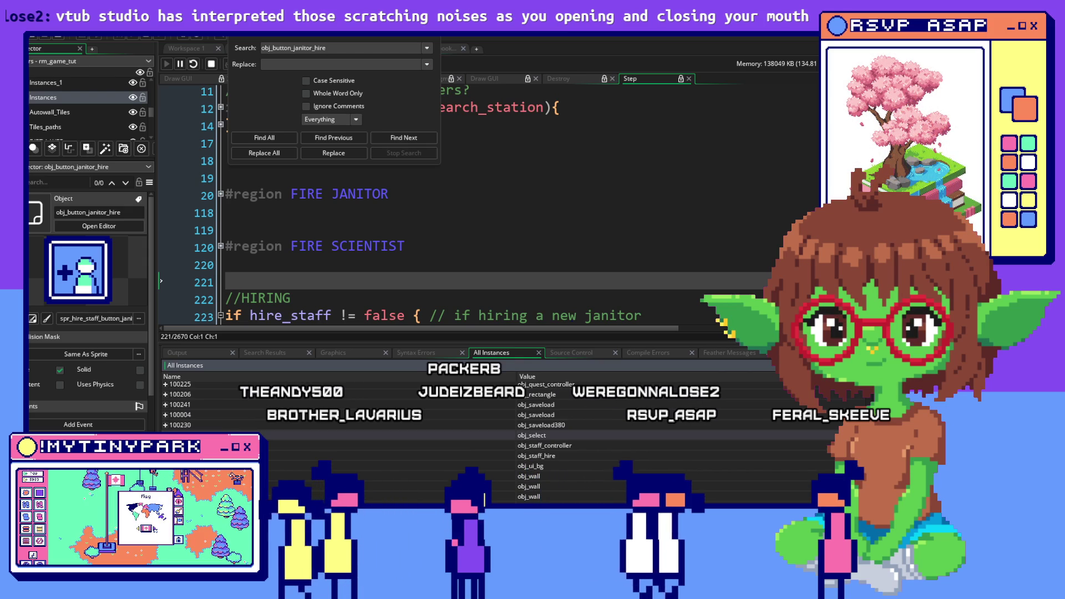
Find all obj_button_janitor_hire references and select the obj_notebook Step line 124 result.
{"action": "left_click", "coordinate": [269, 138]}
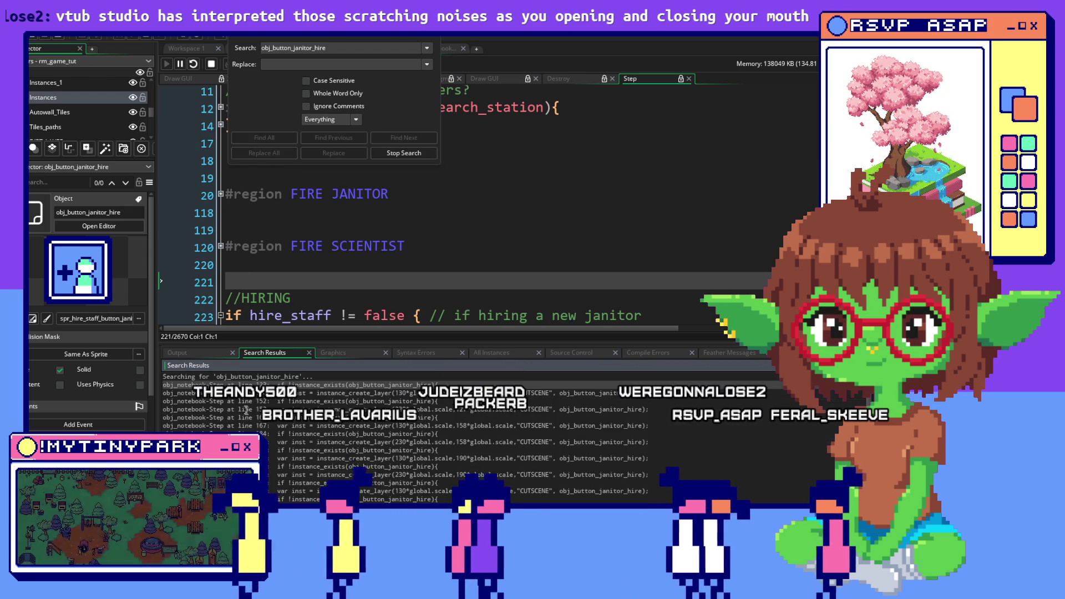
{"action": "left_click", "coordinate": [306, 392]}
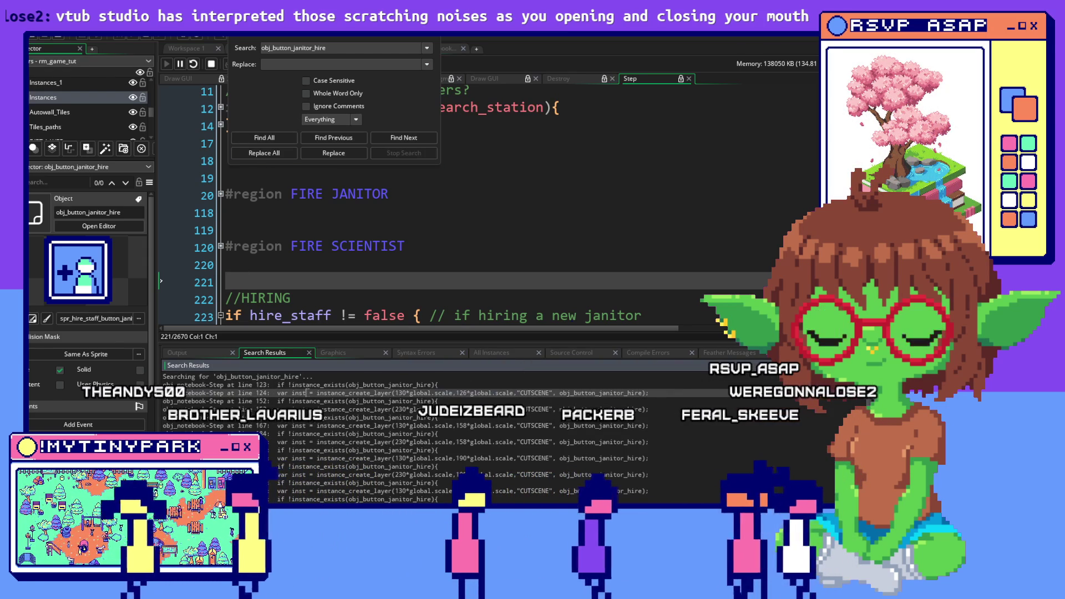
{"action": "scroll", "coordinate": [404, 438], "scroll_direction": "down", "scroll_amount": 2}
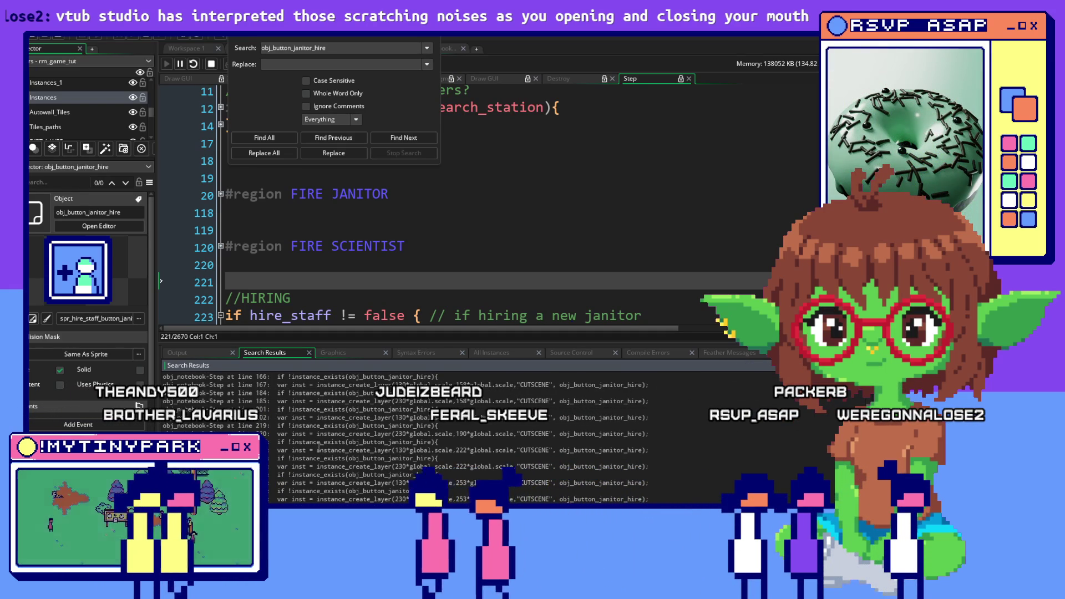
{"action": "scroll", "coordinate": [319, 448], "scroll_direction": "down", "scroll_amount": 1}
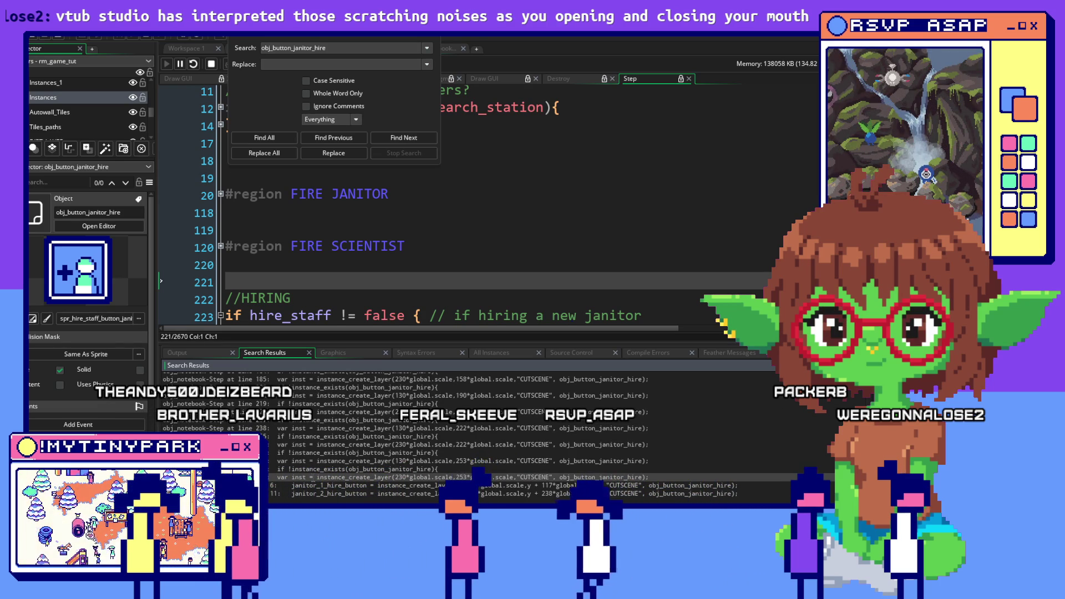
Open obj_notebook's Step code and add a closing brace after line 300.
{"action": "double_click", "coordinate": [313, 477]}
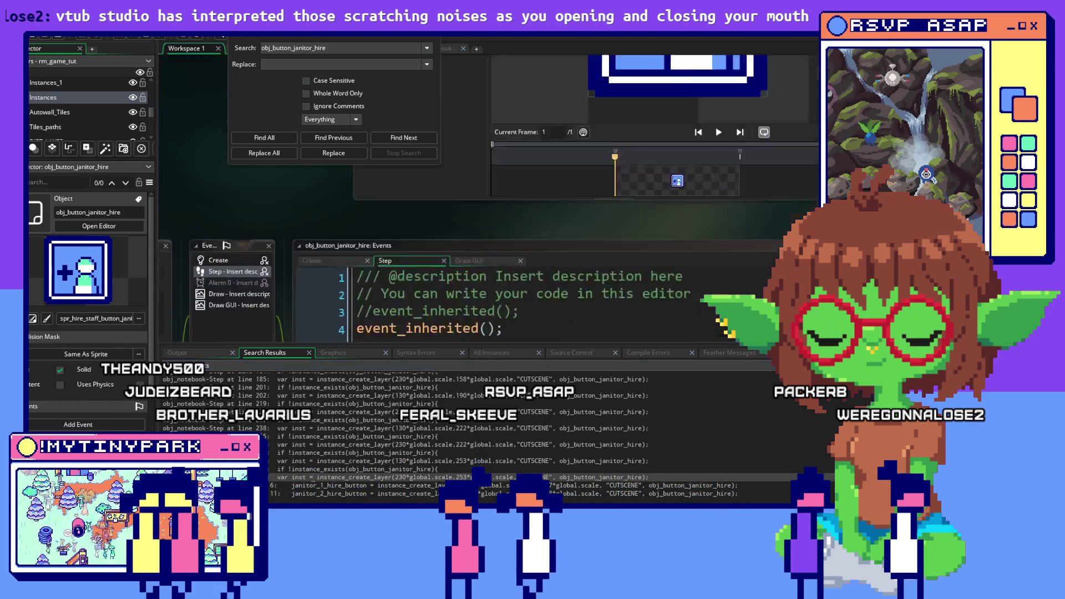
{"action": "left_click", "coordinate": [682, 249]}
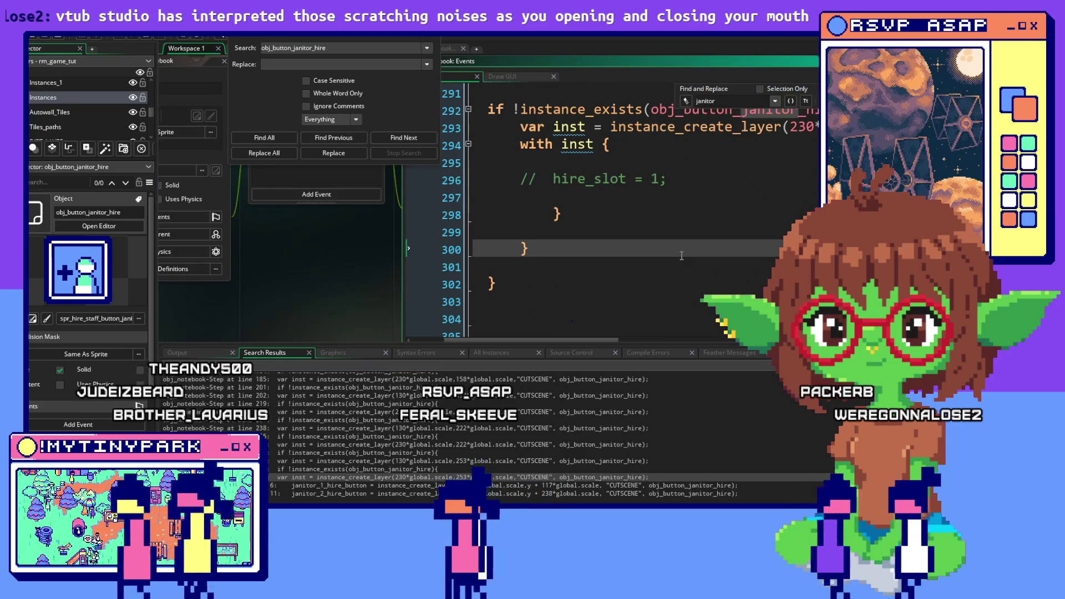
{"action": "scroll", "coordinate": [681, 256], "scroll_direction": "up", "scroll_amount": 2}
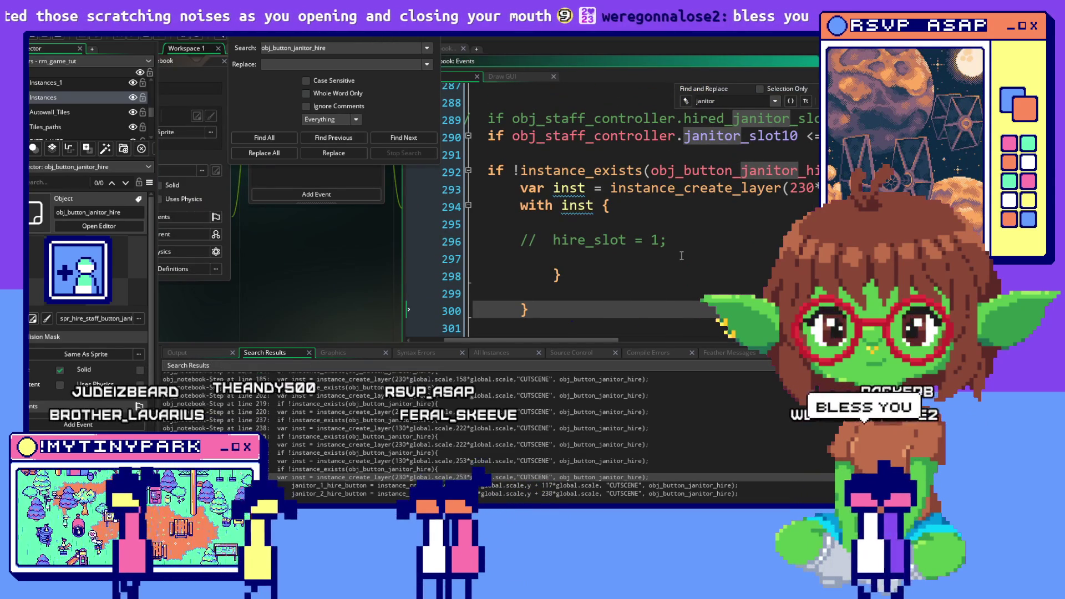
{"action": "key", "text": "Return"}
{"action": "key", "text": "Return"}
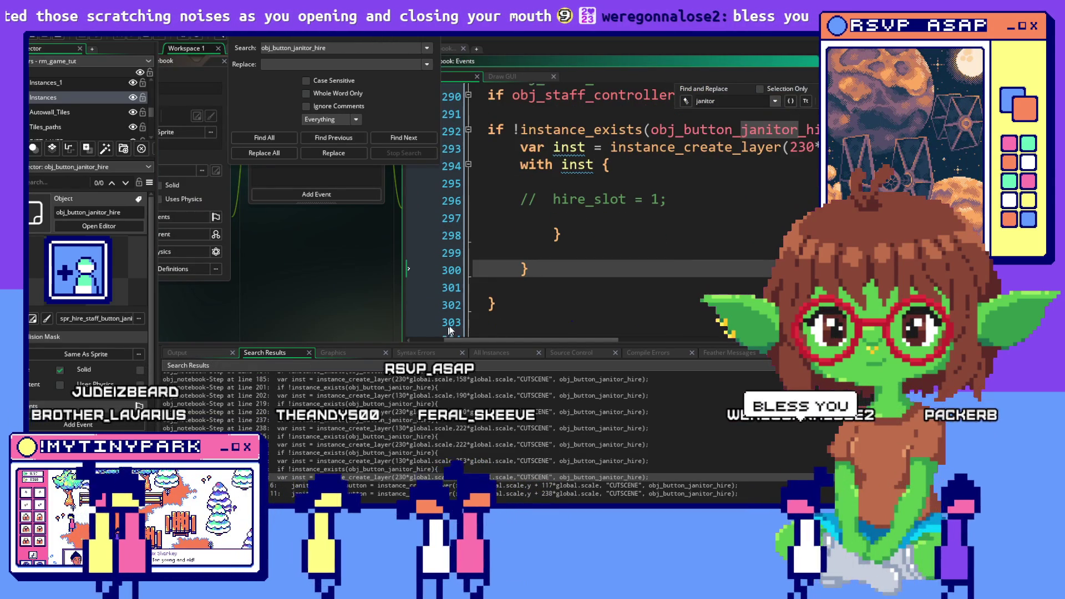
{"action": "type", "text": "}"}
Select the janitor hire-button block up to line 120 and comment it out.
{"action": "mouse_move", "coordinate": [532, 307]}
{"action": "left_mouse_down"}
{"action": "mouse_move", "coordinate": [522, 136]}
{"action": "mouse_move", "coordinate": [555, 91]}
{"action": "mouse_move", "coordinate": [616, 238]}
{"action": "mouse_move", "coordinate": [548, 221]}
{"action": "mouse_move", "coordinate": [603, 213]}
{"action": "mouse_move", "coordinate": [580, 167]}
{"action": "mouse_move", "coordinate": [574, 182]}
{"action": "mouse_move", "coordinate": [567, 174]}
{"action": "left_mouse_up"}
{"action": "scroll", "coordinate": [567, 173], "scroll_direction": "up", "scroll_amount": 14}
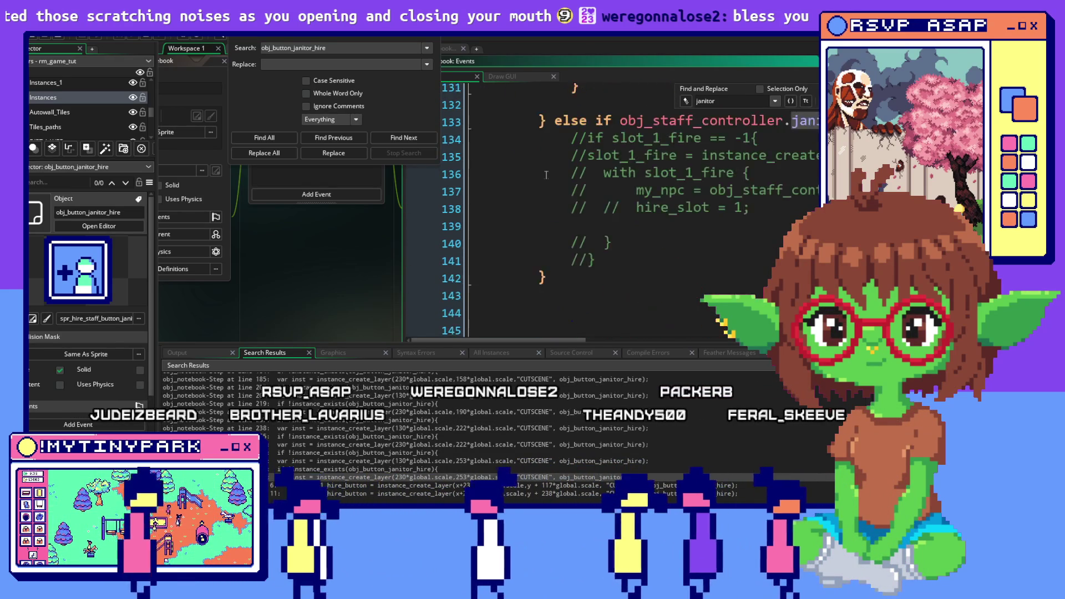
{"action": "scroll", "coordinate": [546, 175], "scroll_direction": "up", "scroll_amount": 5}
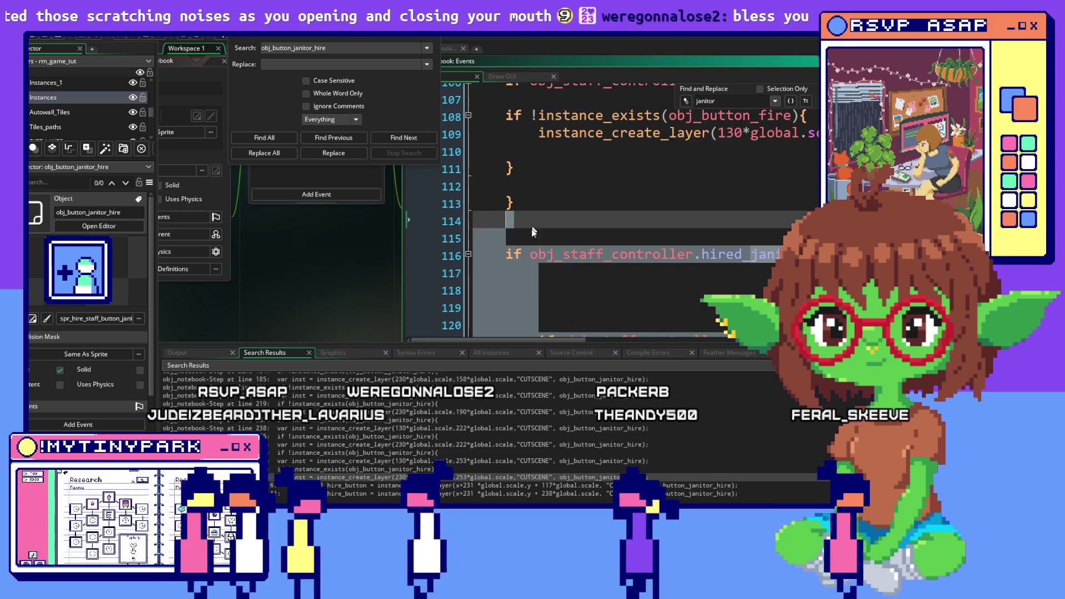
{"action": "mouse_move", "coordinate": [518, 289]}
{"action": "left_mouse_down"}
{"action": "mouse_move", "coordinate": [484, 238]}
{"action": "mouse_move", "coordinate": [460, 271]}
{"action": "left_mouse_up"}
{"action": "scroll", "coordinate": [516, 285], "scroll_direction": "down", "scroll_amount": 1}
{"action": "scroll", "coordinate": [516, 281], "scroll_direction": "down", "scroll_amount": 2}
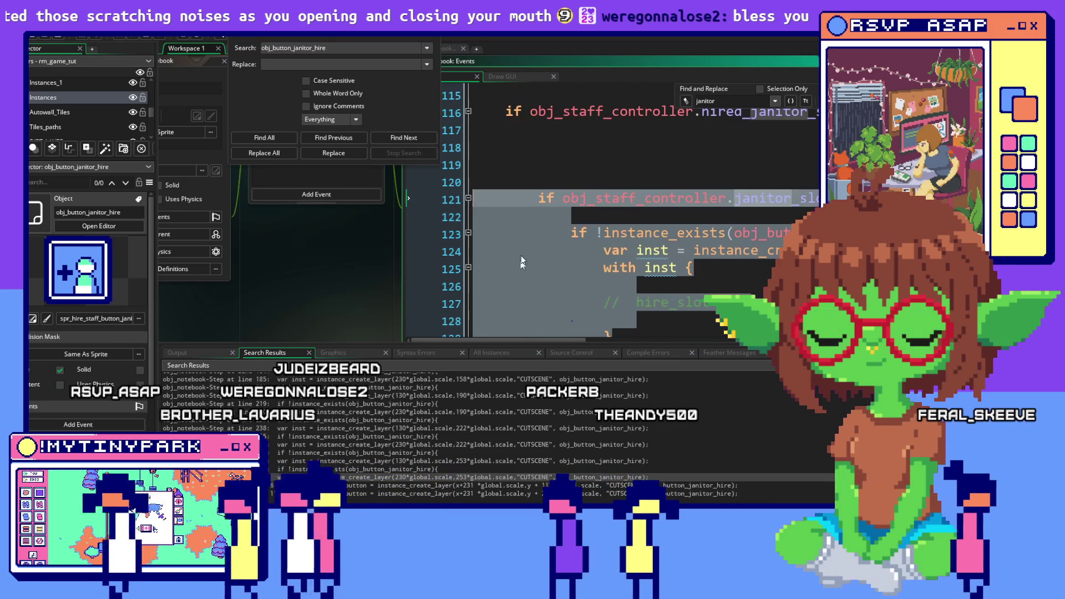
{"action": "right_click", "coordinate": [527, 225]}
{"action": "left_click", "coordinate": [548, 295]}
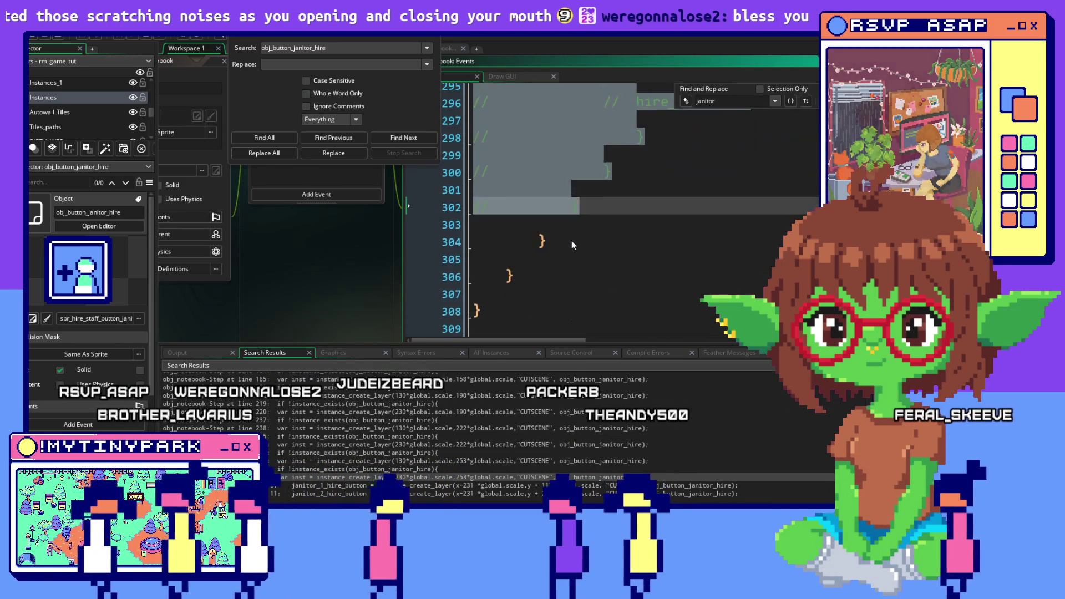
Review the commented code, placing the caret on lines 116 and 113.
{"action": "scroll", "coordinate": [572, 245], "scroll_direction": "up", "scroll_amount": 2}
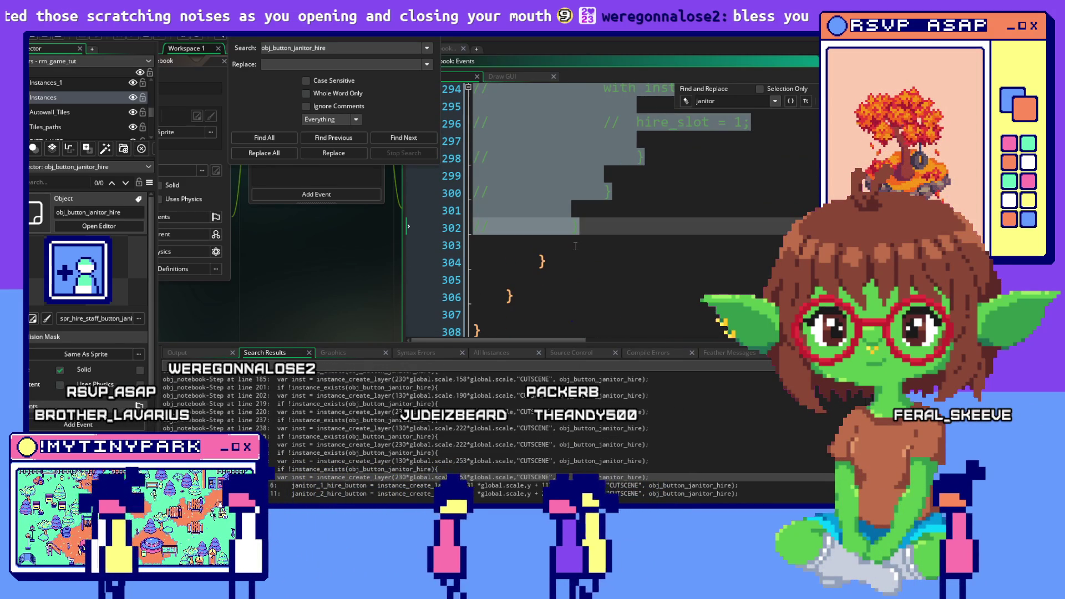
{"action": "scroll", "coordinate": [575, 246], "scroll_direction": "down", "scroll_amount": 1}
{"action": "scroll", "coordinate": [303, 277], "scroll_direction": "down", "scroll_amount": 2}
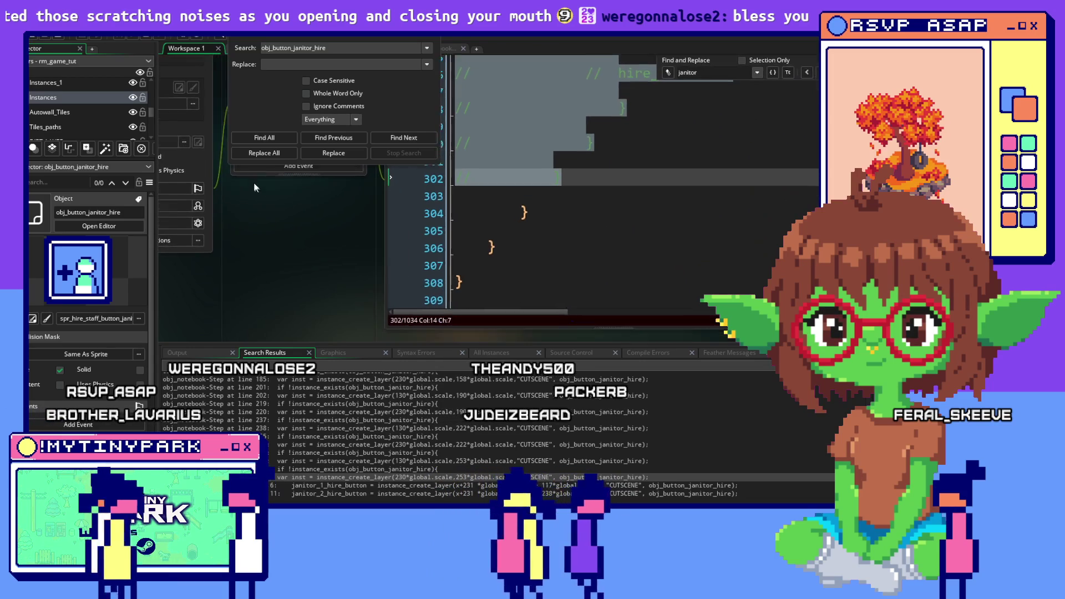
{"action": "left_click", "coordinate": [625, 232]}
{"action": "scroll", "coordinate": [610, 235], "scroll_direction": "up", "scroll_amount": 3}
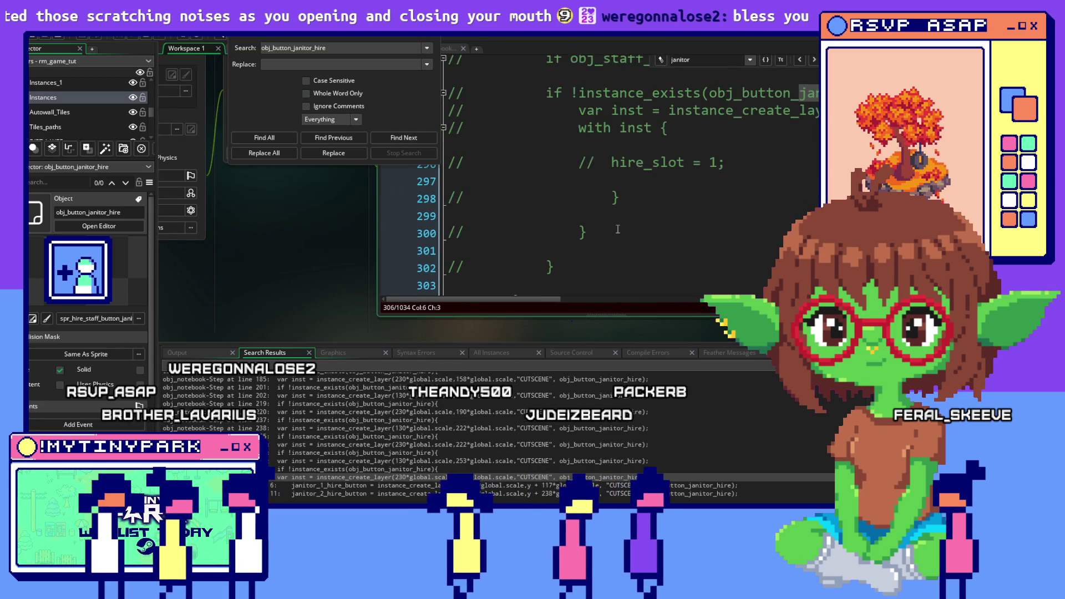
{"action": "scroll", "coordinate": [580, 239], "scroll_direction": "down", "scroll_amount": 2}
{"action": "scroll", "coordinate": [598, 213], "scroll_direction": "up", "scroll_amount": 15}
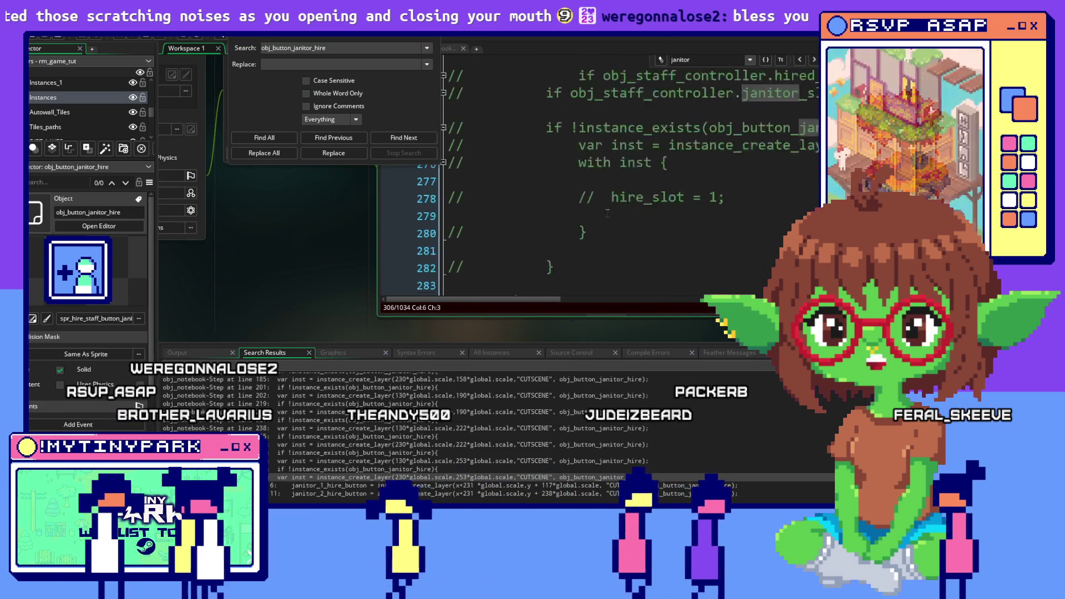
{"action": "scroll", "coordinate": [607, 213], "scroll_direction": "up", "scroll_amount": 16}
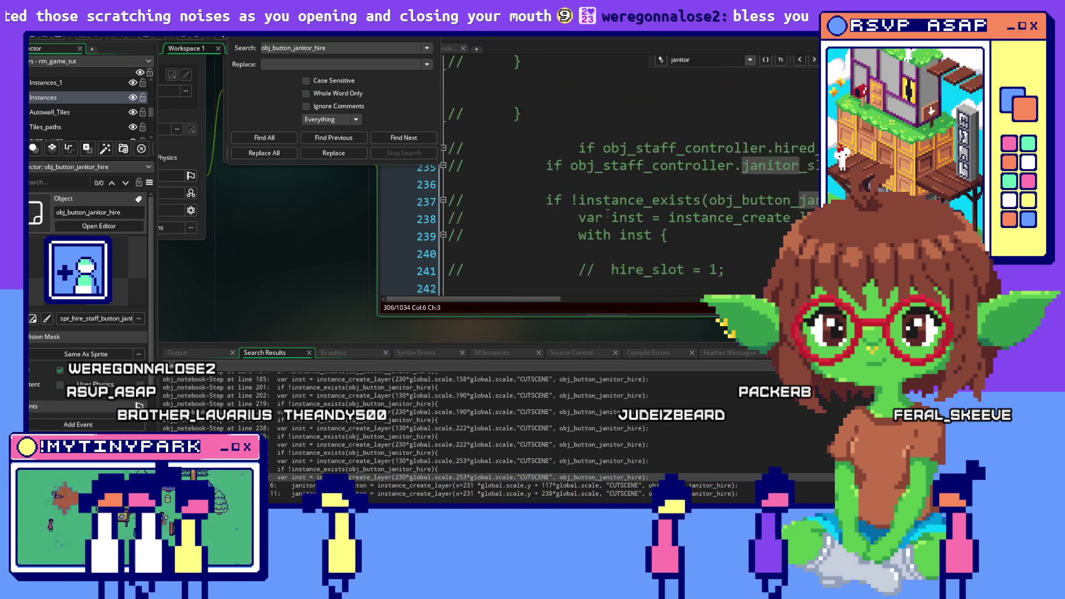
{"action": "scroll", "coordinate": [608, 213], "scroll_direction": "up", "scroll_amount": 15}
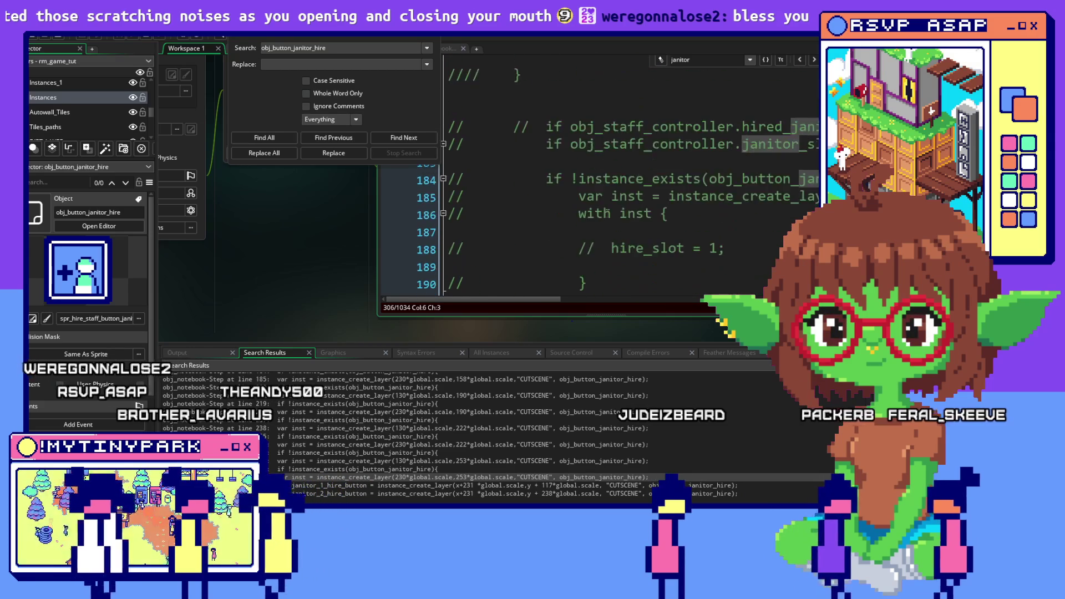
{"action": "scroll", "coordinate": [608, 213], "scroll_direction": "up", "scroll_amount": 15}
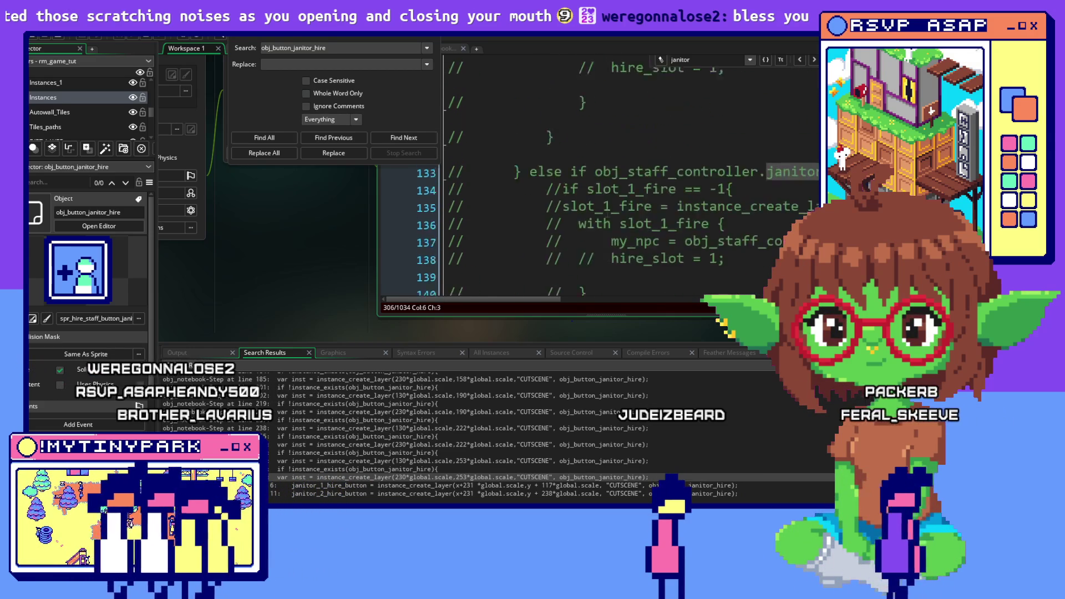
{"action": "left_click", "coordinate": [459, 203]}
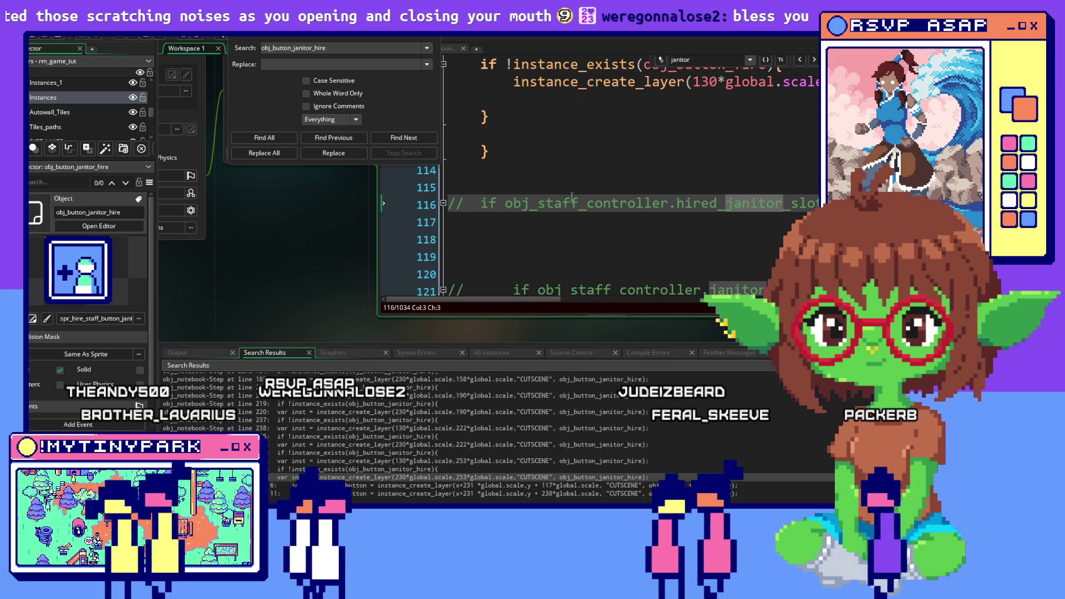
{"action": "scroll", "coordinate": [572, 197], "scroll_direction": "up", "scroll_amount": 1}
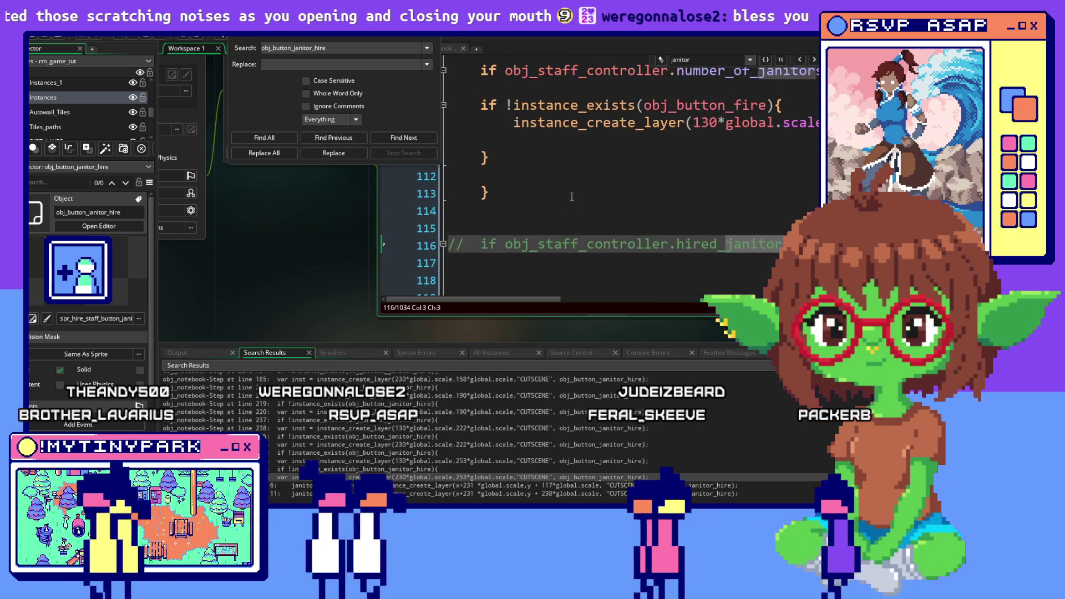
{"action": "left_click", "coordinate": [482, 194]}
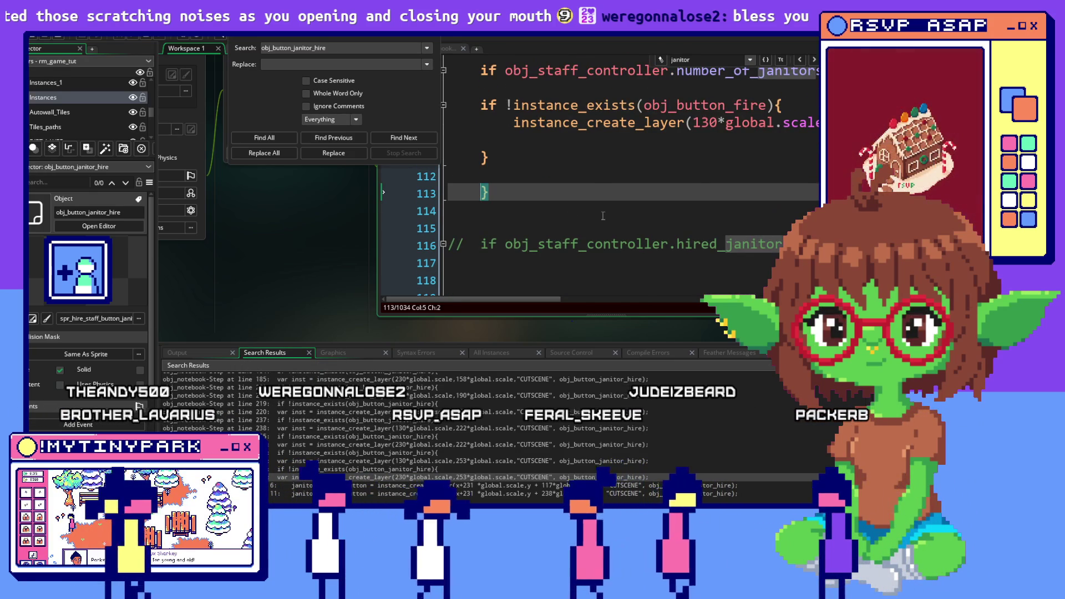
{"action": "scroll", "coordinate": [603, 216], "scroll_direction": "down", "scroll_amount": 4}
{"action": "scroll", "coordinate": [603, 216], "scroll_direction": "down", "scroll_amount": 14}
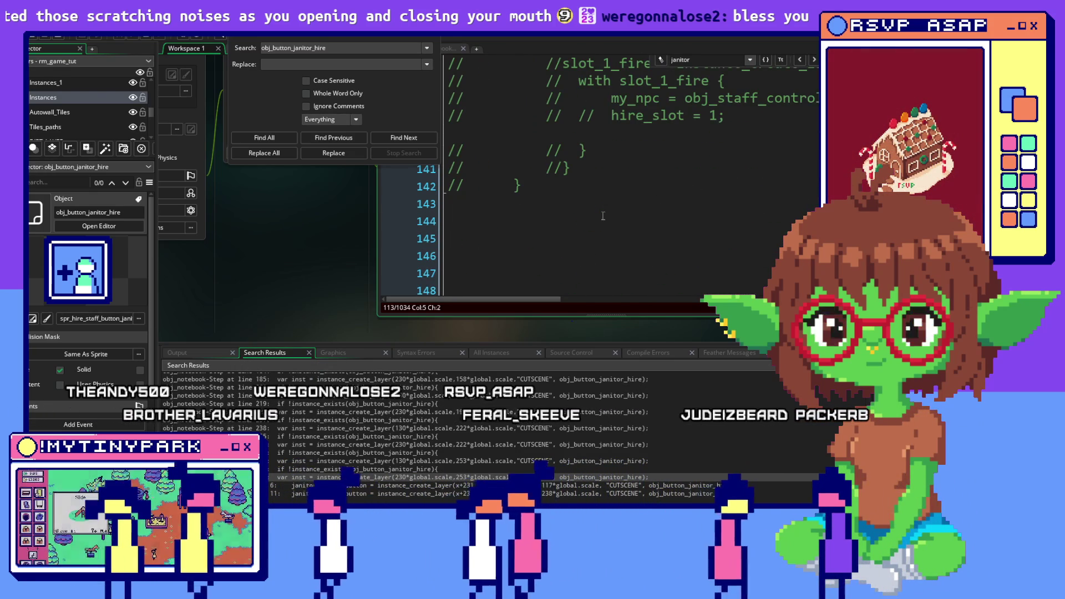
{"action": "scroll", "coordinate": [784, 139], "scroll_direction": "down", "scroll_amount": 3}
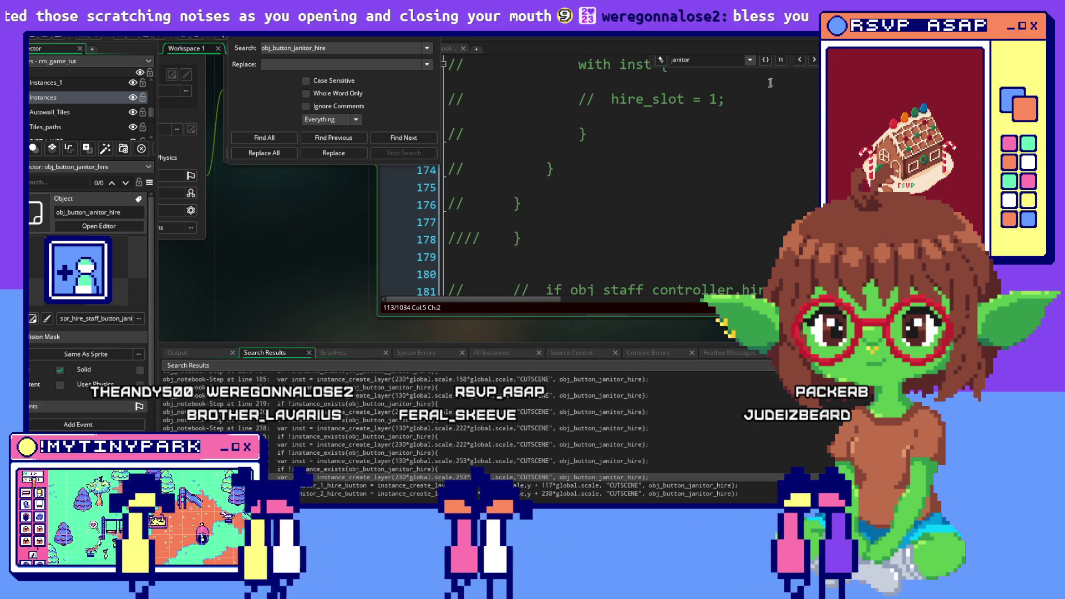
Step through the janitor matches with F3 and Shift+F3, checking the fire button on line 108.
{"action": "key", "text": "F3"}
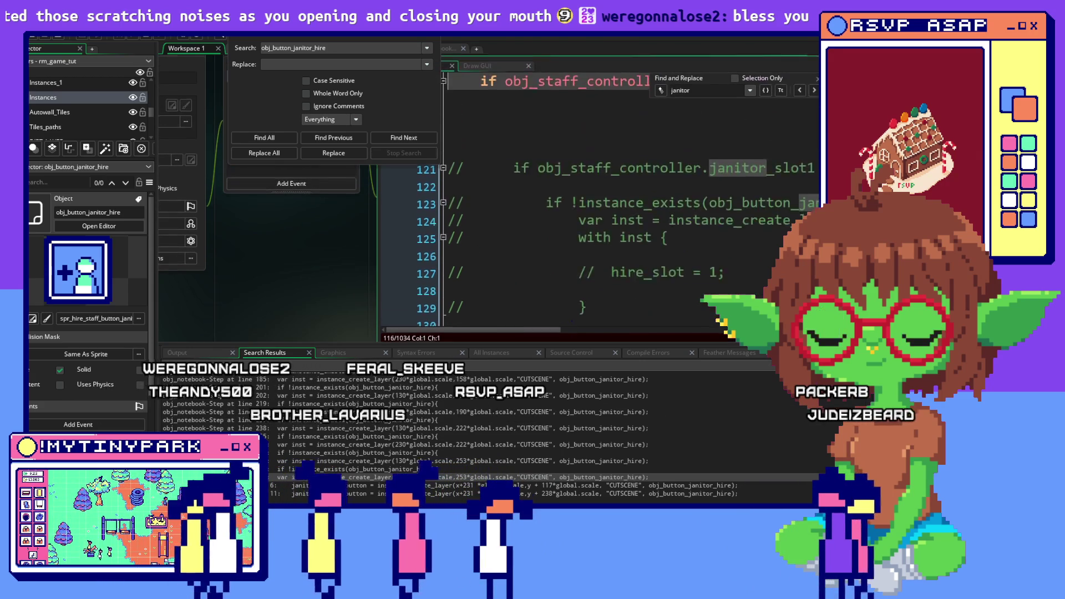
{"action": "key", "text": "shift+F3"}
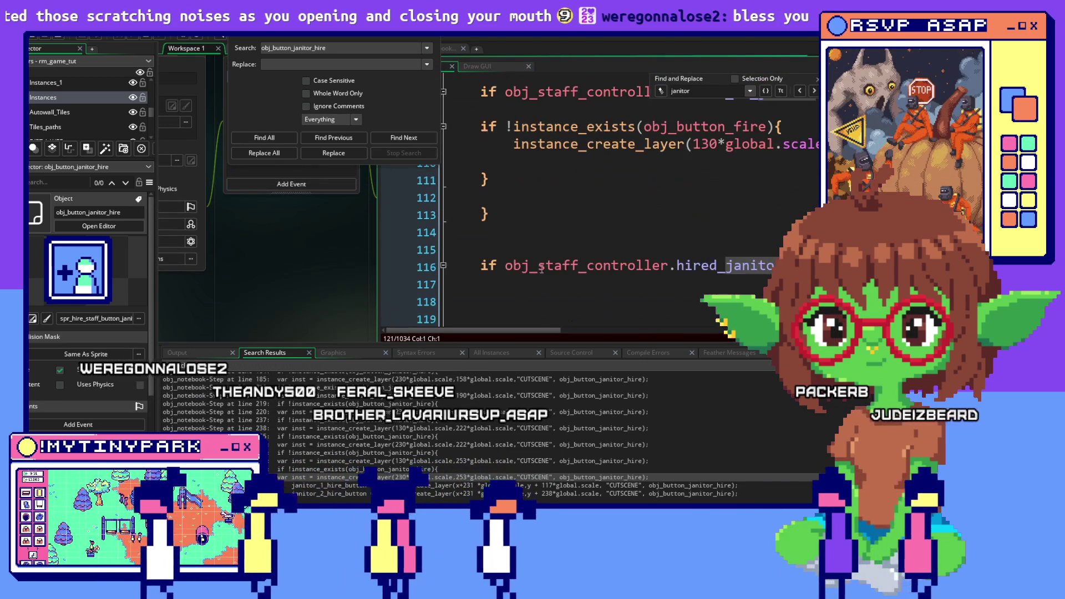
{"action": "key", "text": "shift+F3"}
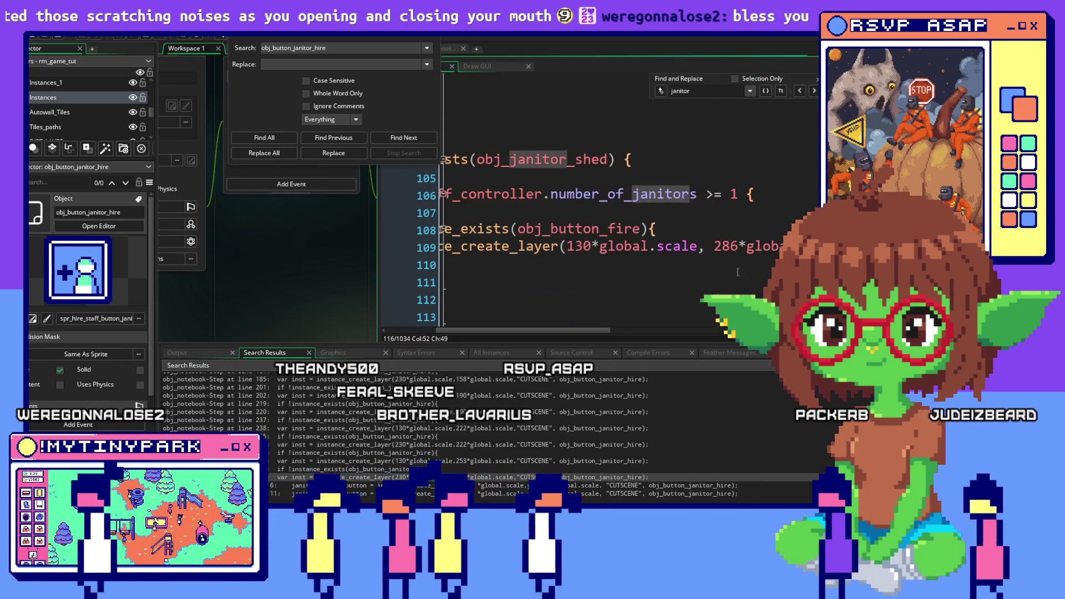
{"action": "left_click", "coordinate": [581, 221]}
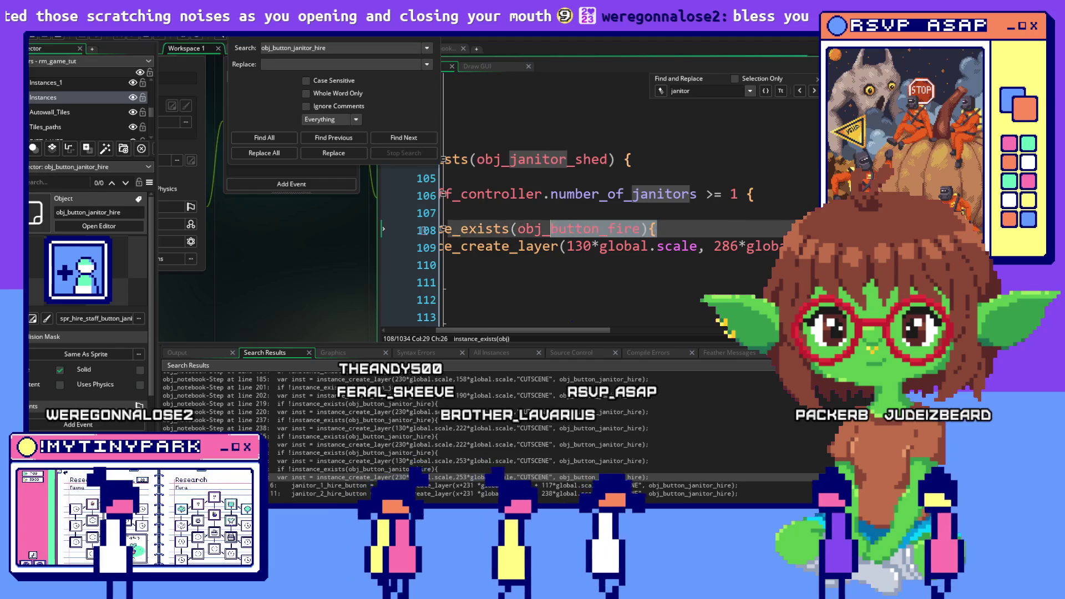
{"action": "key", "text": "Home"}
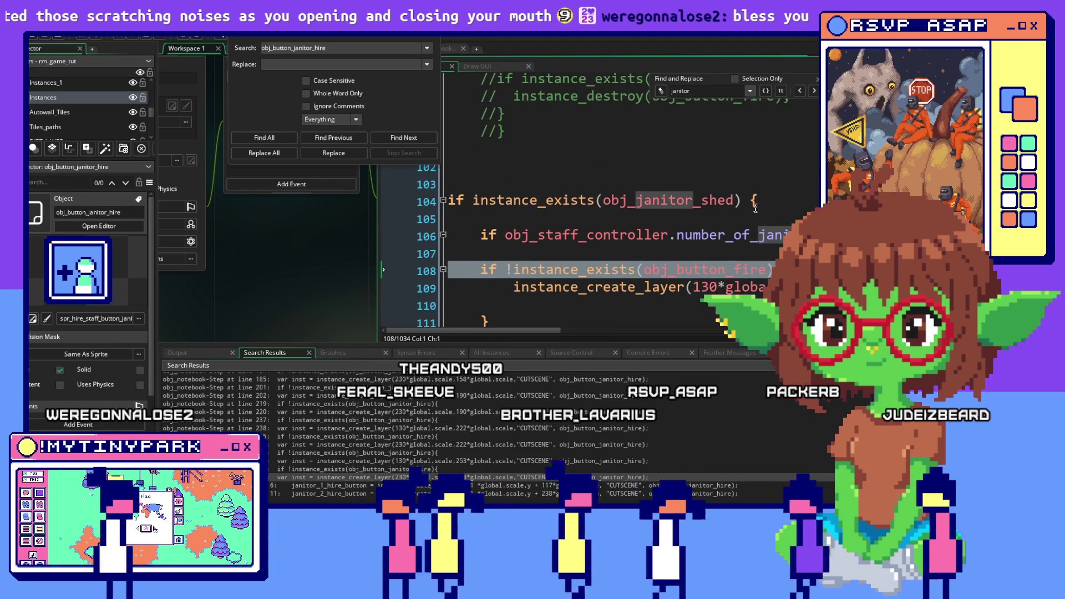
{"action": "left_click", "coordinate": [749, 198]}
Collapse and re-expand the employees menu-state block at line 93.
{"action": "scroll", "coordinate": [760, 237], "scroll_direction": "up", "scroll_amount": 2}
{"action": "scroll", "coordinate": [760, 238], "scroll_direction": "up", "scroll_amount": 2}
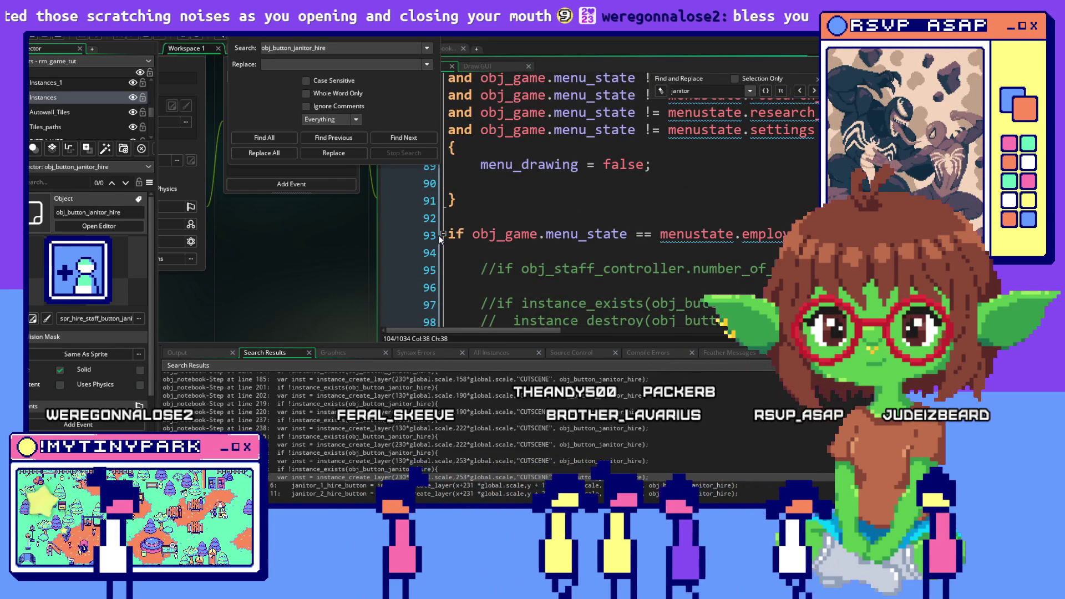
{"action": "left_click", "coordinate": [443, 233]}
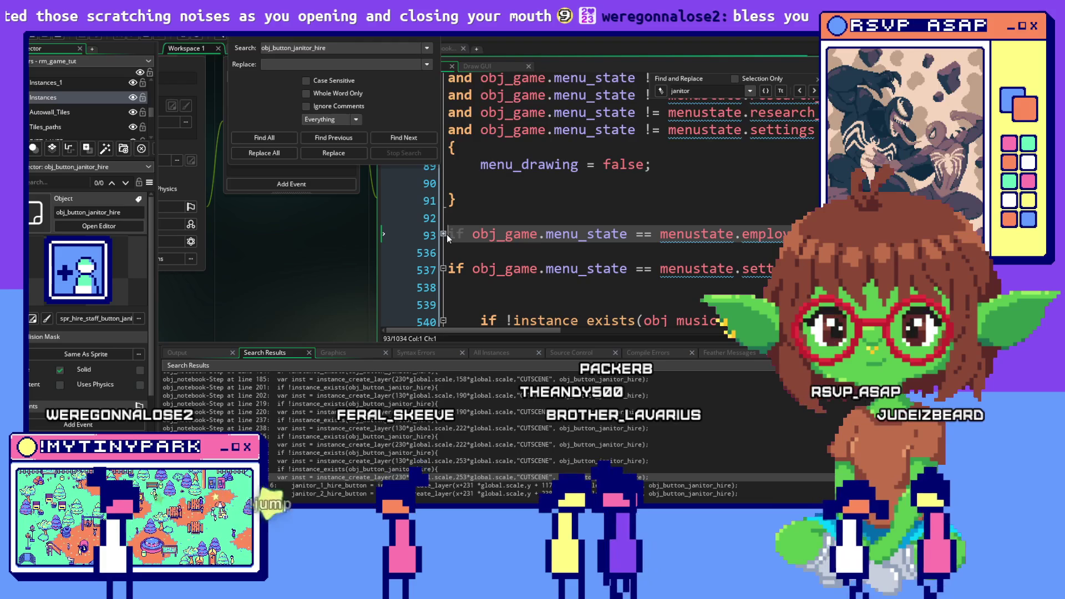
{"action": "key", "text": "End"}
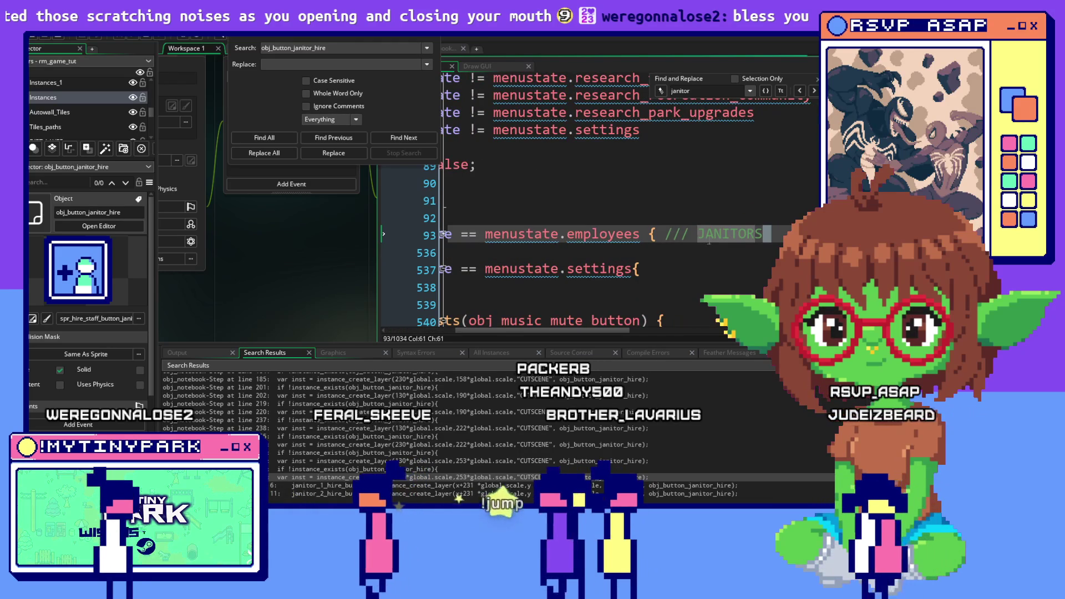
{"action": "key", "text": "Down"}
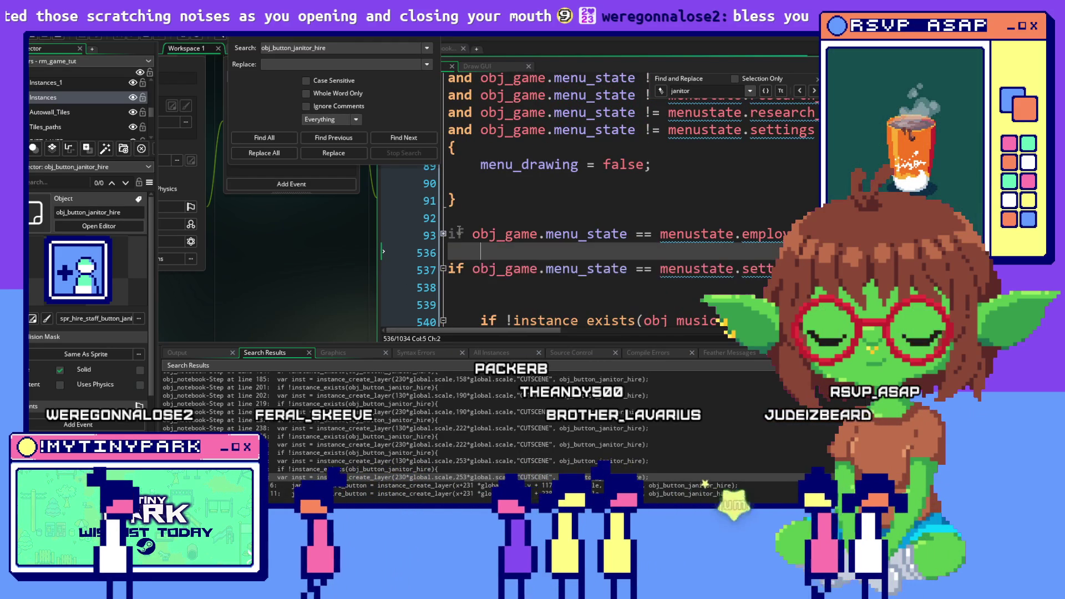
{"action": "left_click", "coordinate": [443, 233]}
{"action": "scroll", "coordinate": [523, 284], "scroll_direction": "down", "scroll_amount": 2}
{"action": "scroll", "coordinate": [523, 284], "scroll_direction": "up", "scroll_amount": 5}
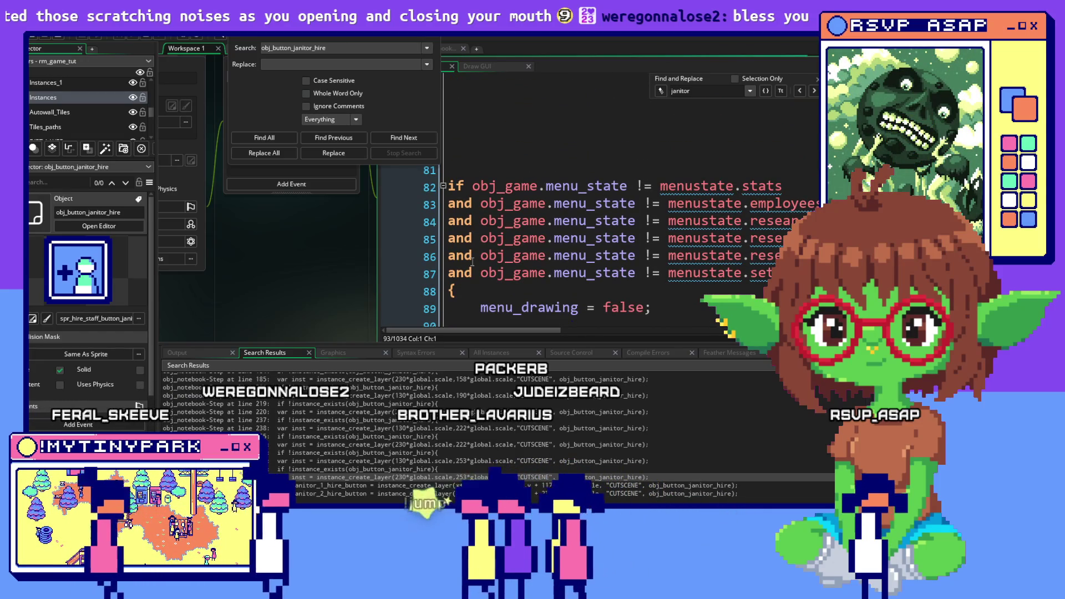
{"action": "scroll", "coordinate": [478, 255], "scroll_direction": "down", "scroll_amount": 2}
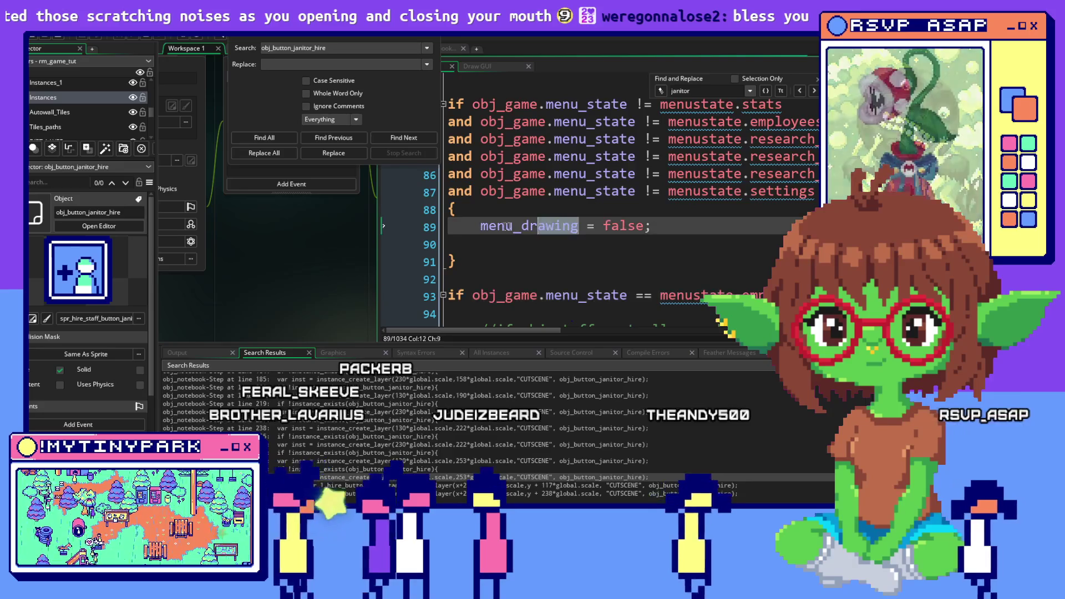
Examine menu_drawing on line 89 and the employees menu-state lines 93-94.
{"action": "left_click_drag", "start_coordinate": [579, 226], "coordinate": [455, 227]}
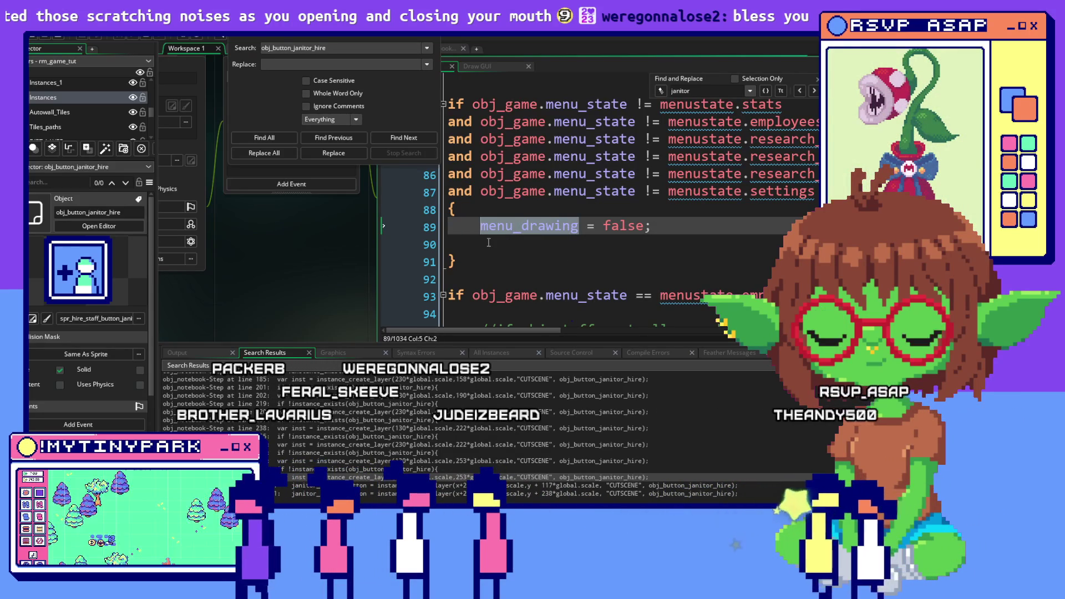
{"action": "left_click", "coordinate": [699, 268]}
{"action": "scroll", "coordinate": [699, 267], "scroll_direction": "down", "scroll_amount": 3}
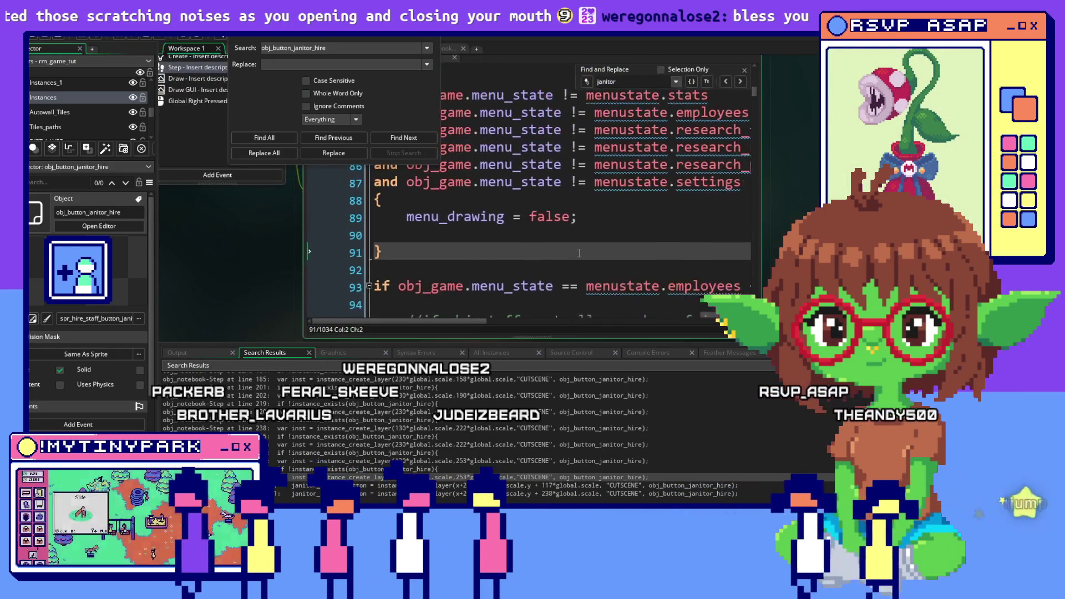
{"action": "left_click", "coordinate": [527, 253]}
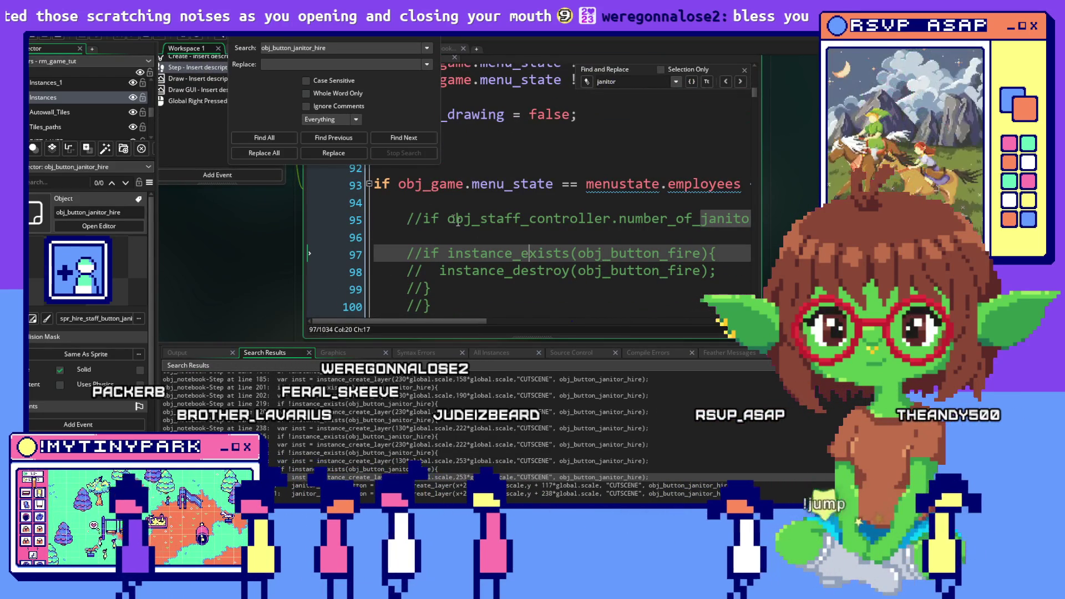
{"action": "left_click", "coordinate": [678, 184]}
{"action": "left_click_drag", "start_coordinate": [680, 189], "coordinate": [743, 211]}
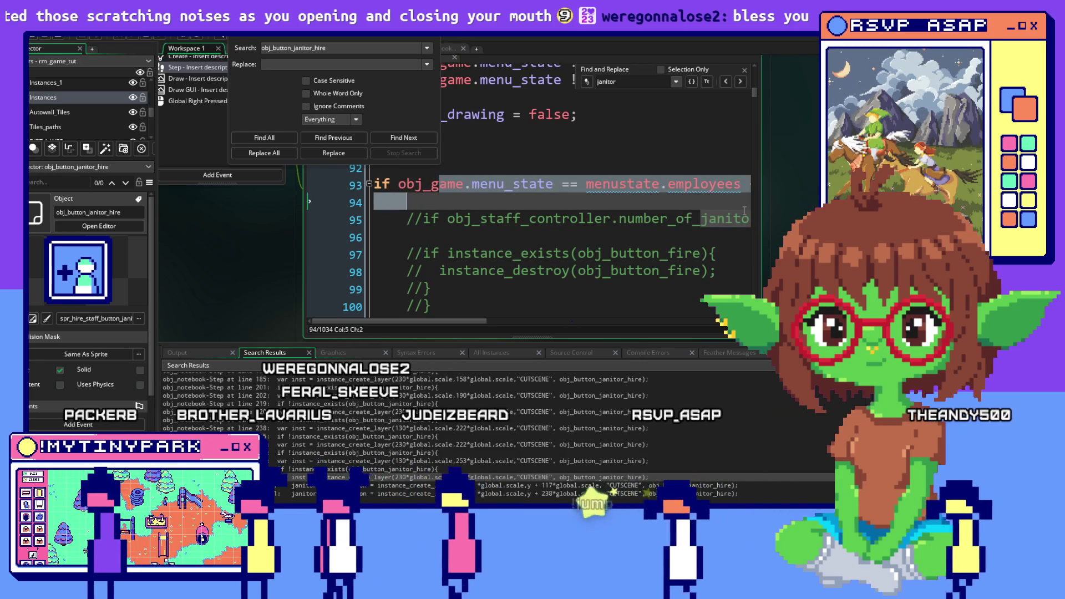
{"action": "scroll", "coordinate": [618, 277], "scroll_direction": "down", "scroll_amount": 4}
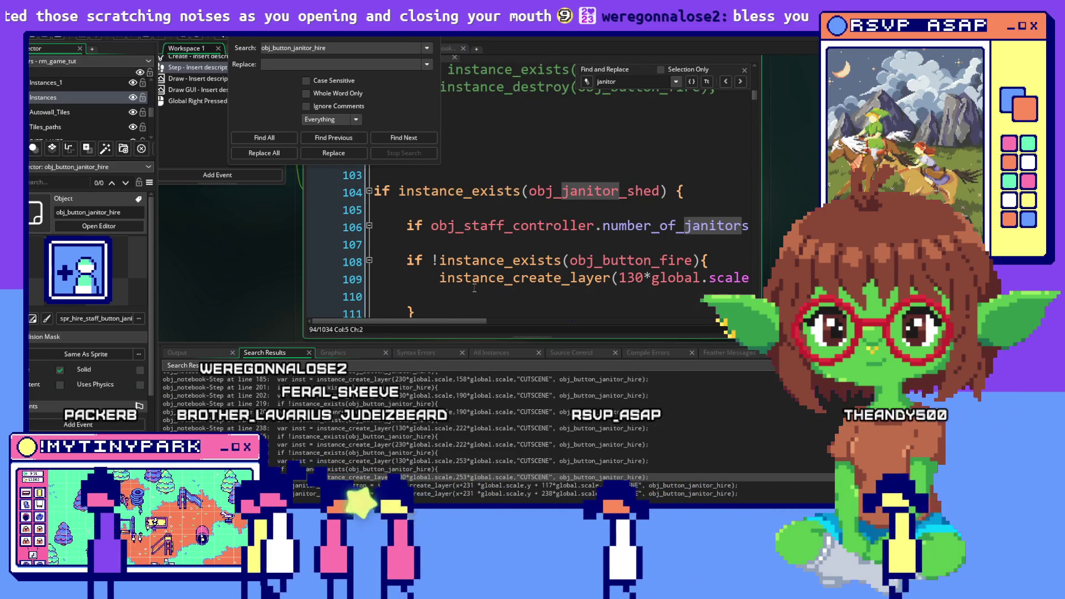
{"action": "scroll", "coordinate": [476, 286], "scroll_direction": "down", "scroll_amount": 1}
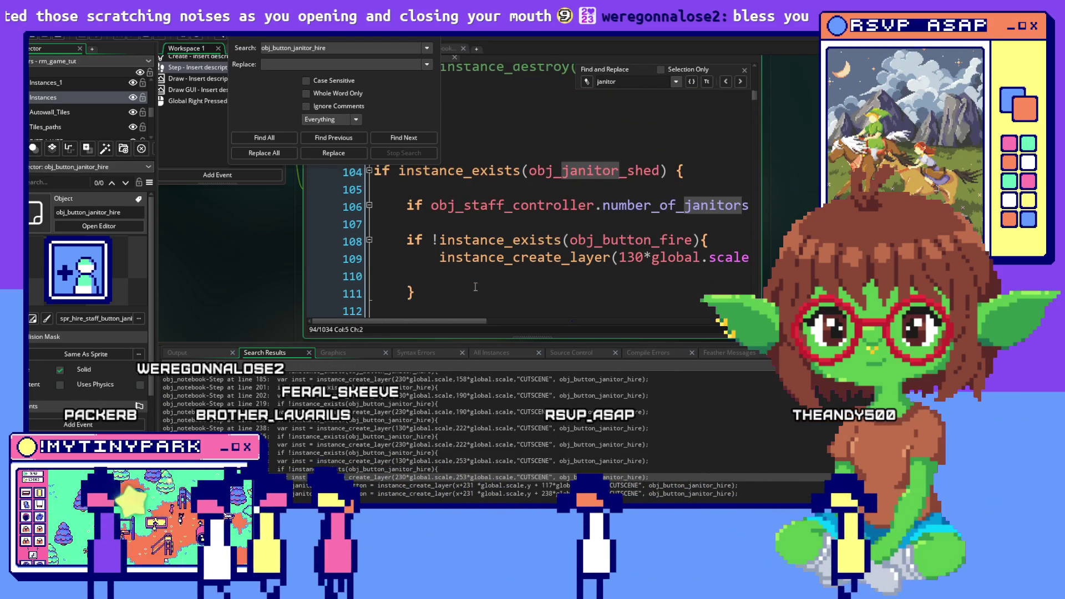
{"action": "scroll", "coordinate": [475, 287], "scroll_direction": "up", "scroll_amount": 1}
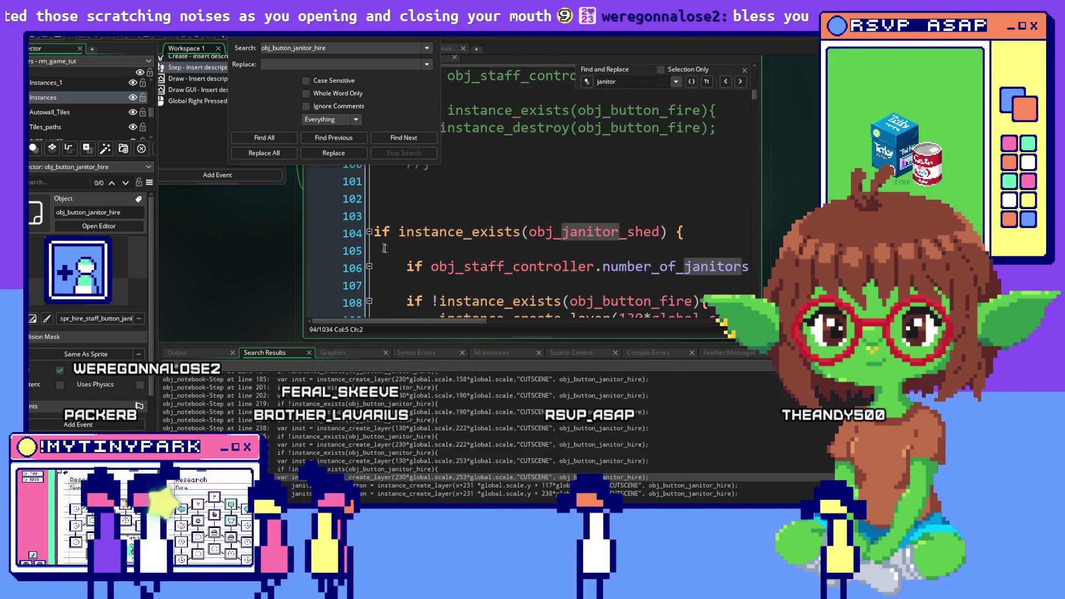
Fold the janitor shed block at line 104 and research station block at line 310, then select line 104.
{"action": "left_click", "coordinate": [369, 232]}
{"action": "left_click", "coordinate": [369, 267]}
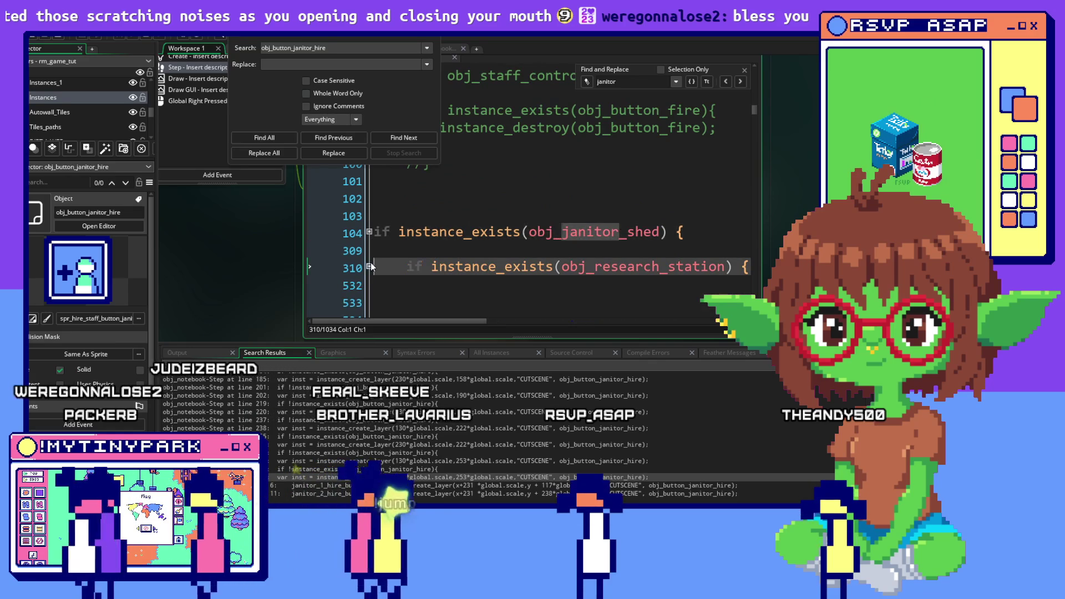
{"action": "scroll", "coordinate": [381, 262], "scroll_direction": "down", "scroll_amount": 2}
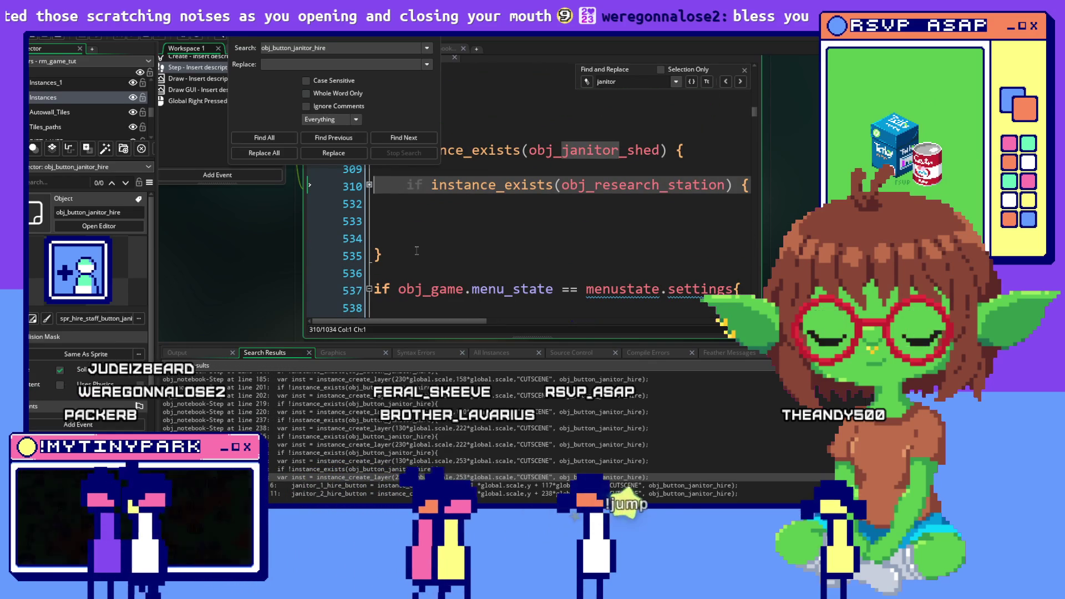
{"action": "scroll", "coordinate": [417, 251], "scroll_direction": "up", "scroll_amount": 1}
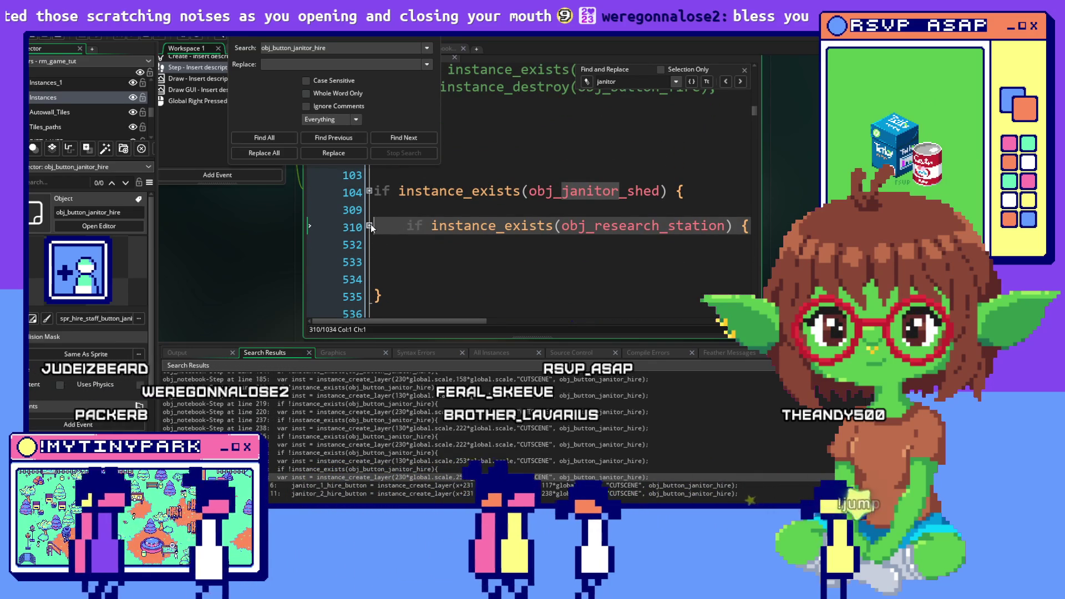
{"action": "left_click", "coordinate": [369, 191]}
{"action": "left_click", "coordinate": [369, 191]}
{"action": "left_click", "coordinate": [369, 190]}
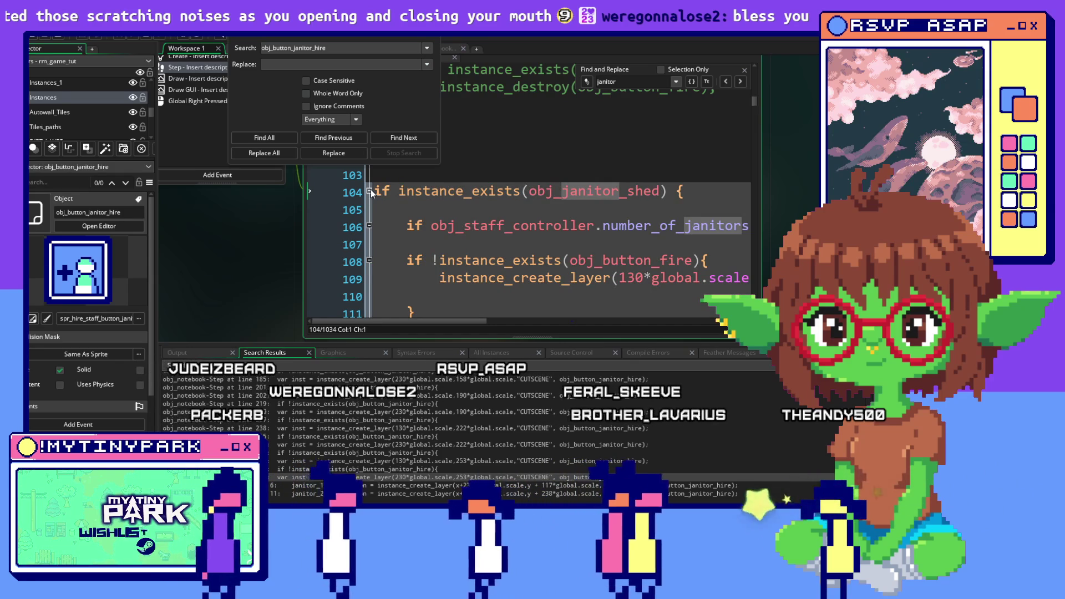
{"action": "left_click", "coordinate": [369, 191]}
{"action": "left_click", "coordinate": [707, 198]}
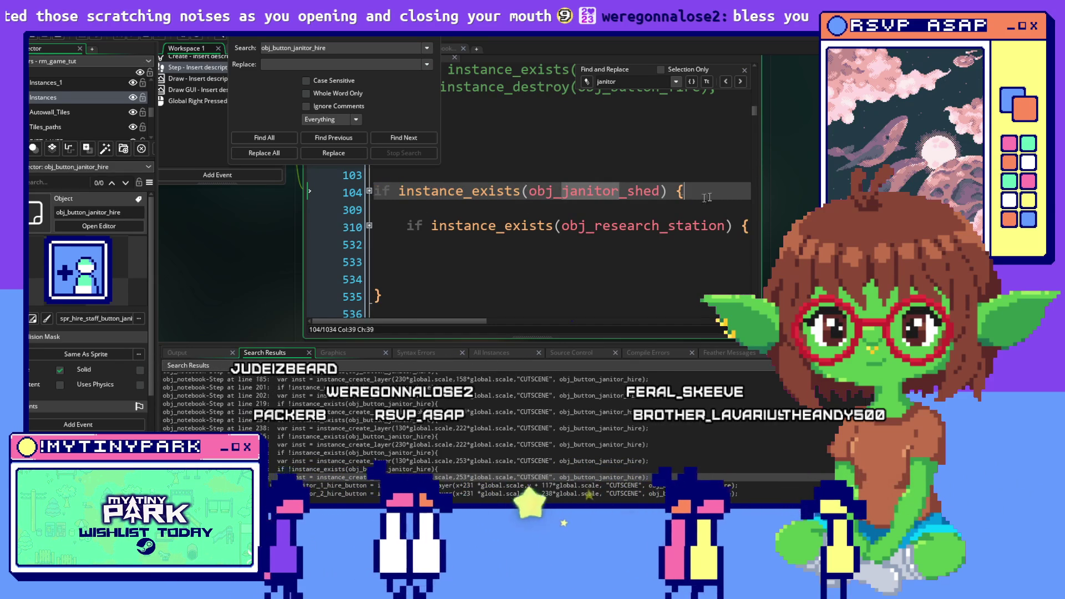
{"action": "key", "text": "shift+Home"}
Comment out the janitor shed condition on line 104 and select the research station block.
{"action": "right_click", "coordinate": [435, 194]}
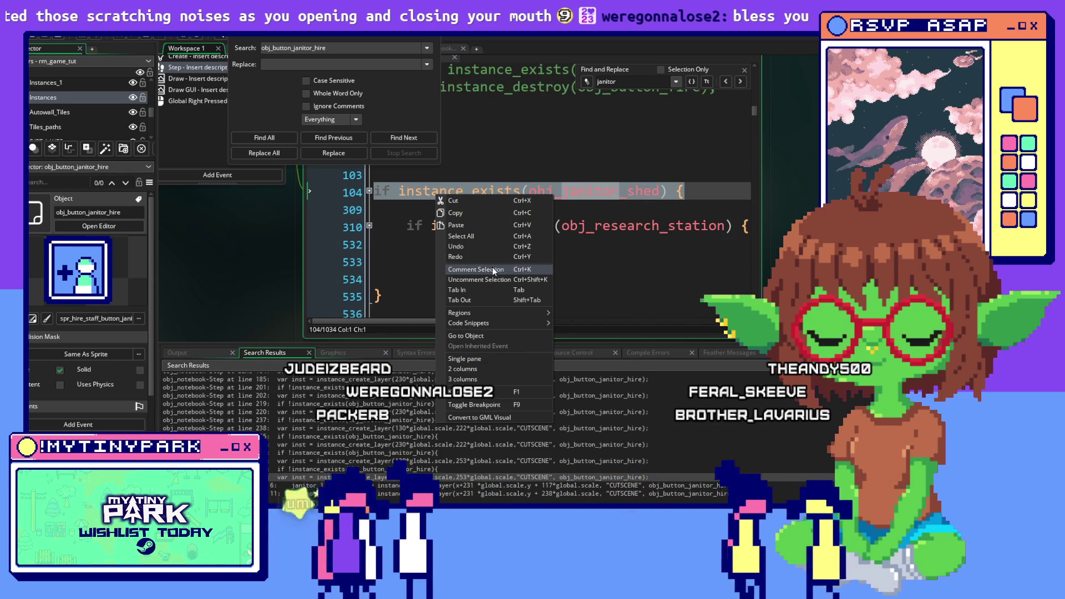
{"action": "left_click", "coordinate": [492, 270]}
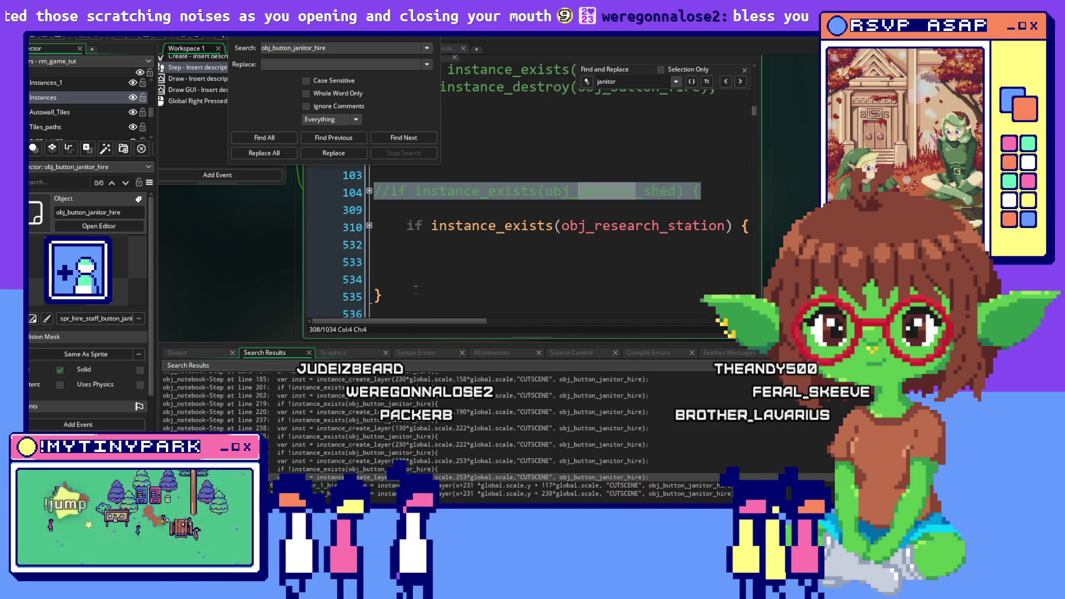
{"action": "scroll", "coordinate": [415, 288], "scroll_direction": "down", "scroll_amount": 2}
{"action": "scroll", "coordinate": [415, 264], "scroll_direction": "up", "scroll_amount": 2}
{"action": "left_click_drag", "start_coordinate": [404, 272], "coordinate": [370, 206]}
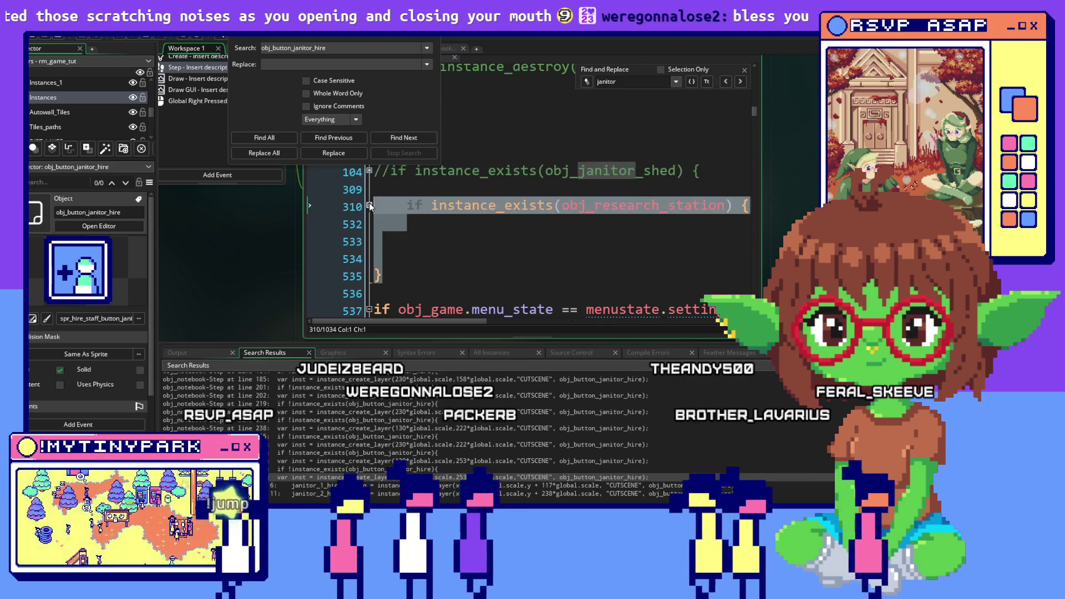
{"action": "right_click", "coordinate": [401, 207]}
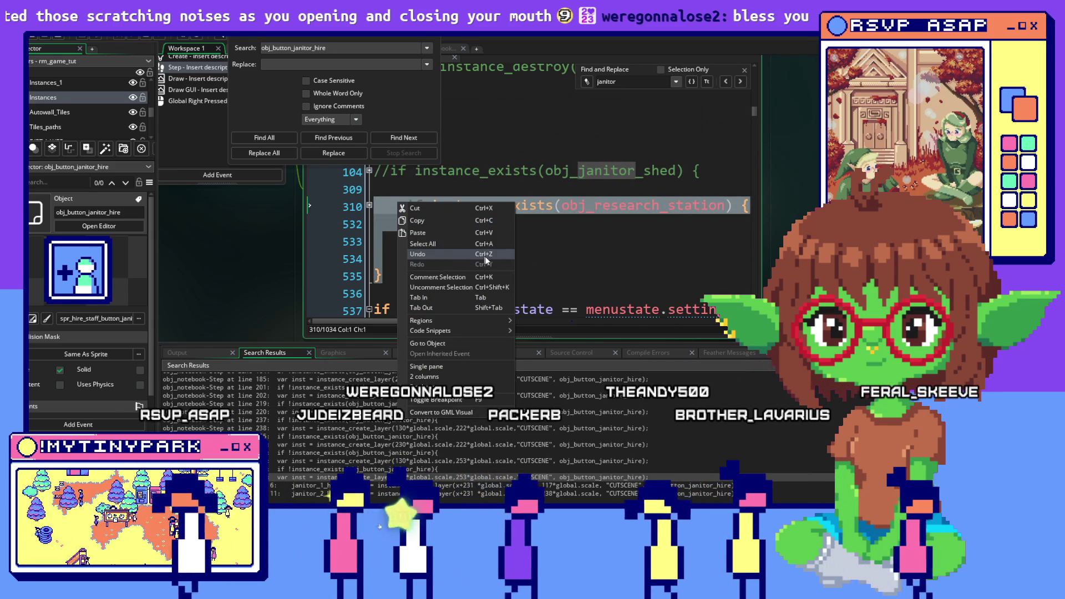
{"action": "left_click", "coordinate": [587, 256]}
Jump to the obj_button_janitor_hire search match in the employees menu-state code.
{"action": "scroll", "coordinate": [587, 259], "scroll_direction": "down", "scroll_amount": 9}
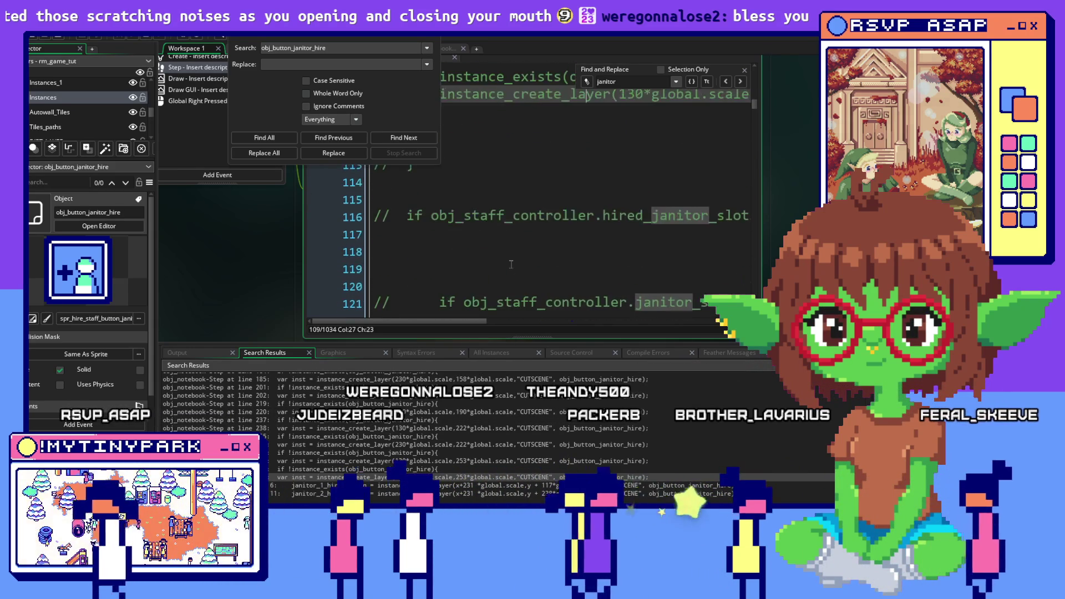
{"action": "scroll", "coordinate": [511, 264], "scroll_direction": "down", "scroll_amount": 16}
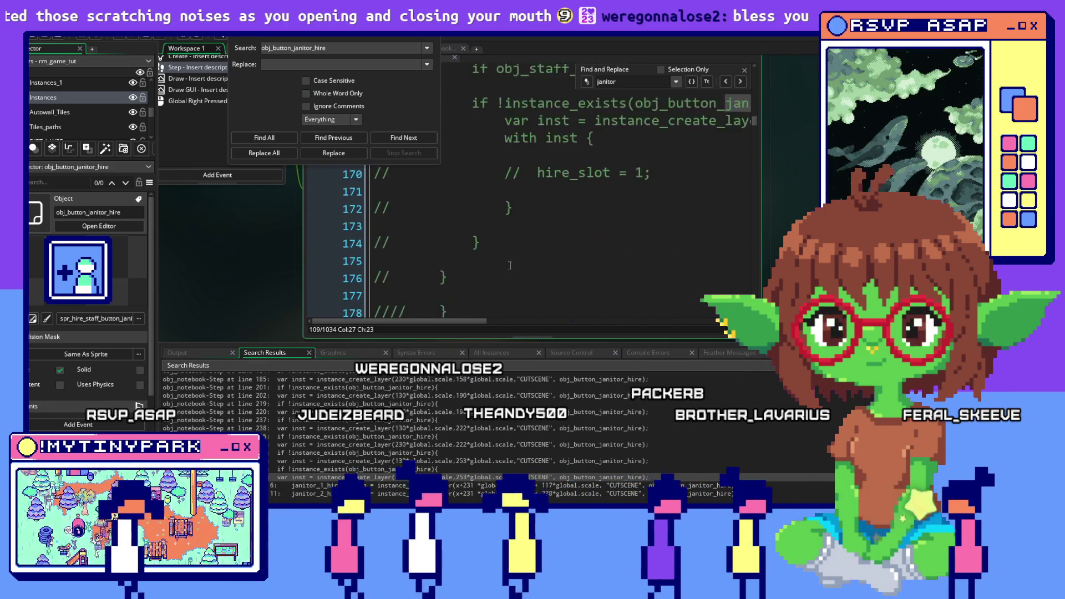
{"action": "scroll", "coordinate": [510, 265], "scroll_direction": "down", "scroll_amount": 11}
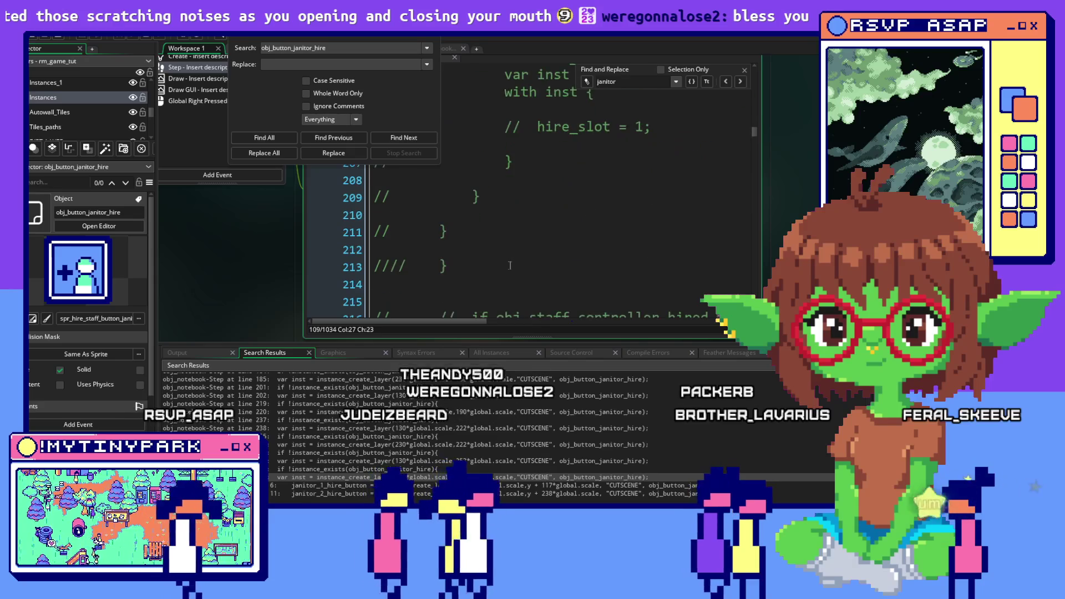
{"action": "scroll", "coordinate": [510, 265], "scroll_direction": "down", "scroll_amount": 5}
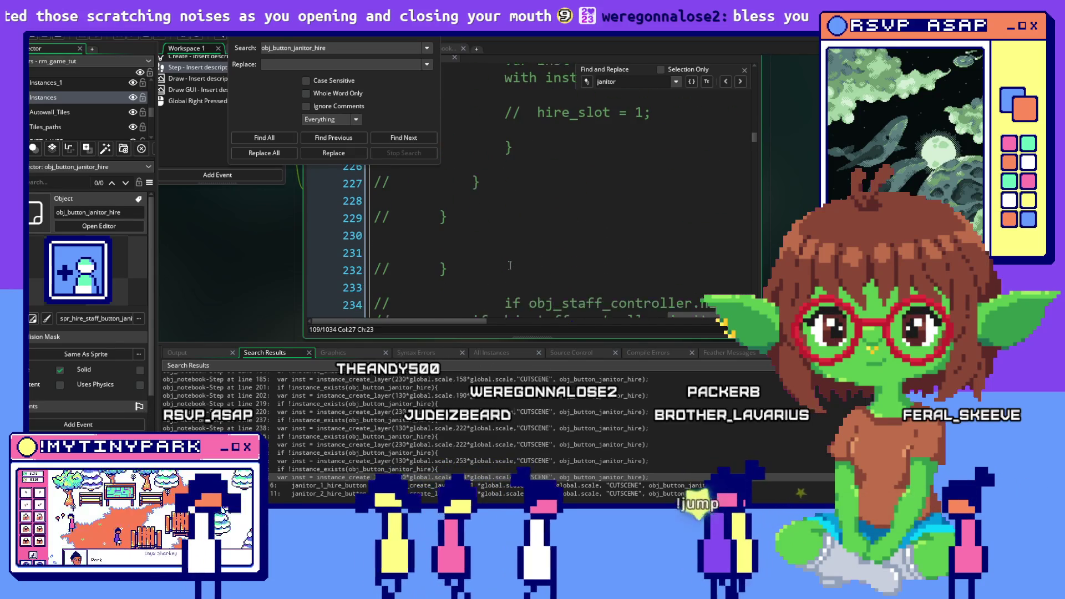
{"action": "left_click_drag", "start_coordinate": [753, 136], "coordinate": [747, 355]}
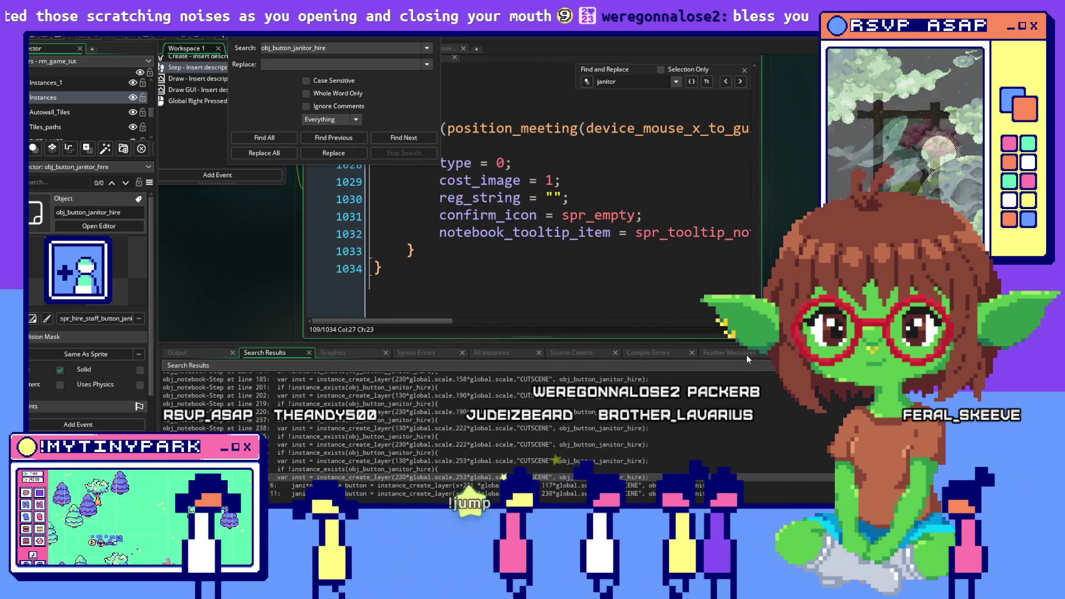
{"action": "double_click", "coordinate": [777, 379]}
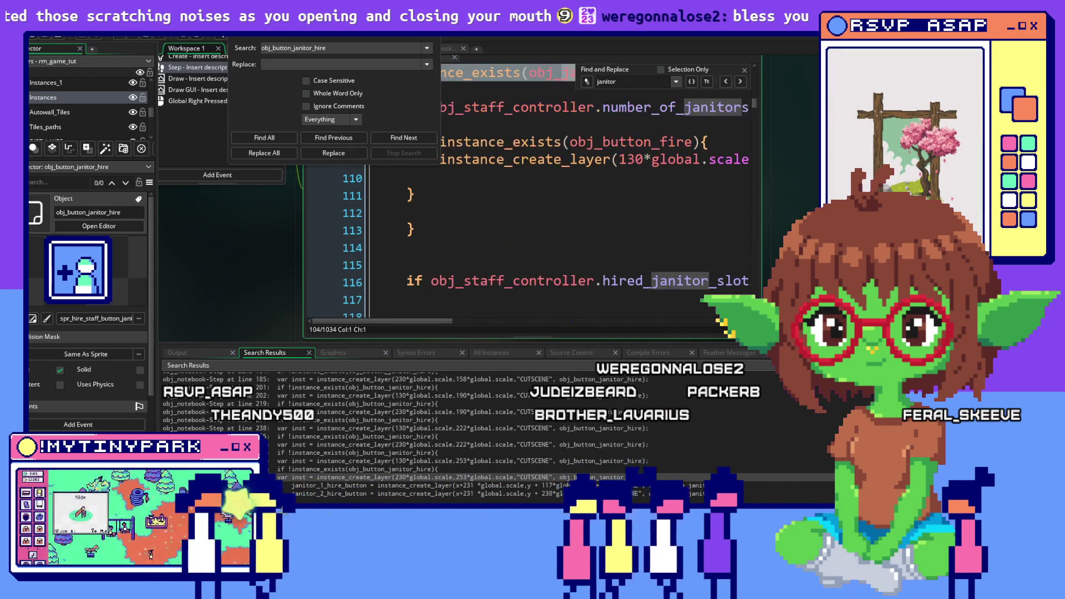
{"action": "scroll", "coordinate": [622, 252], "scroll_direction": "up", "scroll_amount": 5}
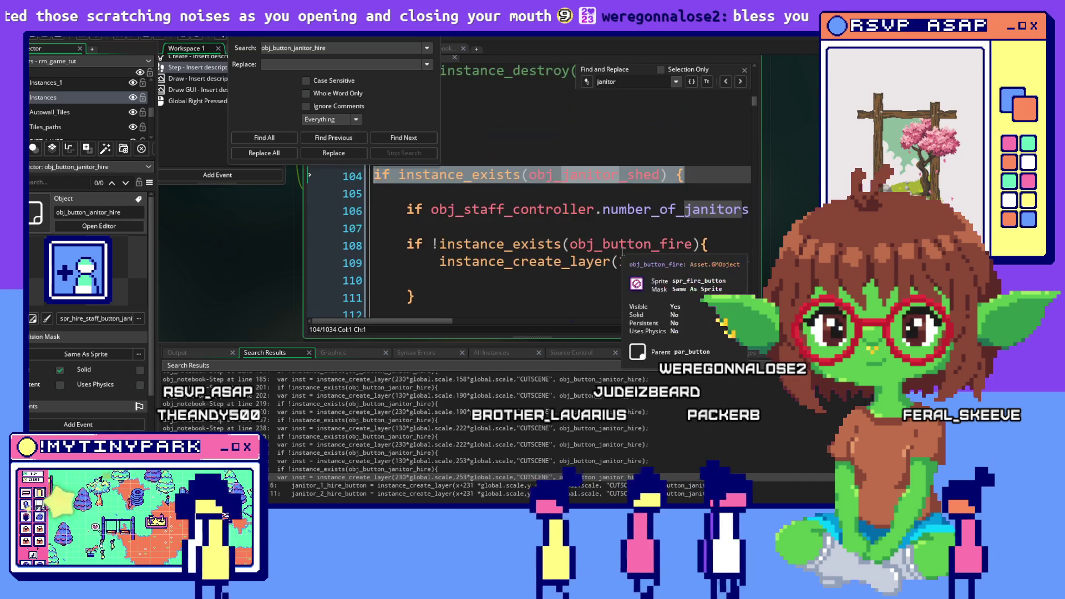
{"action": "left_click", "coordinate": [589, 207]}
{"action": "scroll", "coordinate": [588, 209], "scroll_direction": "up", "scroll_amount": 3}
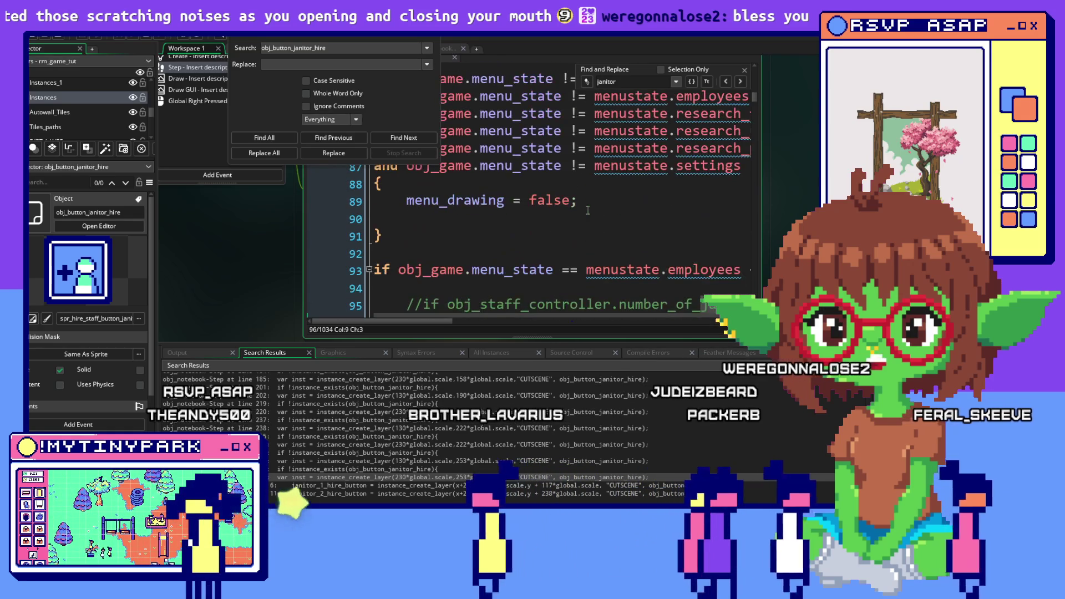
Fold the employees menu-state block at line 93, select that line, and comment it out.
{"action": "left_click", "coordinate": [368, 274]}
{"action": "left_click", "coordinate": [394, 259]}
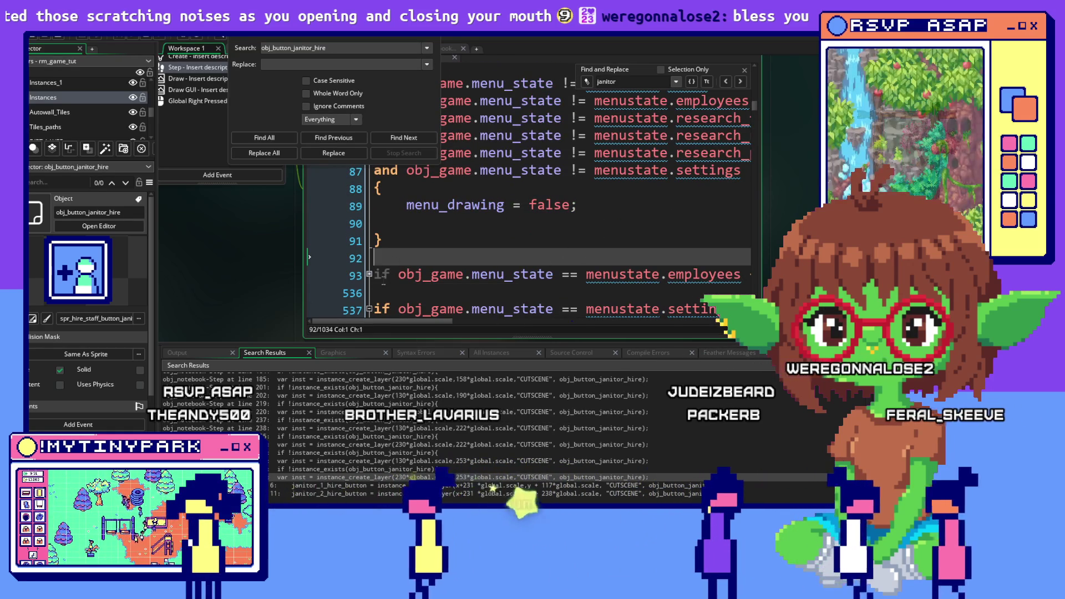
{"action": "left_click_drag", "start_coordinate": [375, 274], "coordinate": [456, 274]}
{"action": "scroll", "coordinate": [595, 264], "scroll_direction": "right", "scroll_amount": 3}
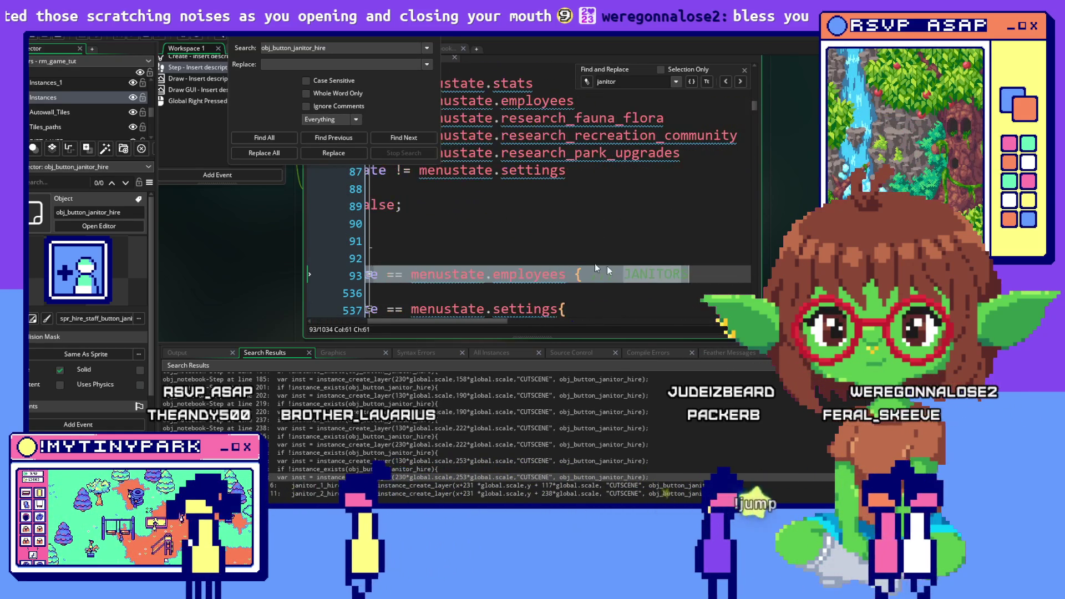
{"action": "scroll", "coordinate": [595, 264], "scroll_direction": "left", "scroll_amount": 3}
{"action": "right_click", "coordinate": [629, 262]}
{"action": "left_click", "coordinate": [379, 258]}
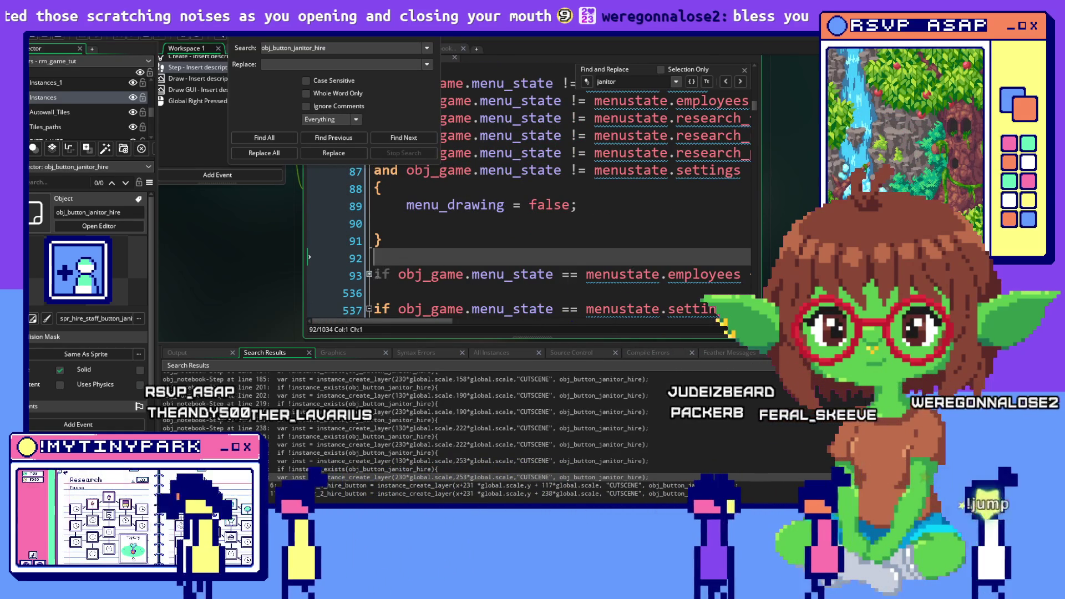
{"action": "left_click_drag", "start_coordinate": [380, 274], "coordinate": [579, 274]}
{"action": "right_click", "coordinate": [580, 271]}
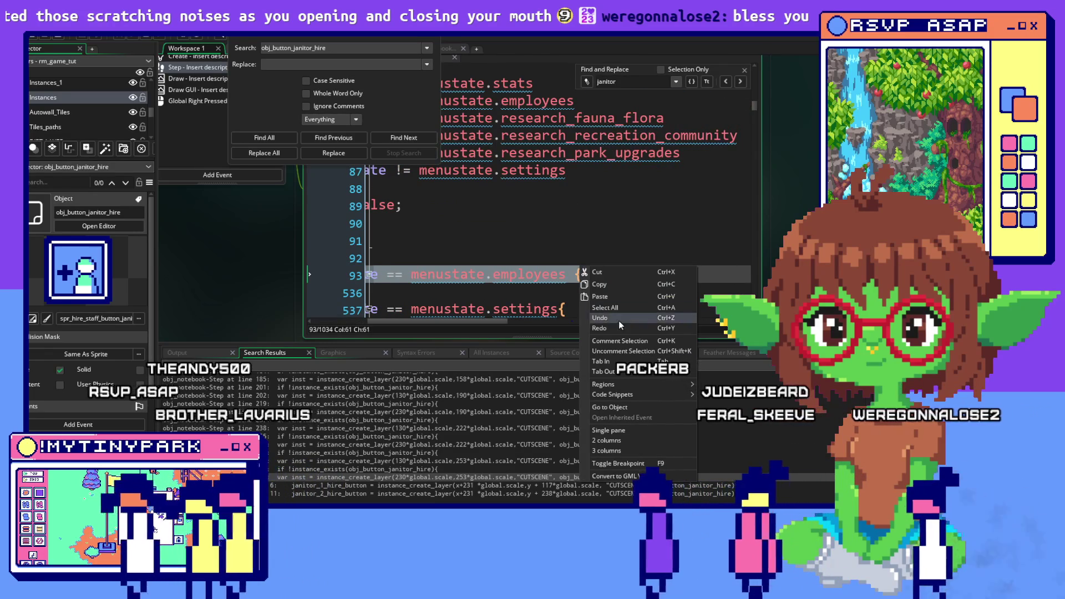
{"action": "left_click", "coordinate": [627, 341]}
{"action": "left_click", "coordinate": [406, 224]}
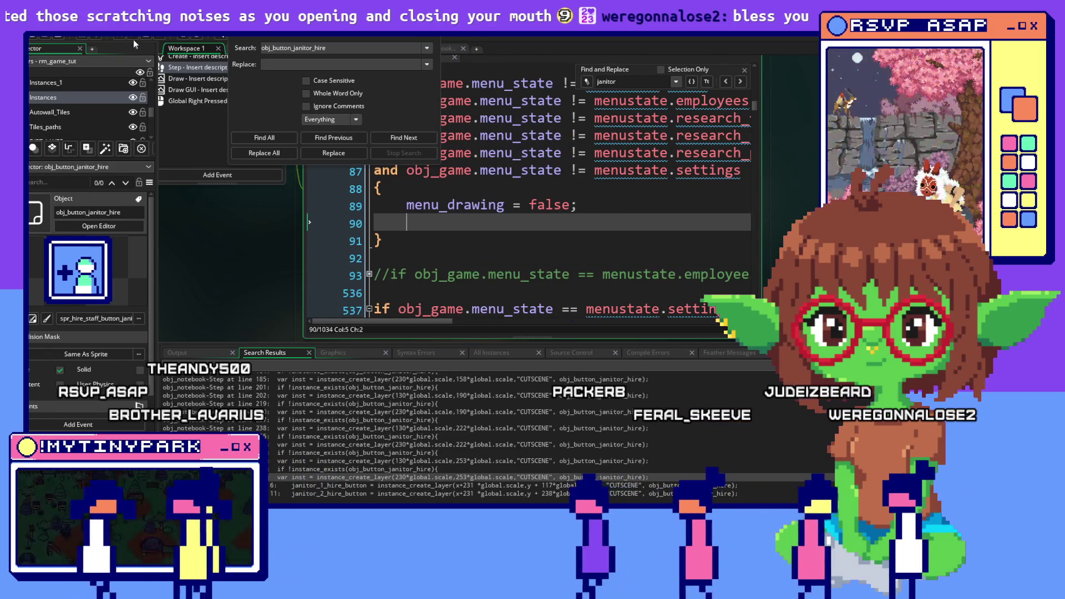
{"action": "key", "text": "alt+Tab"}
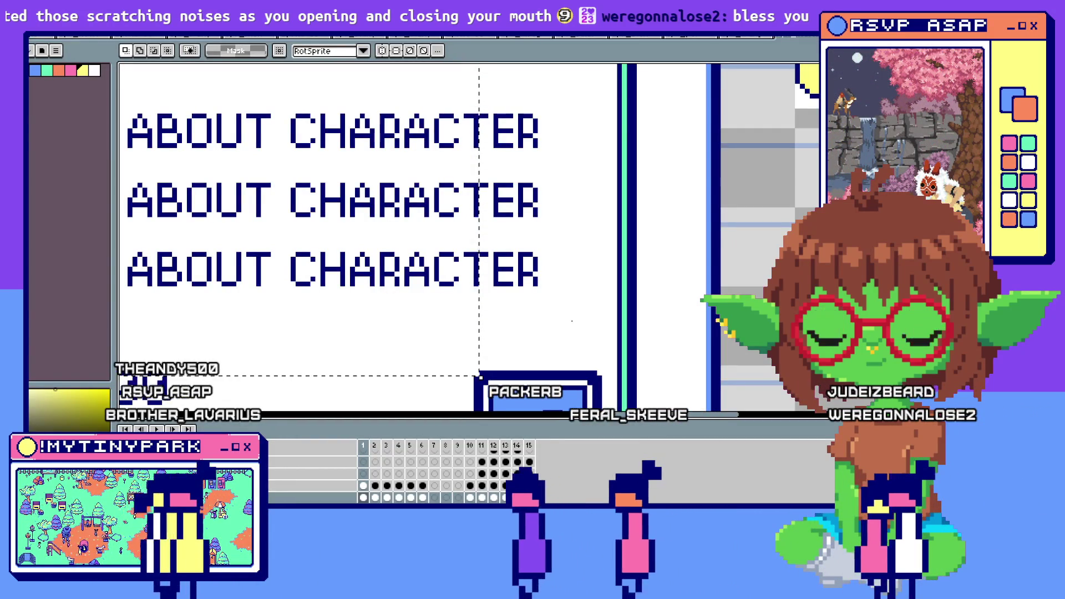
Switch from Aseprite back to the GameMaker code editor and dismiss the Search/Replace dialog.
{"action": "key", "text": "alt+Tab"}
{"action": "key", "text": "Escape"}
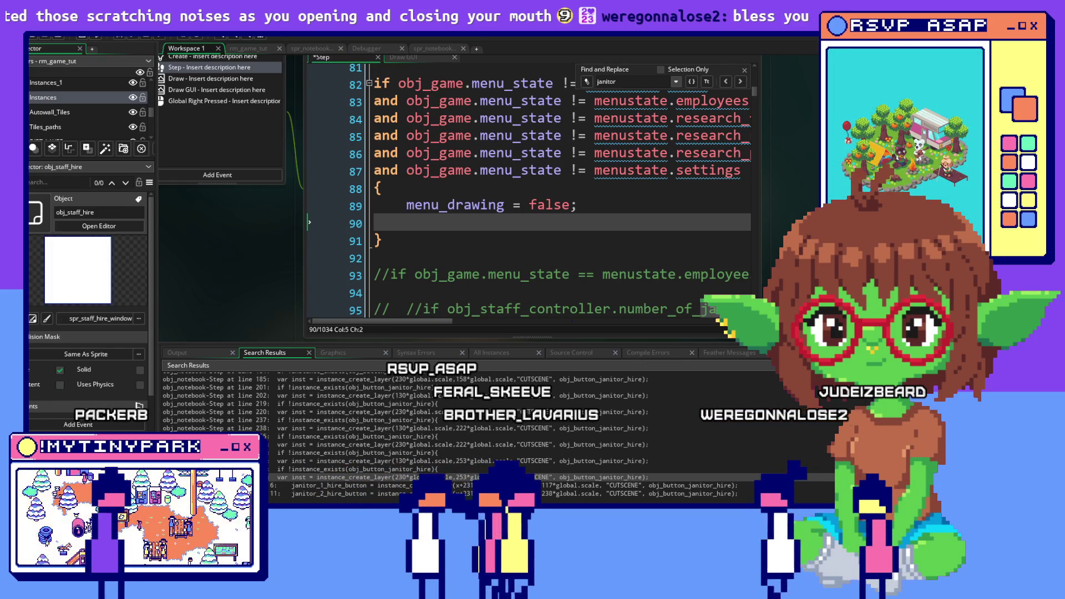
Open obj_staff_hire's object editor and switch from the Create event to the Draw GUI event.
{"action": "left_click", "coordinate": [99, 226]}
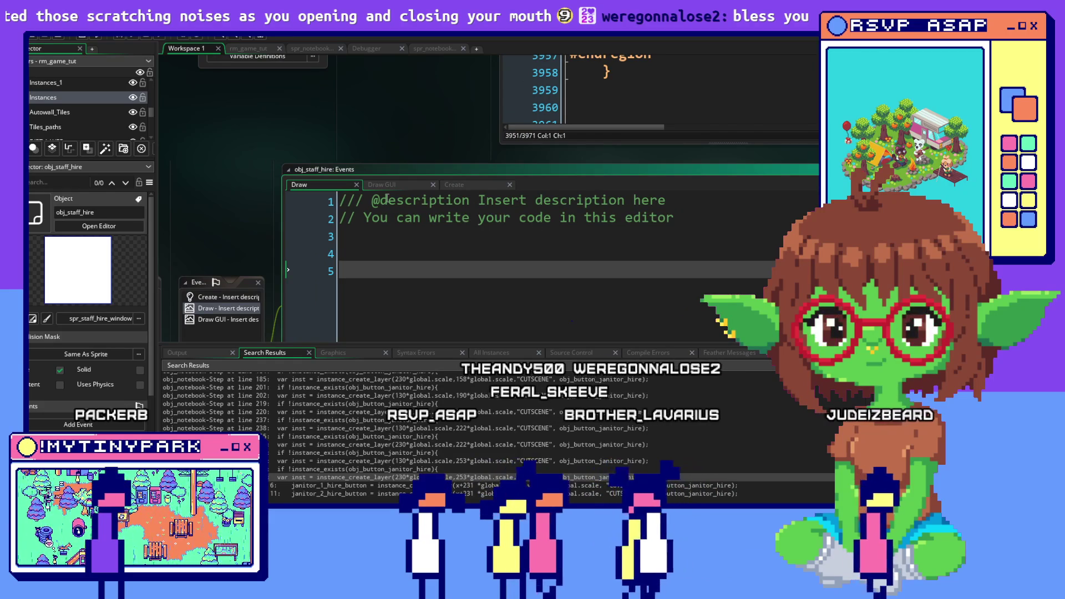
{"action": "scroll", "coordinate": [470, 212], "scroll_direction": "down", "scroll_amount": 2}
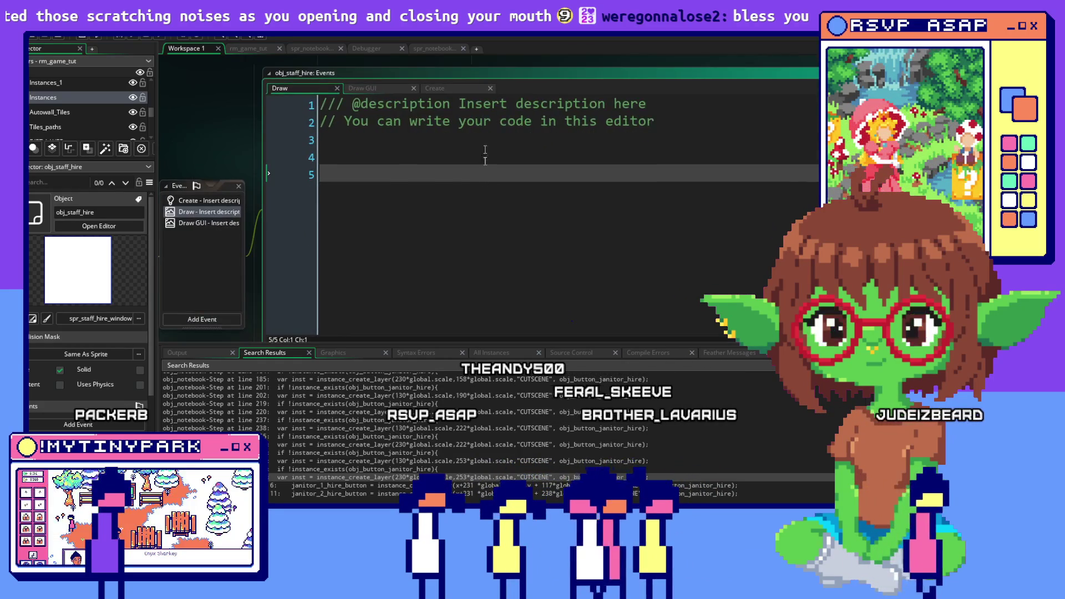
{"action": "left_click", "coordinate": [460, 92]}
{"action": "left_click", "coordinate": [377, 88]}
Expand the JANITOR 1 code region, collapse it again, and put the caret on empty line 4.
{"action": "scroll", "coordinate": [528, 188], "scroll_direction": "up", "scroll_amount": 7}
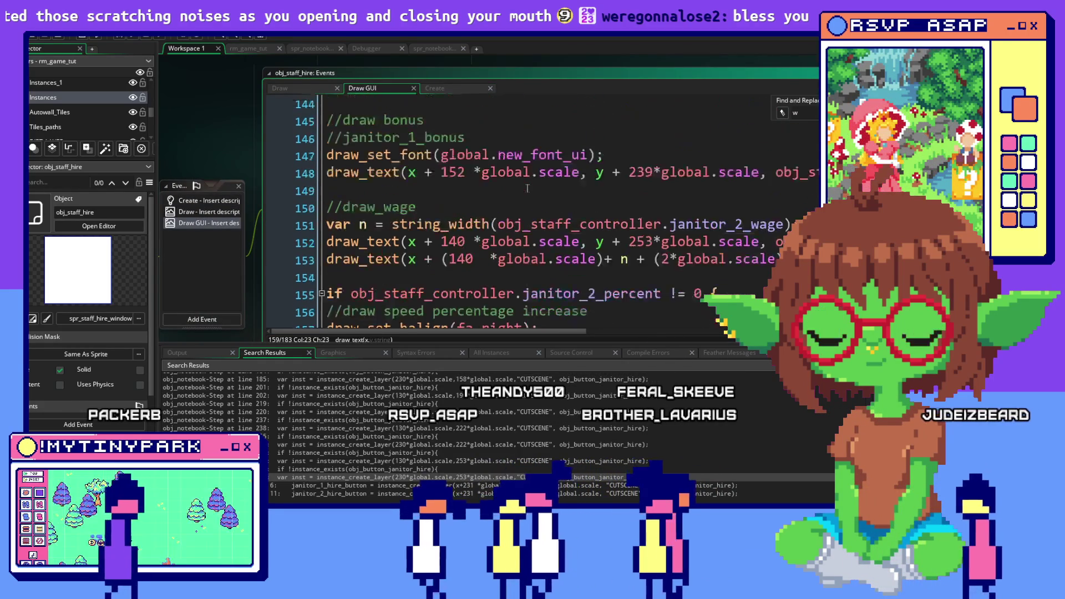
{"action": "scroll", "coordinate": [527, 188], "scroll_direction": "up", "scroll_amount": 15}
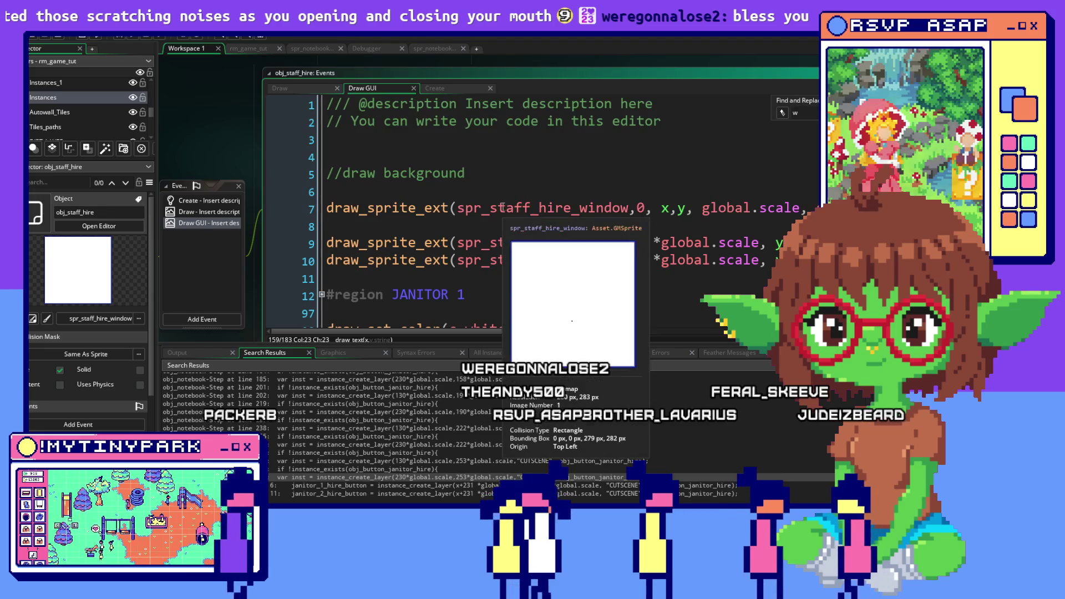
{"action": "scroll", "coordinate": [335, 280], "scroll_direction": "down", "scroll_amount": 2}
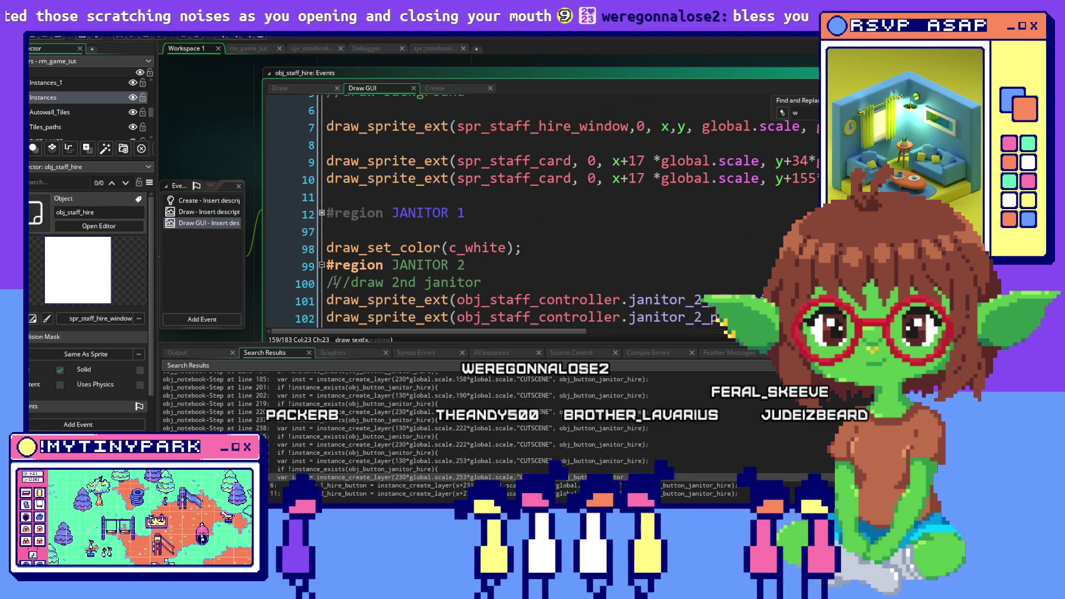
{"action": "left_click", "coordinate": [321, 213]}
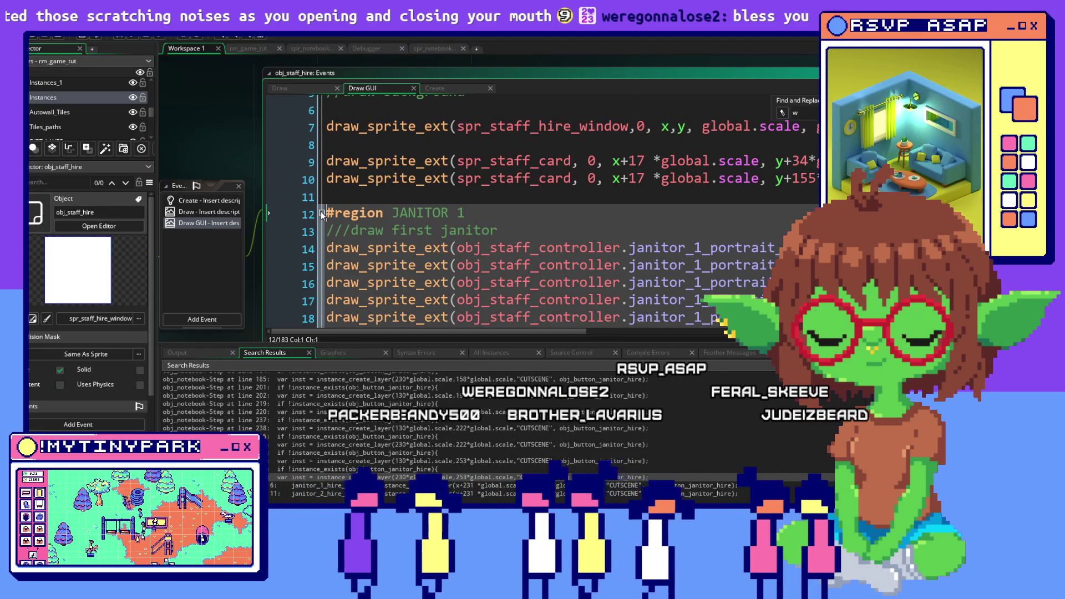
{"action": "scroll", "coordinate": [321, 212], "scroll_direction": "down", "scroll_amount": 2}
{"action": "scroll", "coordinate": [321, 212], "scroll_direction": "up", "scroll_amount": 1}
{"action": "left_click", "coordinate": [321, 250]}
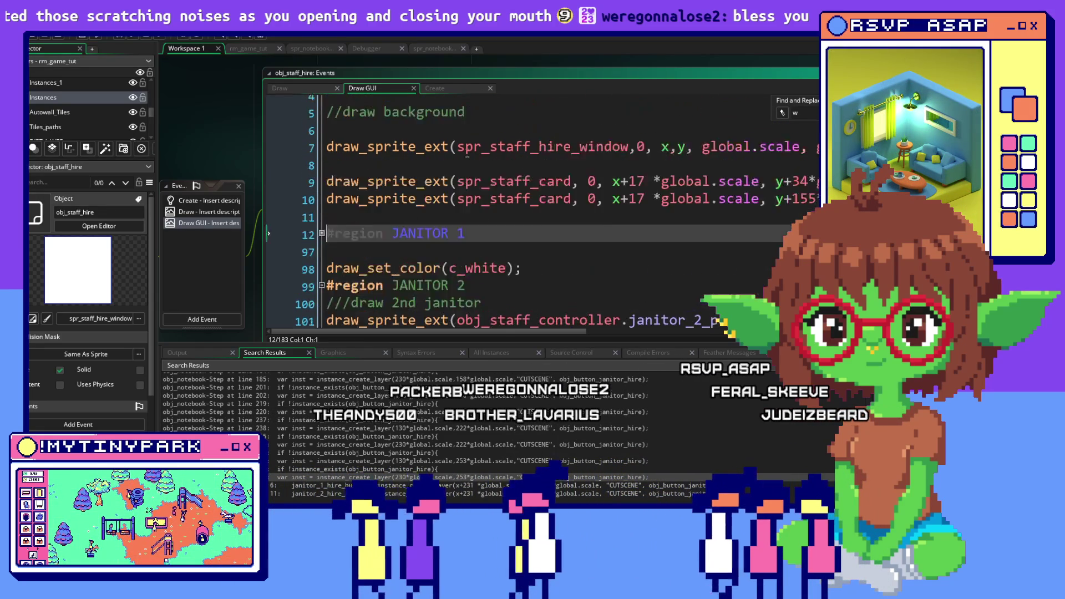
{"action": "scroll", "coordinate": [322, 249], "scroll_direction": "up", "scroll_amount": 2}
{"action": "left_click", "coordinate": [467, 153]}
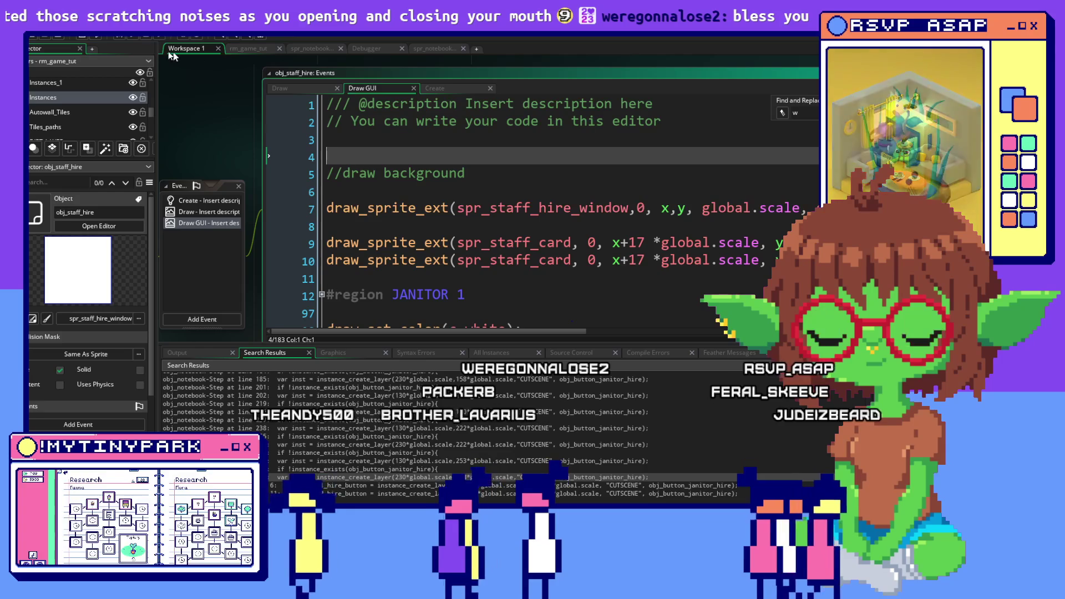
Start My Tiny Park under the debugger and press J in the game for the Janitors hiring panel.
{"action": "left_click", "coordinate": [135, 38]}
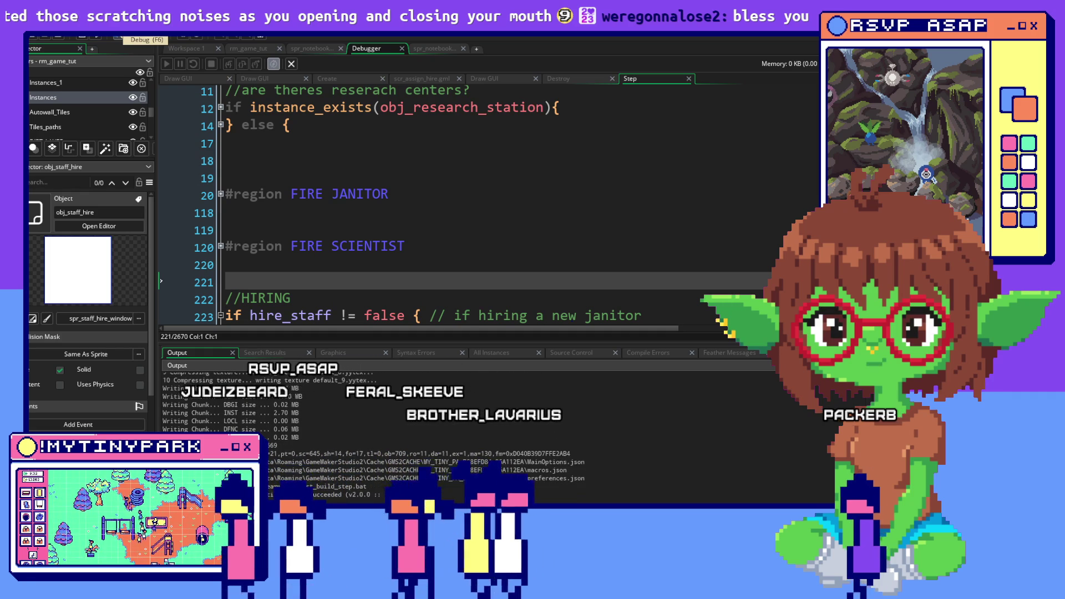
{"action": "key", "text": "alt+Tab"}
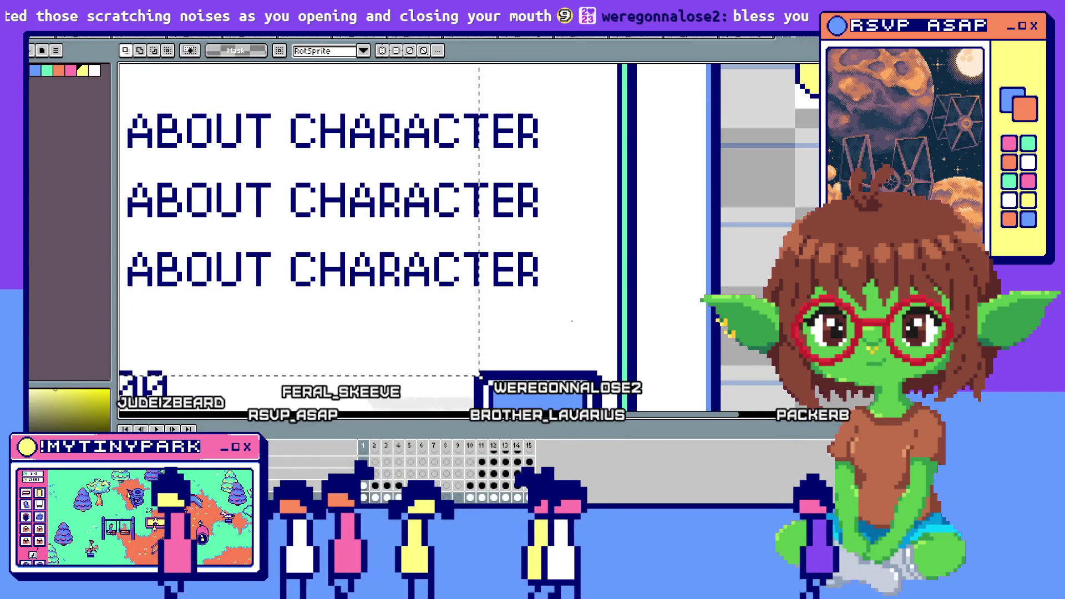
{"action": "key", "text": "alt+Tab"}
{"action": "key", "text": "alt+Tab"}
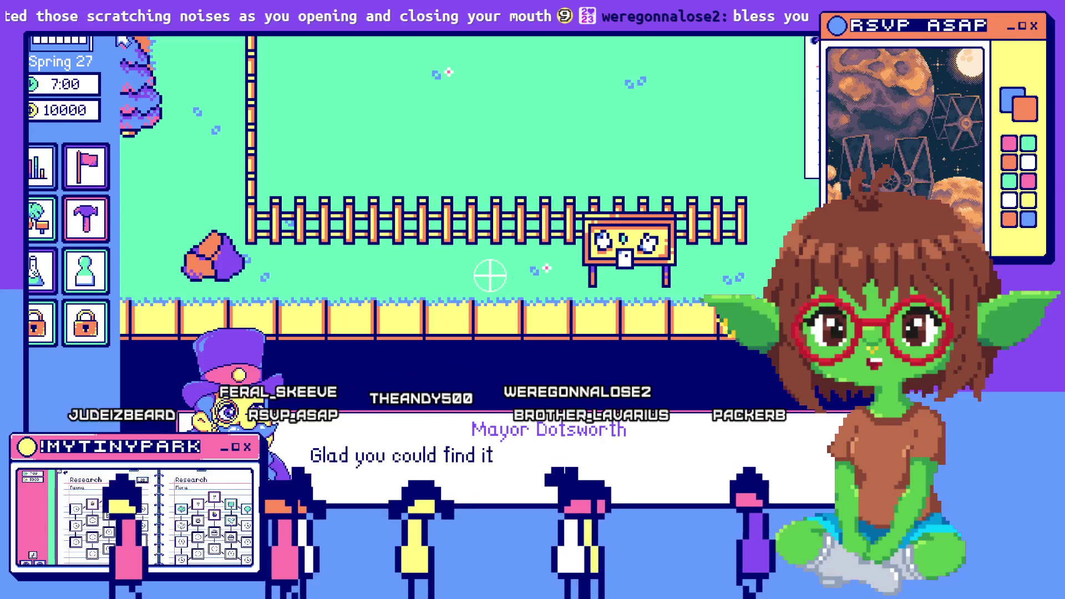
{"action": "key", "text": "j"}
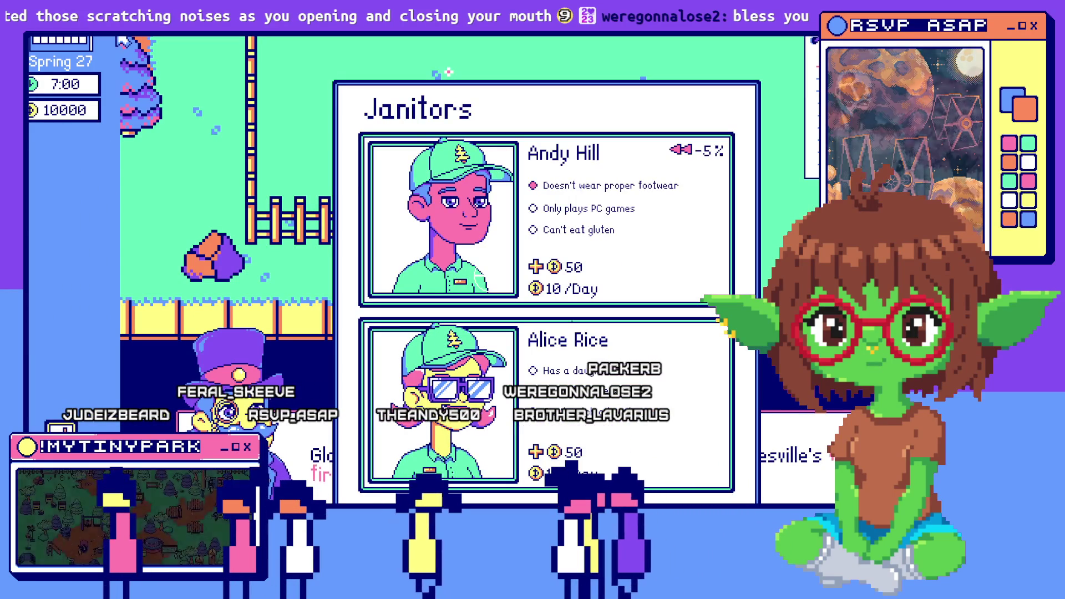
{"action": "key", "text": "alt+Tab"}
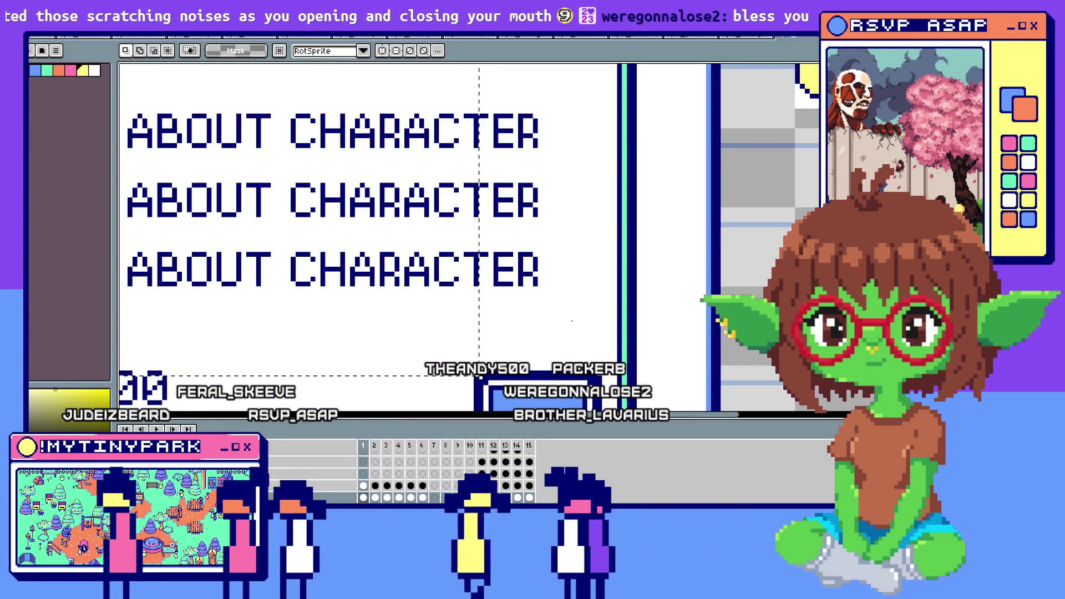
{"action": "key", "text": "alt+Tab"}
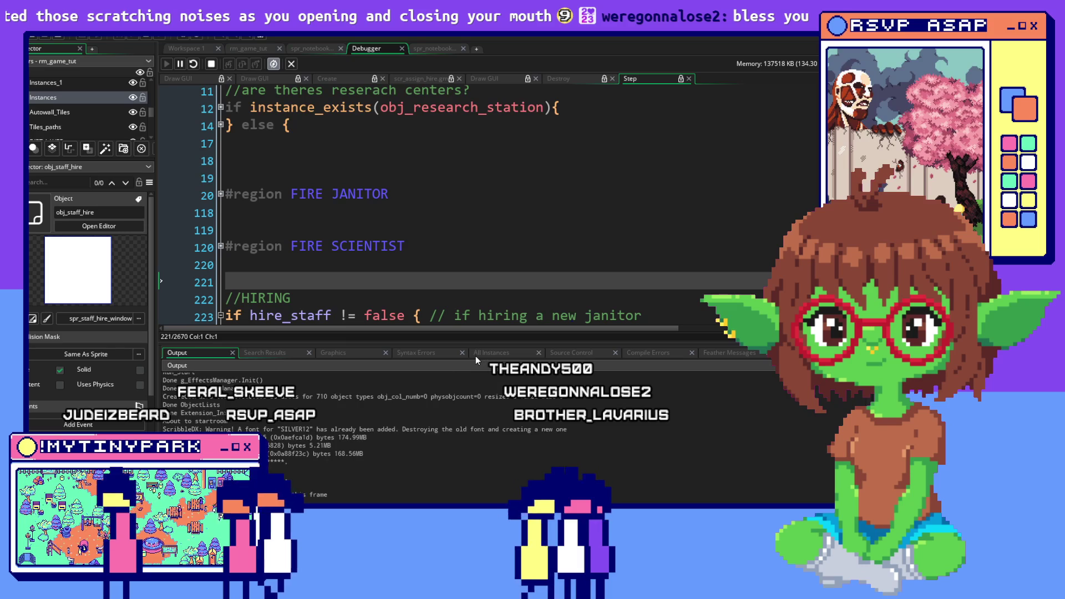
In the All Instances list, sort it, then expand and collapse obj_button_janitor_hire instance 100487's variables.
{"action": "left_click", "coordinate": [476, 355]}
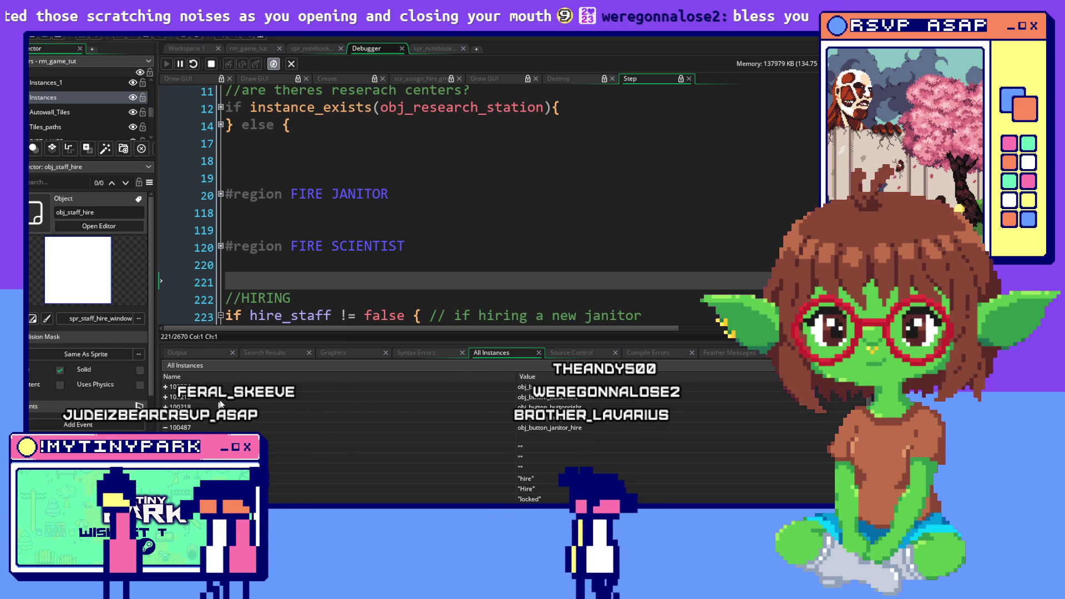
{"action": "left_click", "coordinate": [166, 428]}
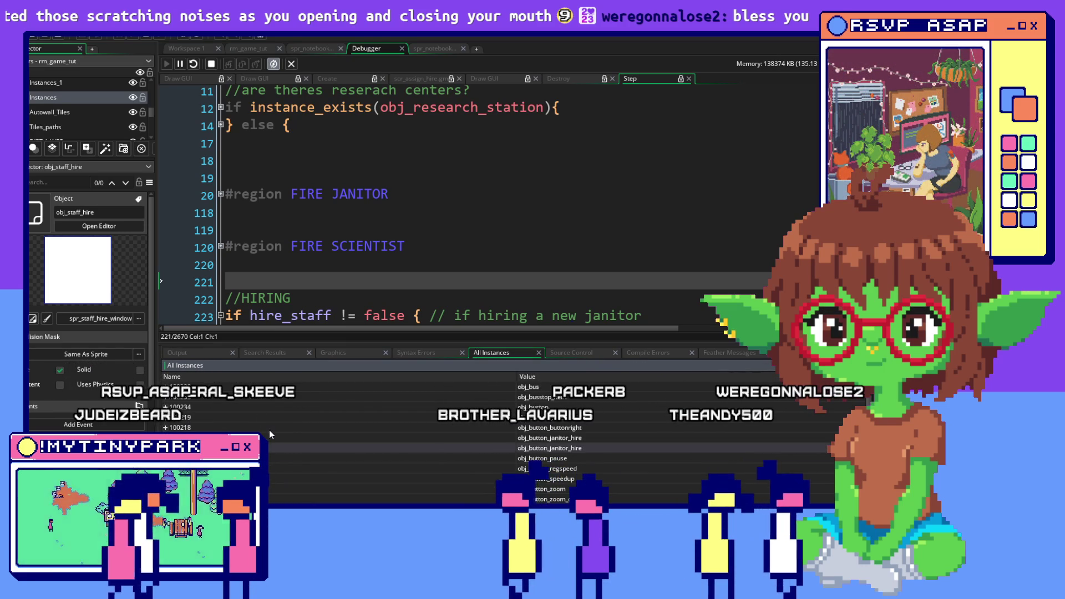
{"action": "scroll", "coordinate": [564, 452], "scroll_direction": "down", "scroll_amount": 1}
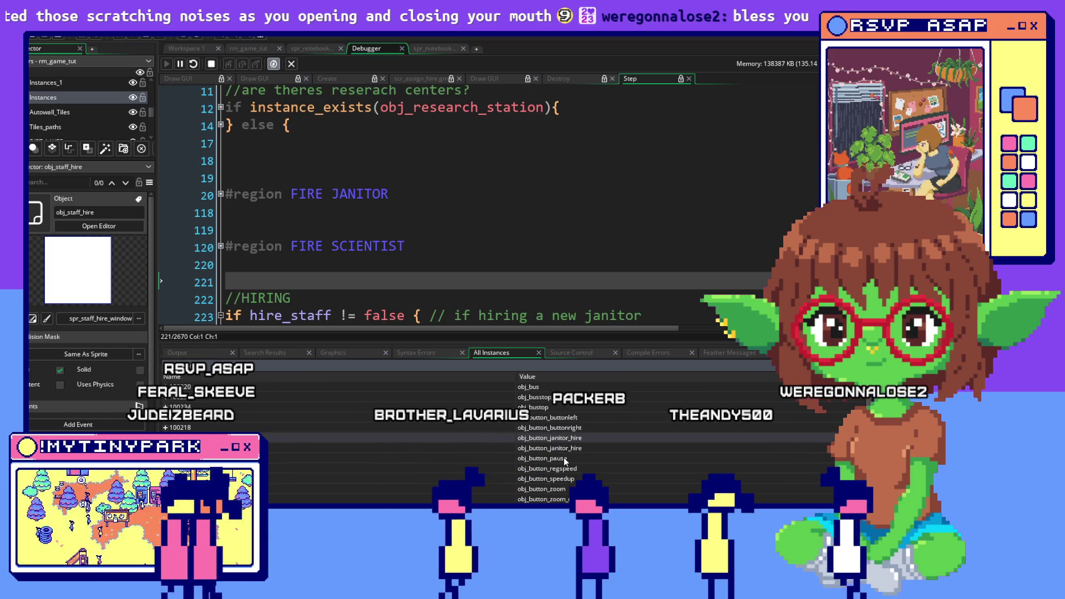
{"action": "double_click", "coordinate": [549, 449]}
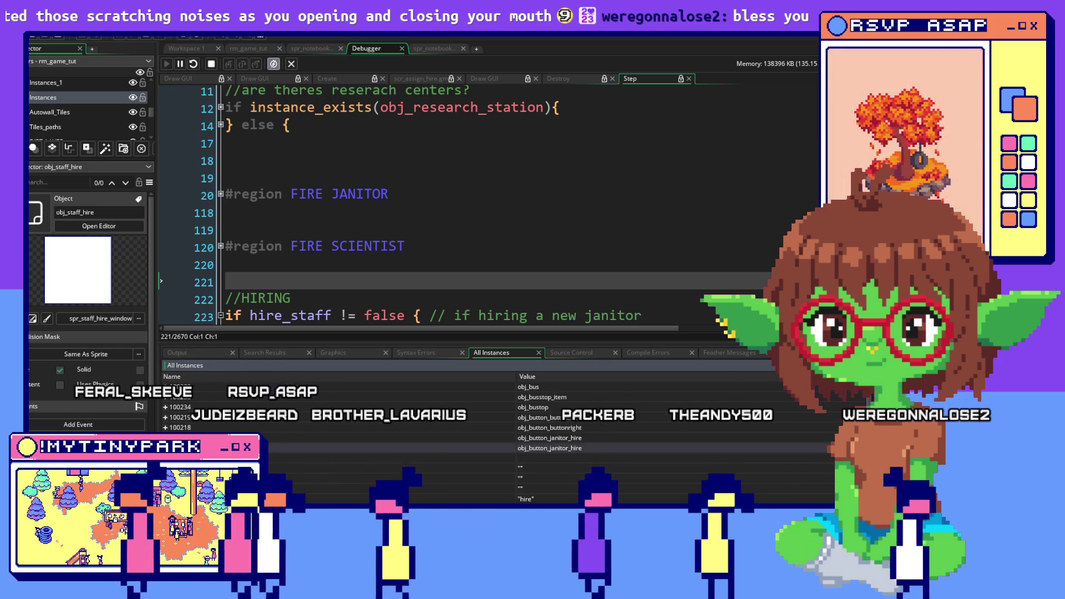
{"action": "scroll", "coordinate": [549, 449], "scroll_direction": "down", "scroll_amount": 2}
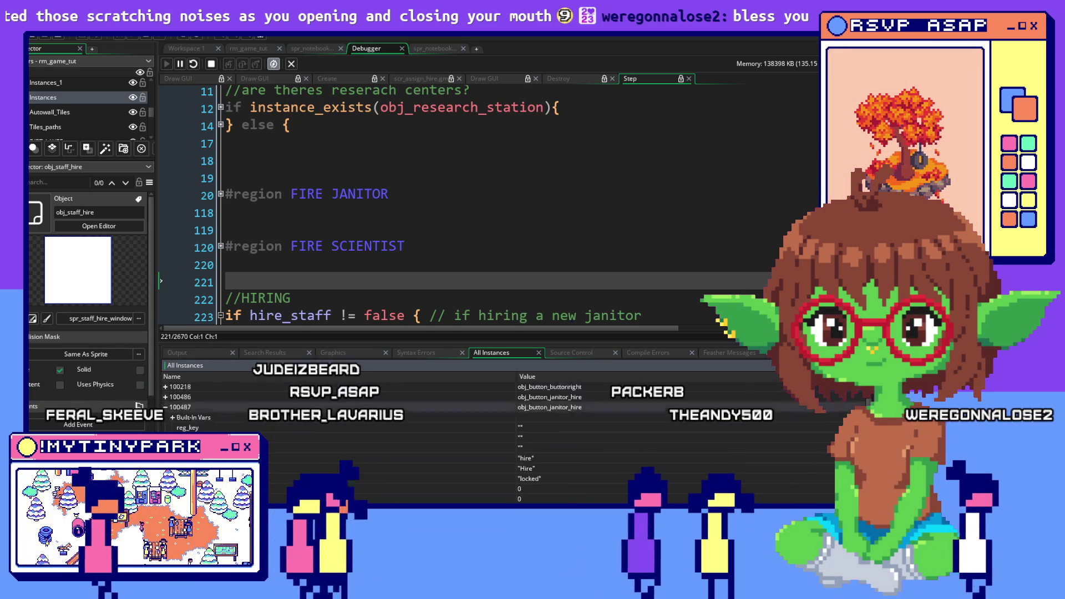
{"action": "scroll", "coordinate": [168, 424], "scroll_direction": "up", "scroll_amount": 2}
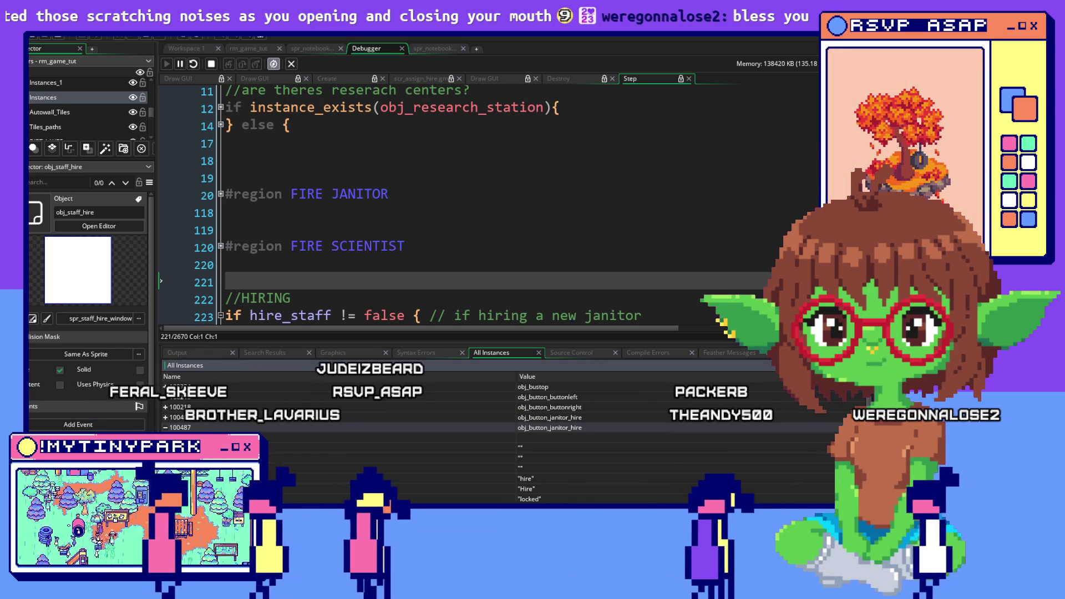
{"action": "left_click", "coordinate": [166, 427]}
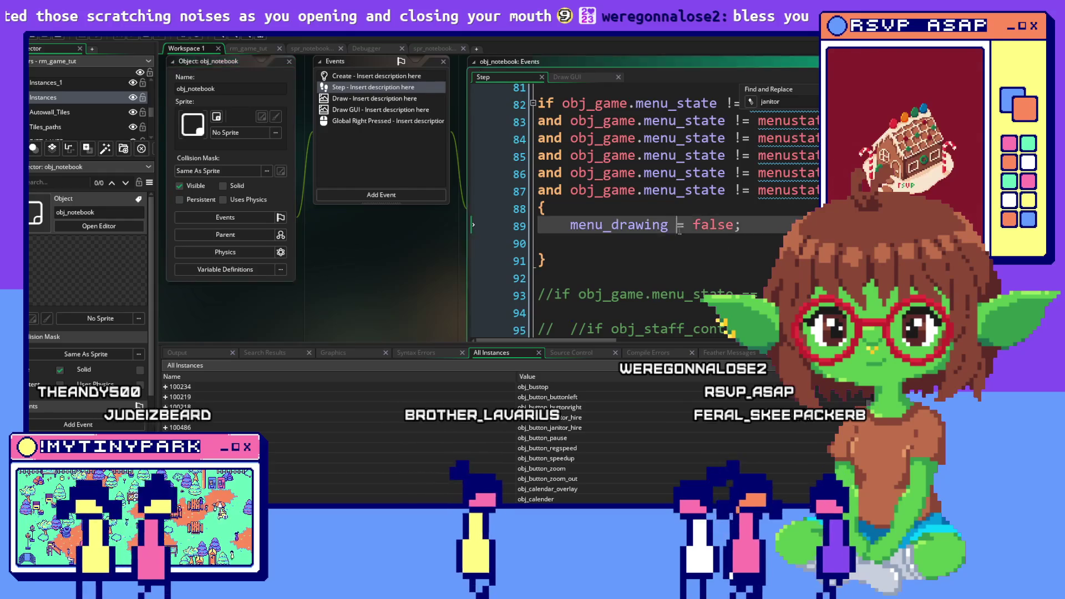
Read through obj_notebook's Step event, highlighting the commented instance_create_layer call.
{"action": "scroll", "coordinate": [637, 236], "scroll_direction": "down", "scroll_amount": 3}
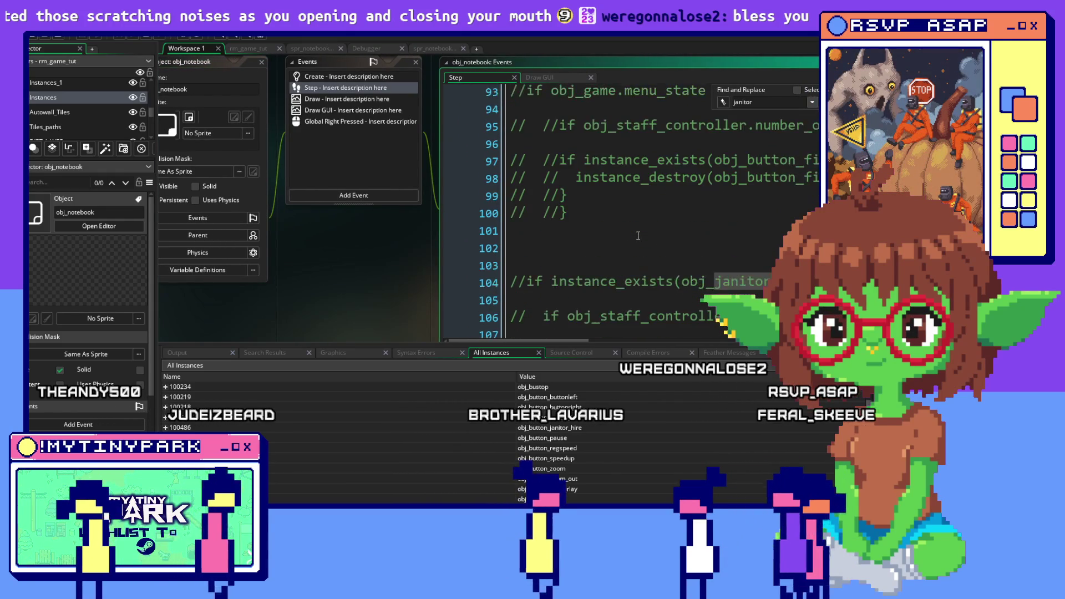
{"action": "scroll", "coordinate": [637, 236], "scroll_direction": "down", "scroll_amount": 1}
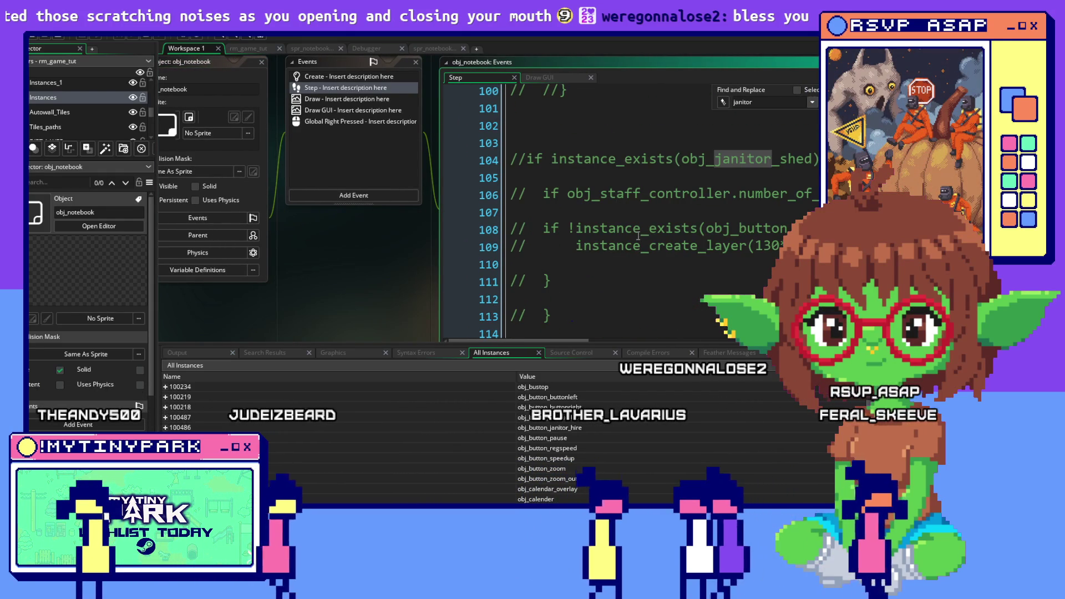
{"action": "left_click_drag", "start_coordinate": [650, 255], "coordinate": [543, 272]}
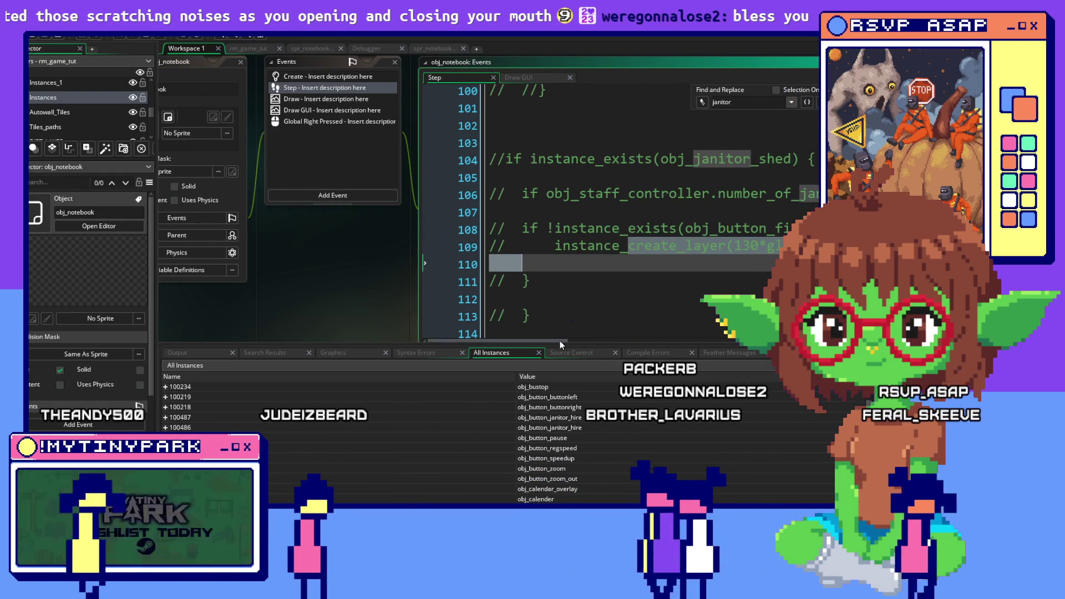
{"action": "left_click_drag", "start_coordinate": [560, 341], "coordinate": [739, 347]}
{"action": "left_click_drag", "start_coordinate": [666, 345], "coordinate": [613, 342]}
Return to obj_staff_hire's Draw GUI code, caret after the staff card drawing lines.
{"action": "scroll", "coordinate": [731, 227], "scroll_direction": "up", "scroll_amount": 5}
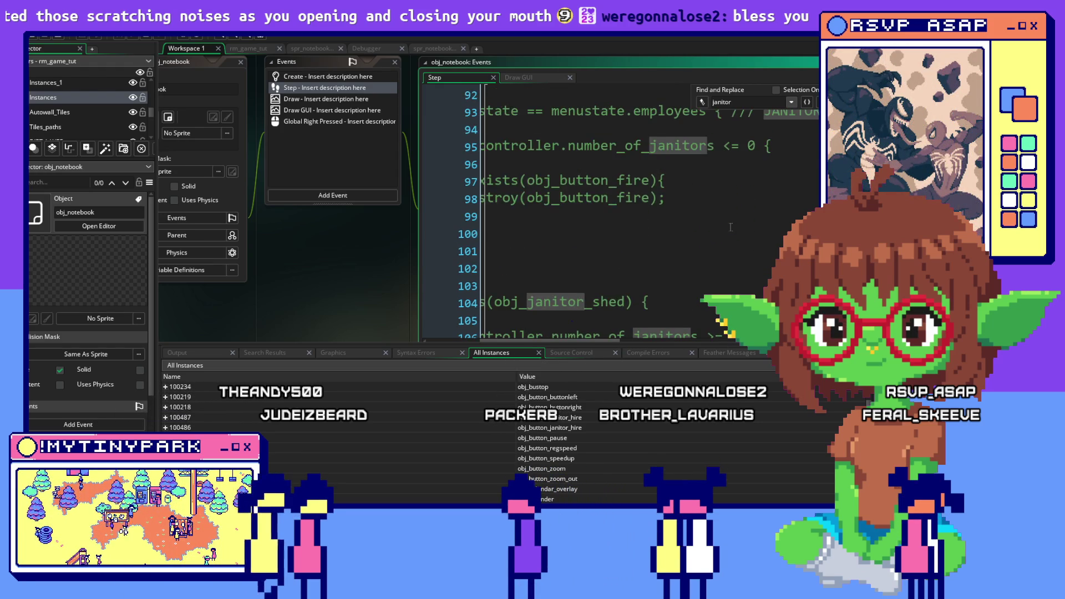
{"action": "scroll", "coordinate": [730, 227], "scroll_direction": "up", "scroll_amount": 6}
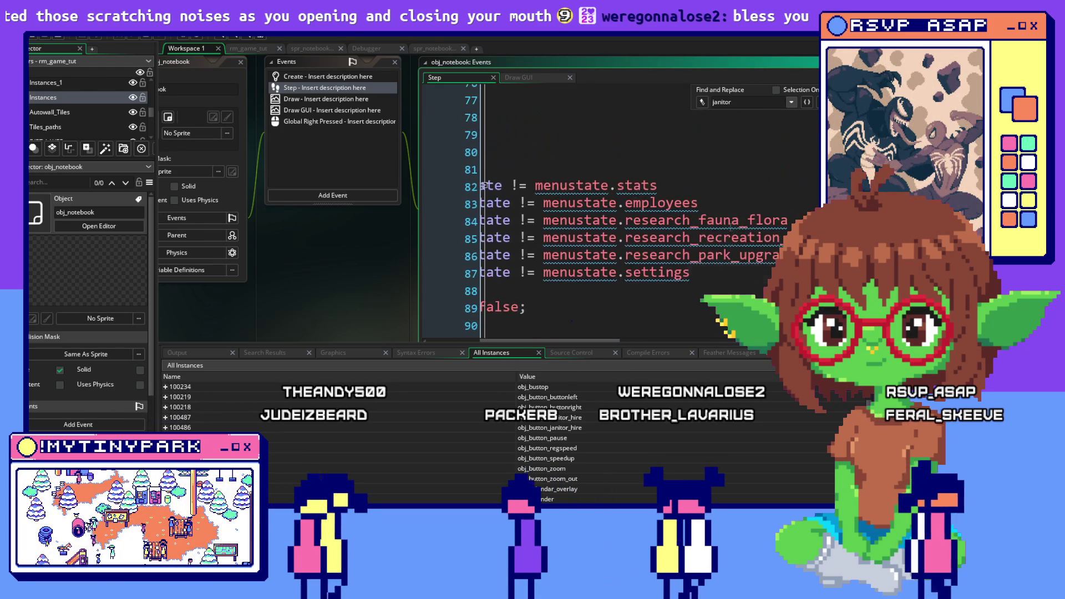
{"action": "scroll", "coordinate": [730, 227], "scroll_direction": "up", "scroll_amount": 3}
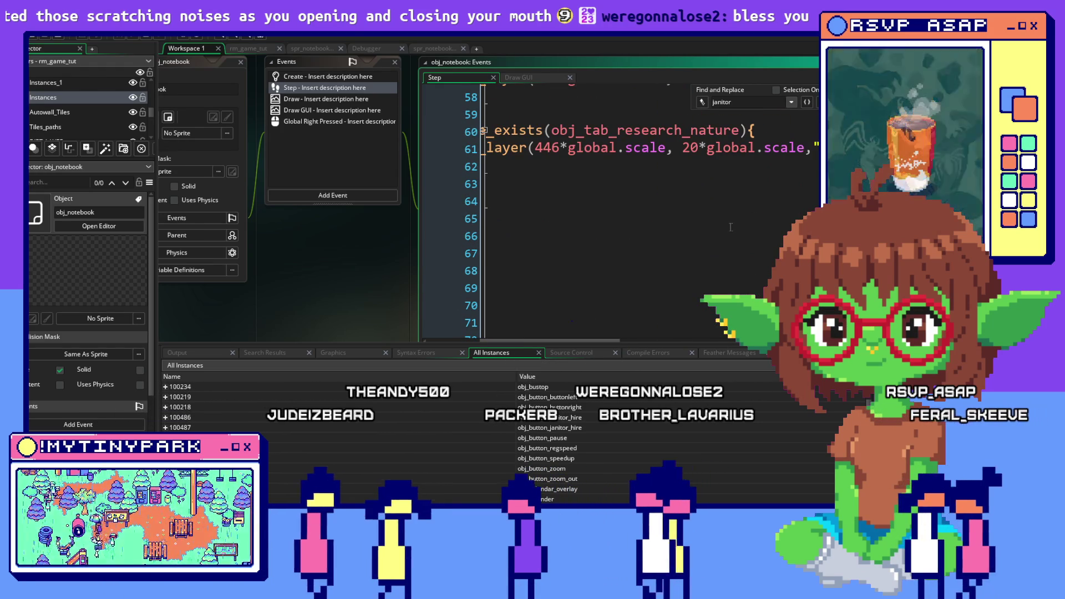
{"action": "scroll", "coordinate": [577, 417], "scroll_direction": "down", "scroll_amount": 3}
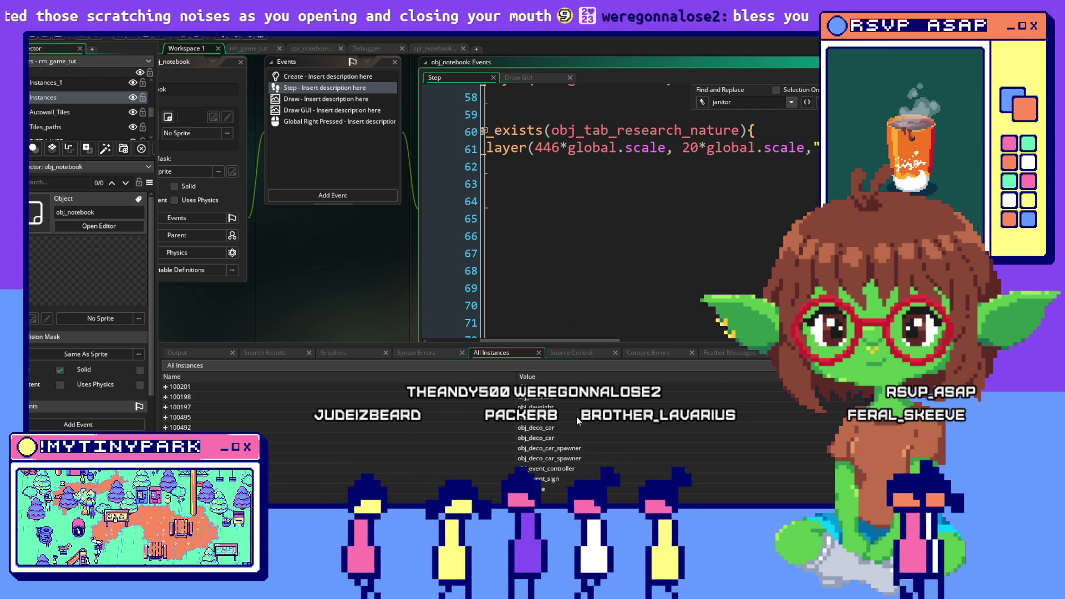
{"action": "scroll", "coordinate": [577, 421], "scroll_direction": "down", "scroll_amount": 1}
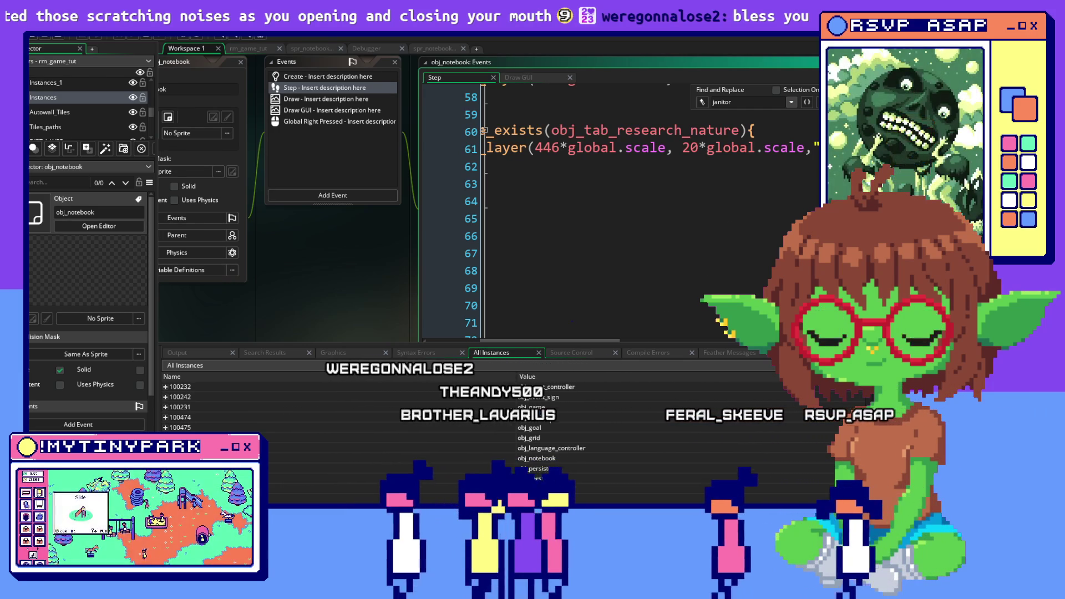
{"action": "scroll", "coordinate": [536, 417], "scroll_direction": "up", "scroll_amount": 1}
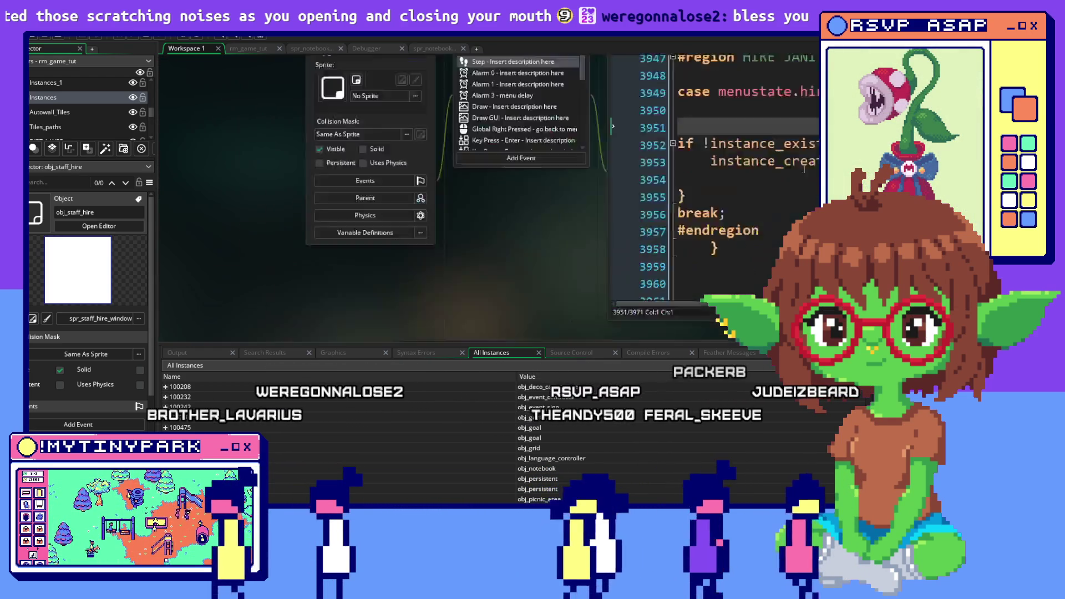
{"action": "left_click", "coordinate": [471, 211]}
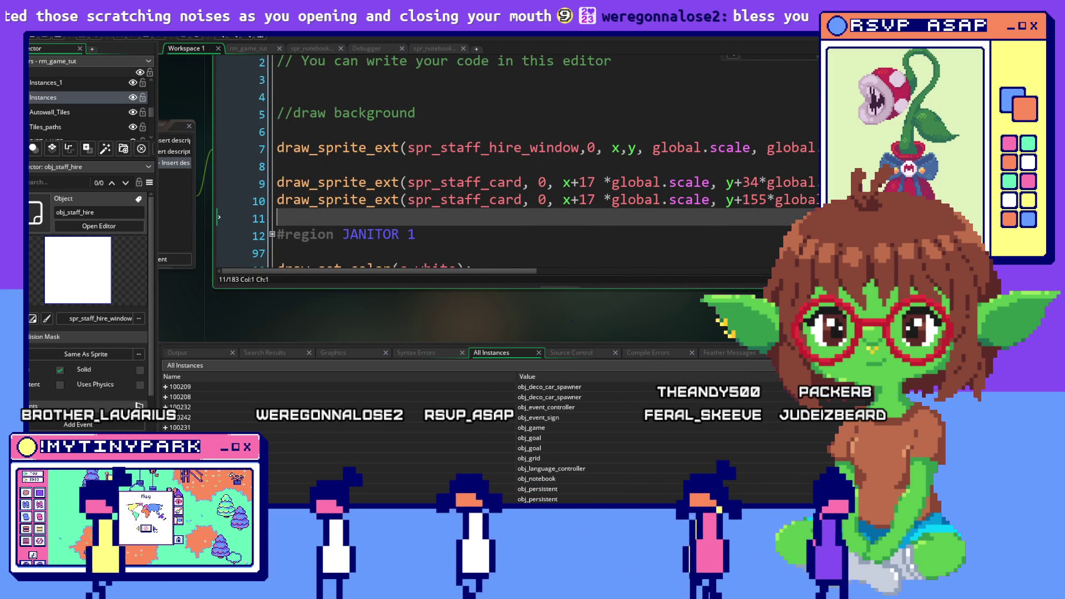
Zoom in on the JANITORS card in Aseprite and start a marquee at its top-left corner.
{"action": "key", "text": "alt+Tab"}
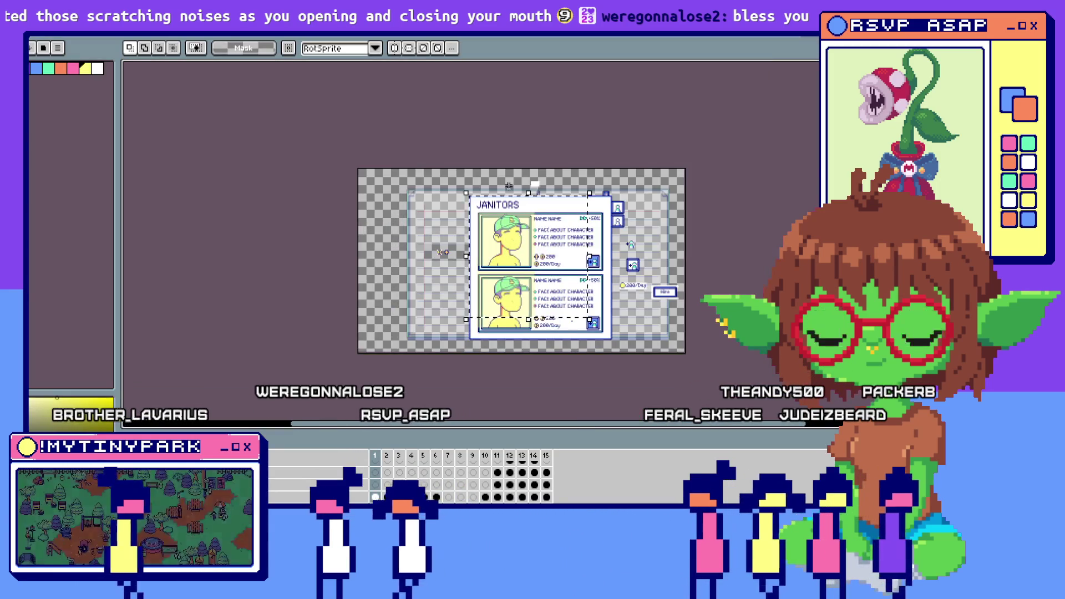
{"action": "scroll", "coordinate": [509, 185], "scroll_direction": "up", "scroll_amount": 1}
{"action": "scroll", "coordinate": [461, 221], "scroll_direction": "up", "scroll_amount": 1}
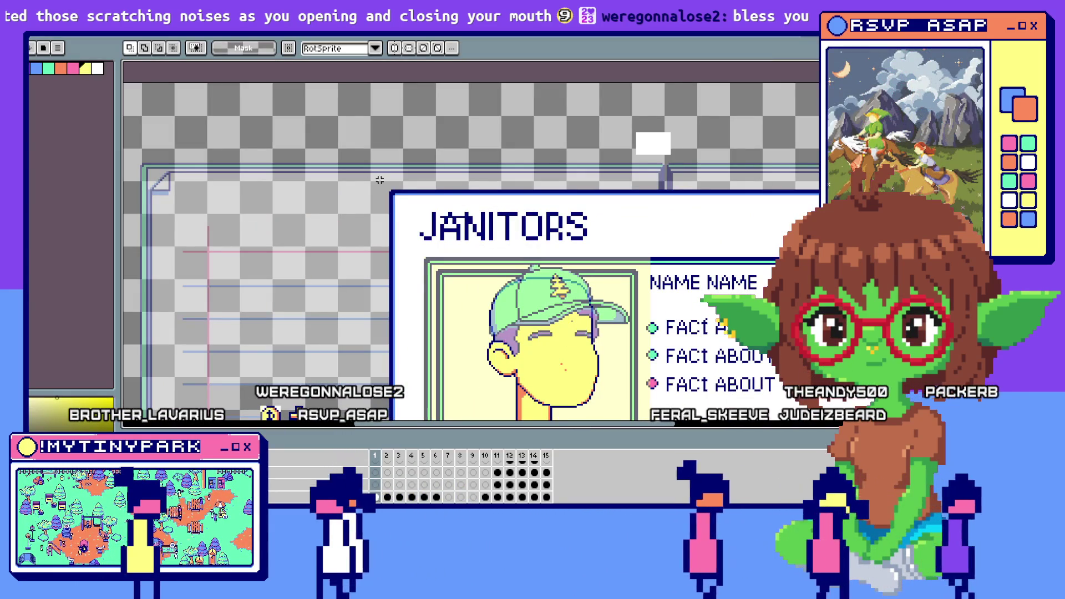
{"action": "scroll", "coordinate": [391, 191], "scroll_direction": "up", "scroll_amount": 1}
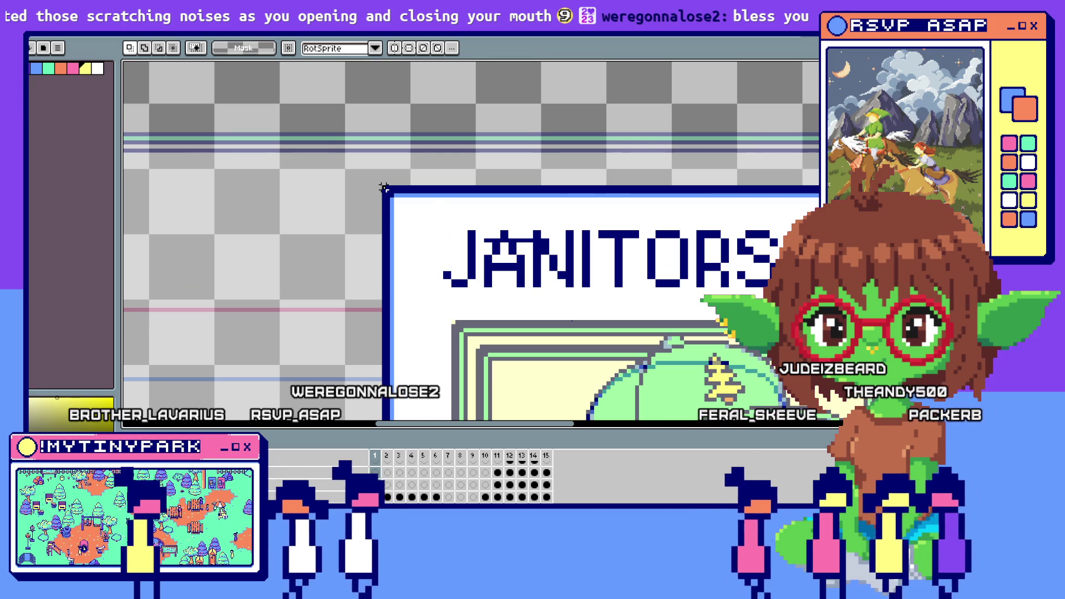
{"action": "scroll", "coordinate": [468, 242], "scroll_direction": "down", "scroll_amount": 1}
{"action": "scroll", "coordinate": [469, 243], "scroll_direction": "down", "scroll_amount": 1}
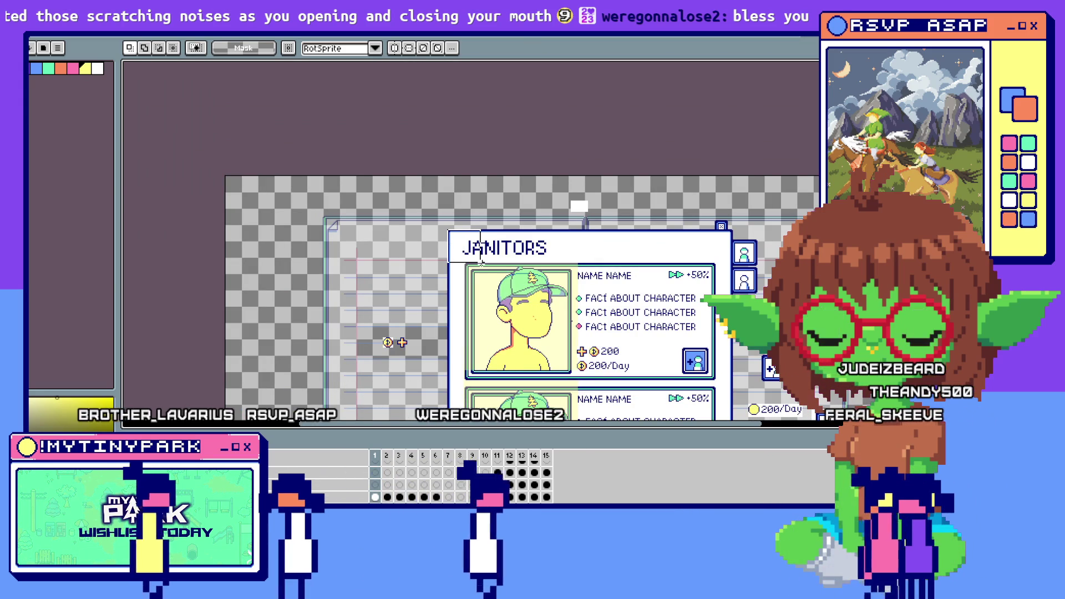
{"action": "left_click_drag", "start_coordinate": [481, 263], "coordinate": [482, 272]}
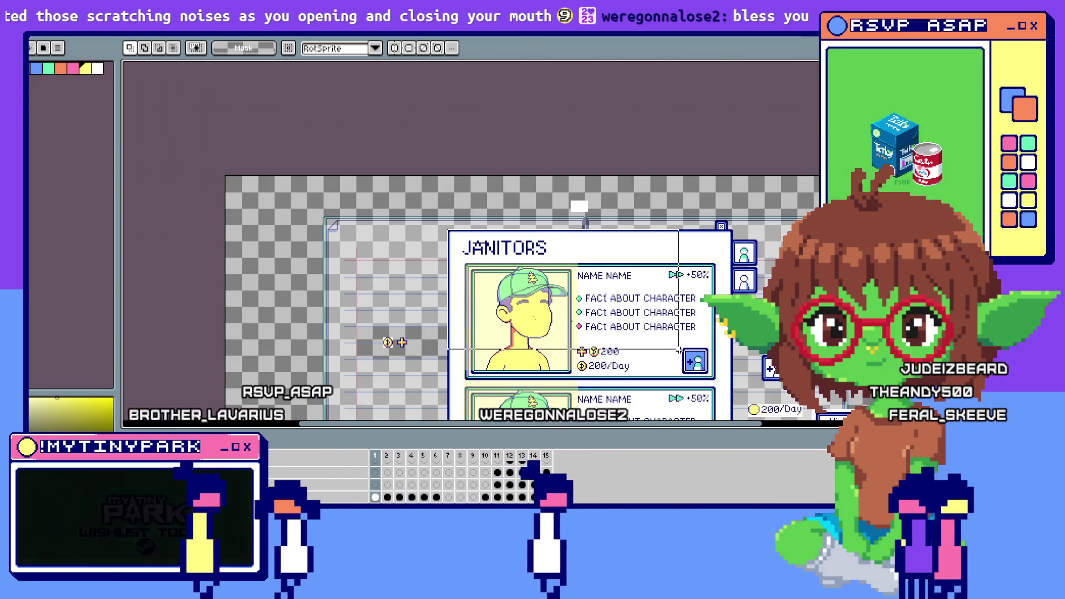
Stretch the marquee to the hire button's corner to read the offset, then return to GameMaker.
{"action": "scroll", "coordinate": [679, 349], "scroll_direction": "up", "scroll_amount": 2}
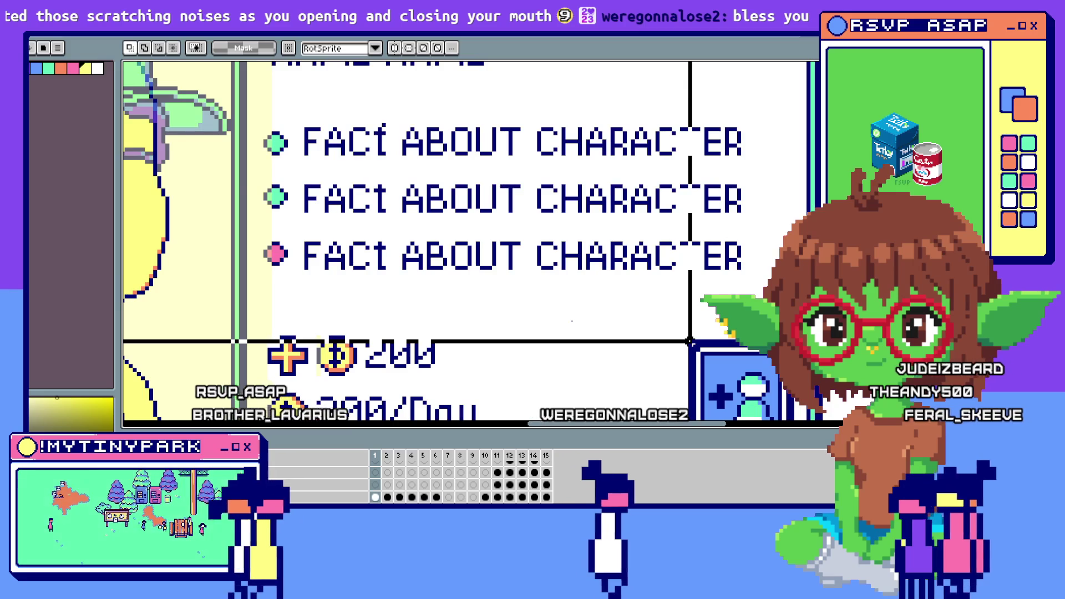
{"action": "scroll", "coordinate": [690, 342], "scroll_direction": "down", "scroll_amount": 1}
{"action": "left_click_drag", "start_coordinate": [689, 341], "coordinate": [691, 344]}
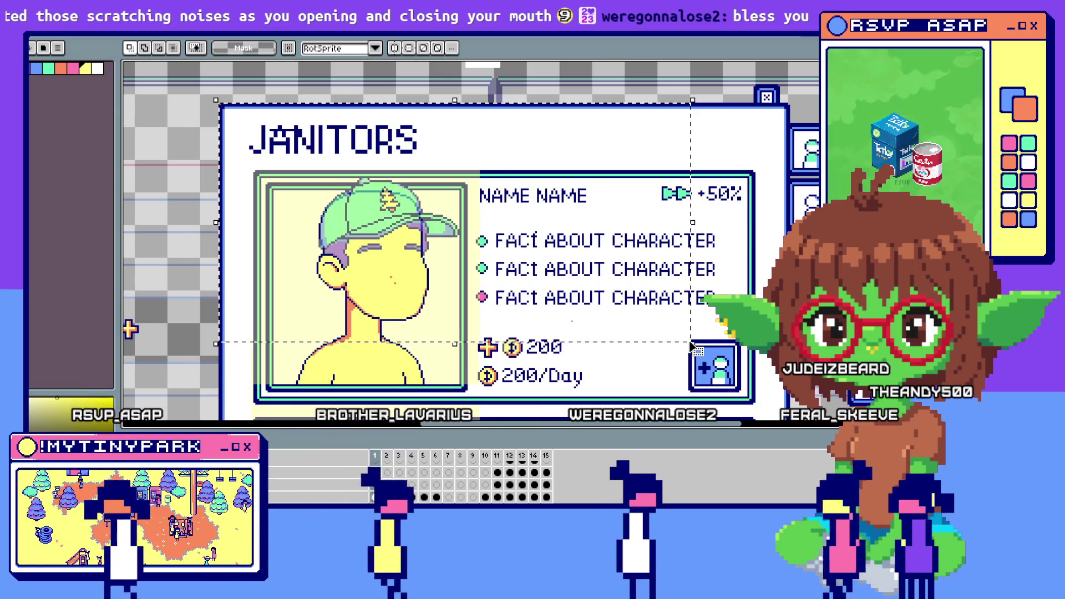
{"action": "key", "text": "i"}
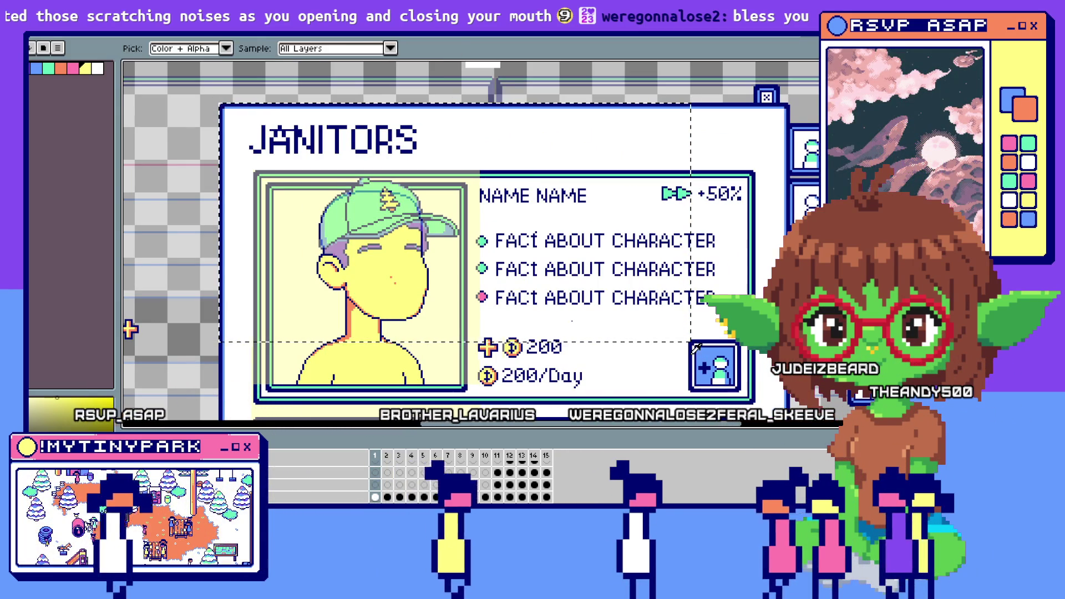
{"action": "key", "text": "v"}
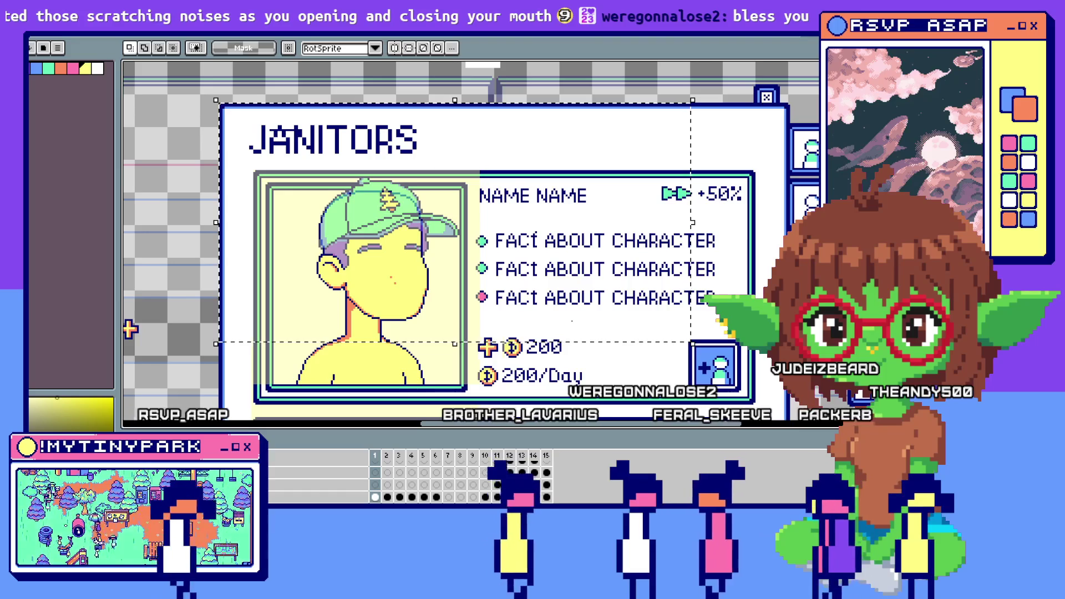
{"action": "key", "text": "alt+Tab"}
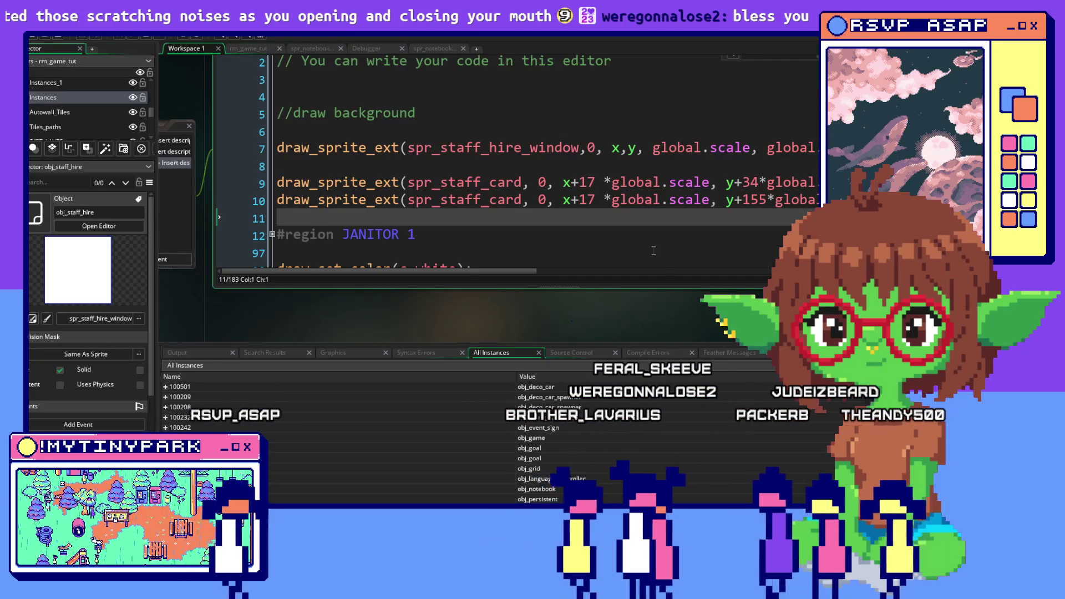
Pan the workspace from obj_staff_hire's draw code over to obj_button_janitor_hire's Step code.
{"action": "scroll", "coordinate": [654, 250], "scroll_direction": "down", "scroll_amount": 2}
{"action": "scroll", "coordinate": [654, 250], "scroll_direction": "up", "scroll_amount": 2}
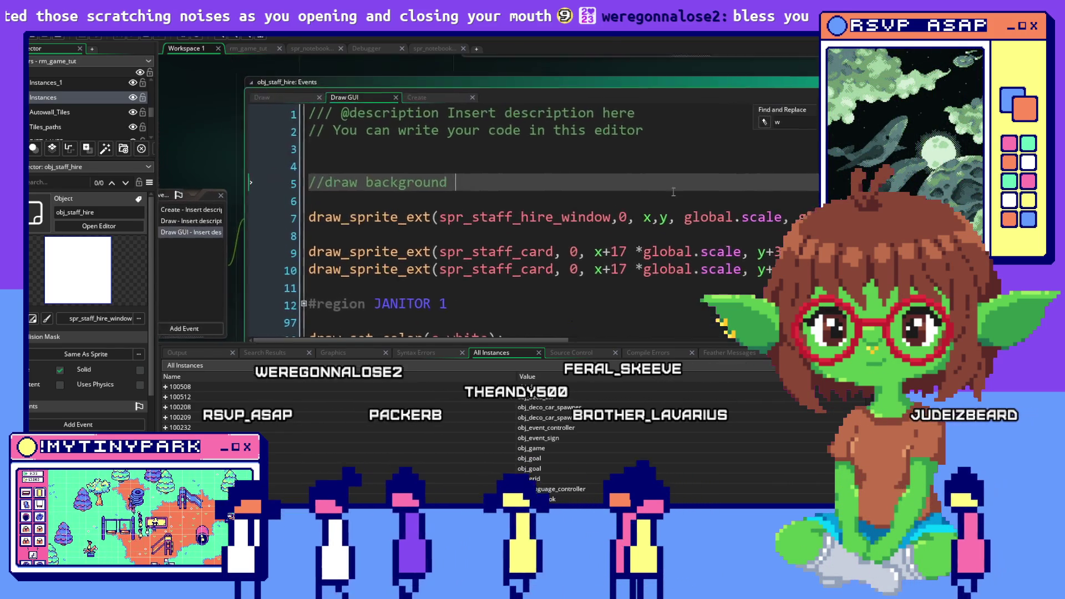
{"action": "left_click", "coordinate": [807, 168]}
{"action": "left_click_drag", "start_coordinate": [807, 168], "coordinate": [731, 167]}
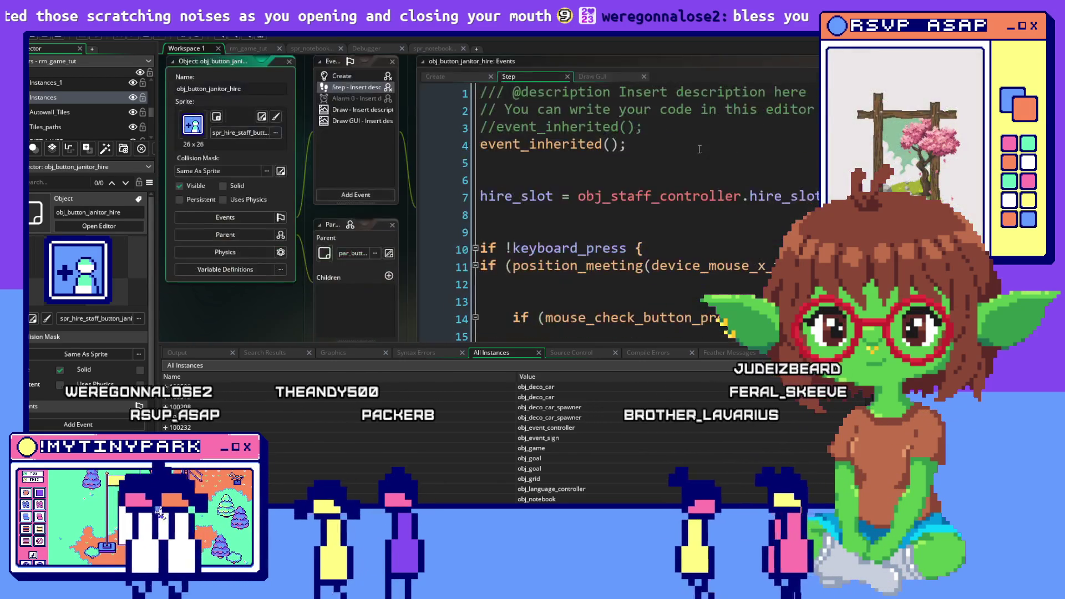
Check obj_button_janitor_hire's Draw GUI code (only draw_self()), then reopen obj_staff_hire.
{"action": "left_click", "coordinate": [332, 121]}
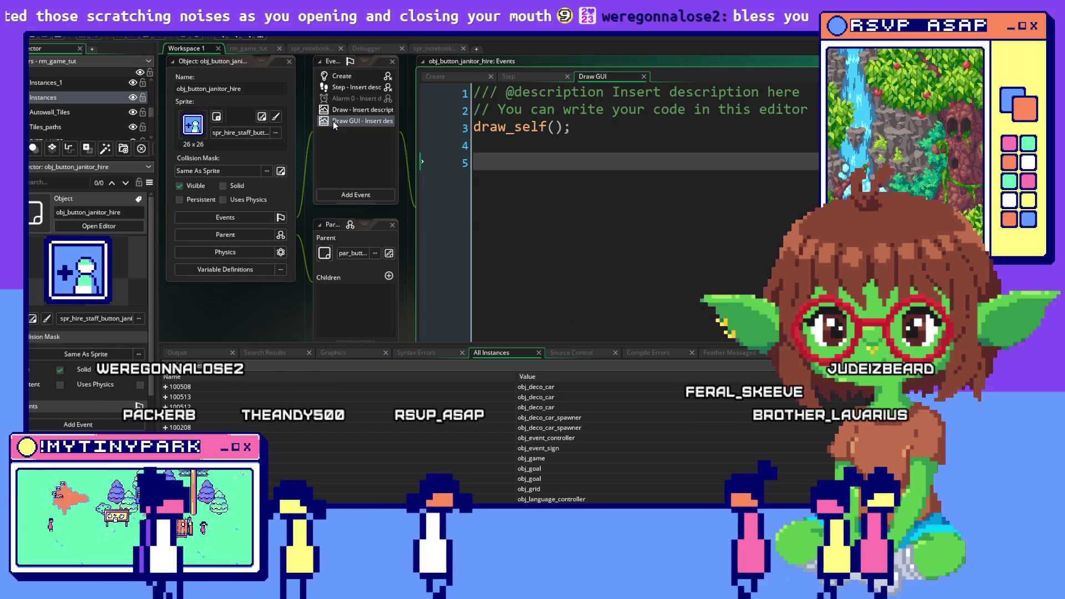
{"action": "double_click", "coordinate": [943, 166]}
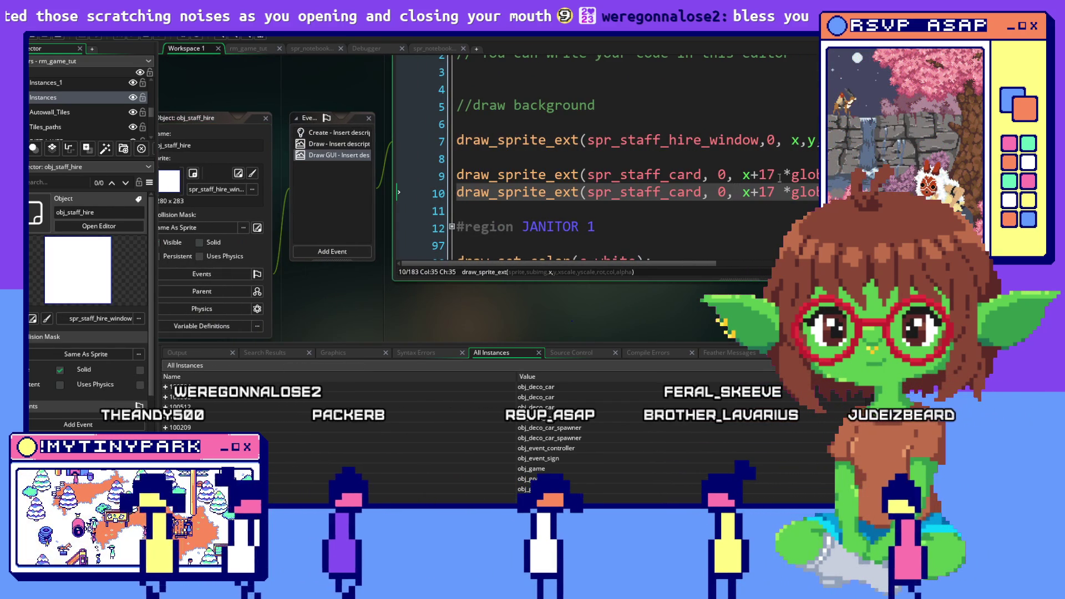
Delete the +17 x offset from both staff card draw lines 9 and 10.
{"action": "left_click_drag", "start_coordinate": [775, 175], "coordinate": [751, 175]}
{"action": "key", "text": "BackSpace"}
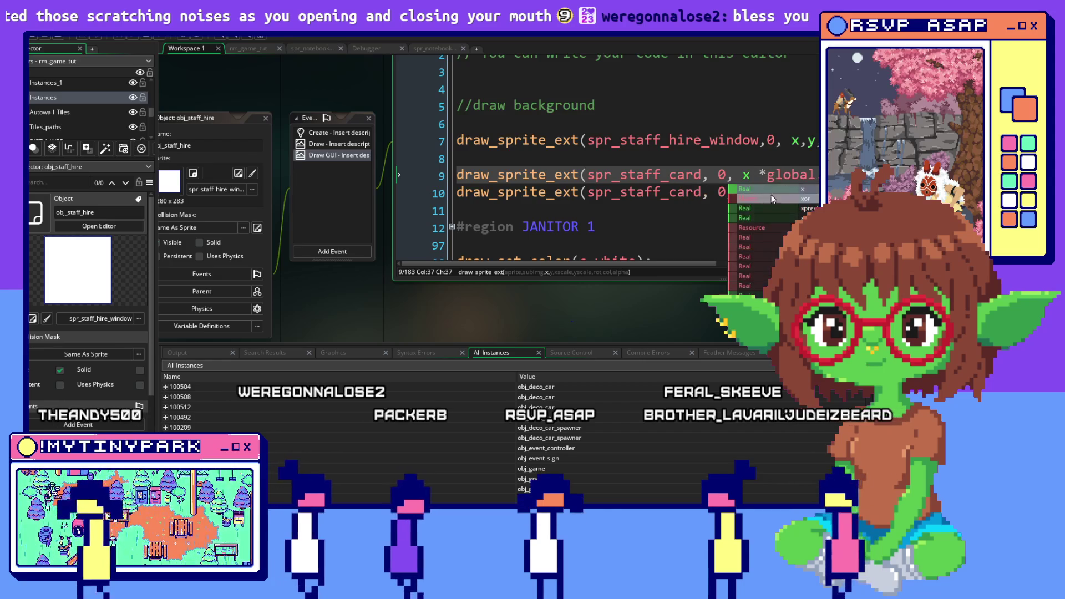
{"action": "key", "text": "Up"}
{"action": "mouse_move", "coordinate": [772, 192]}
{"action": "left_mouse_down"}
{"action": "mouse_move", "coordinate": [753, 194]}
{"action": "mouse_move", "coordinate": [818, 176]}
{"action": "left_mouse_up"}
{"action": "key", "text": "BackSpace"}
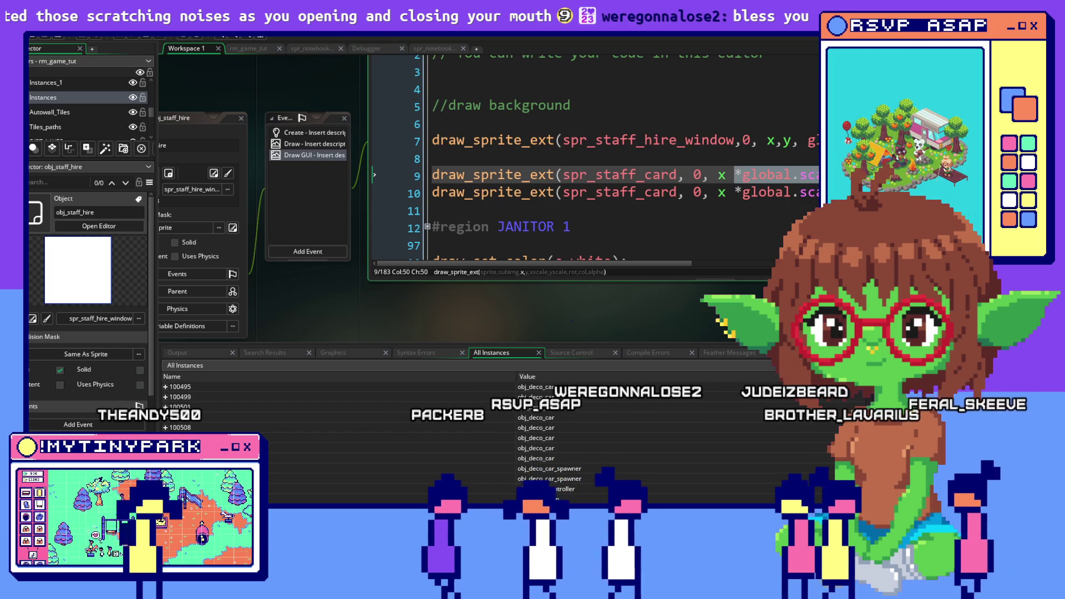
{"action": "key", "text": "Right"}
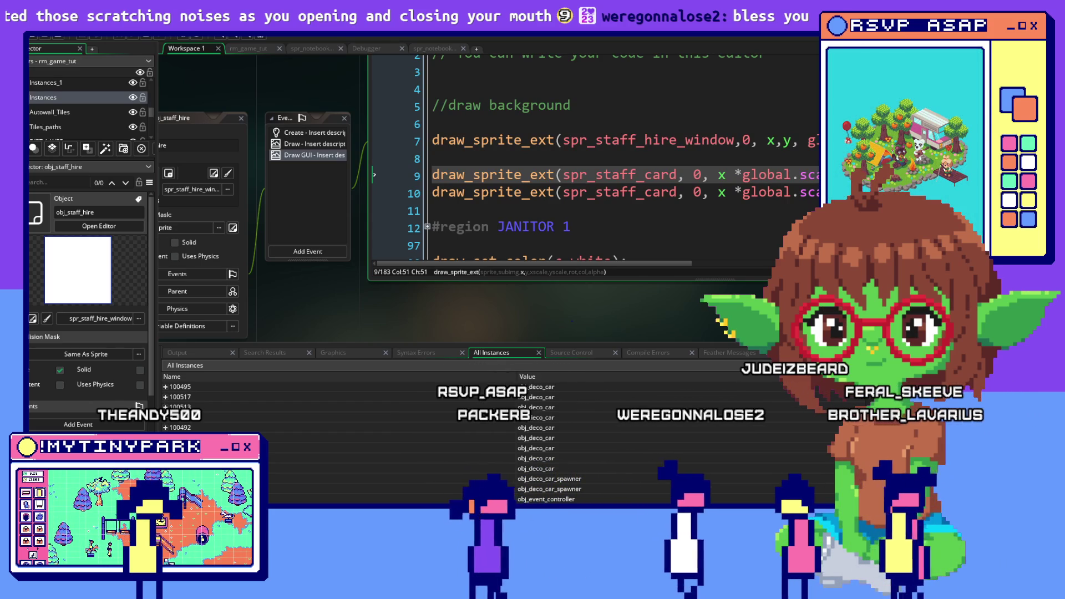
Review the x * global.scale expressions positioning the first and second staff cards.
{"action": "left_click", "coordinate": [754, 176]}
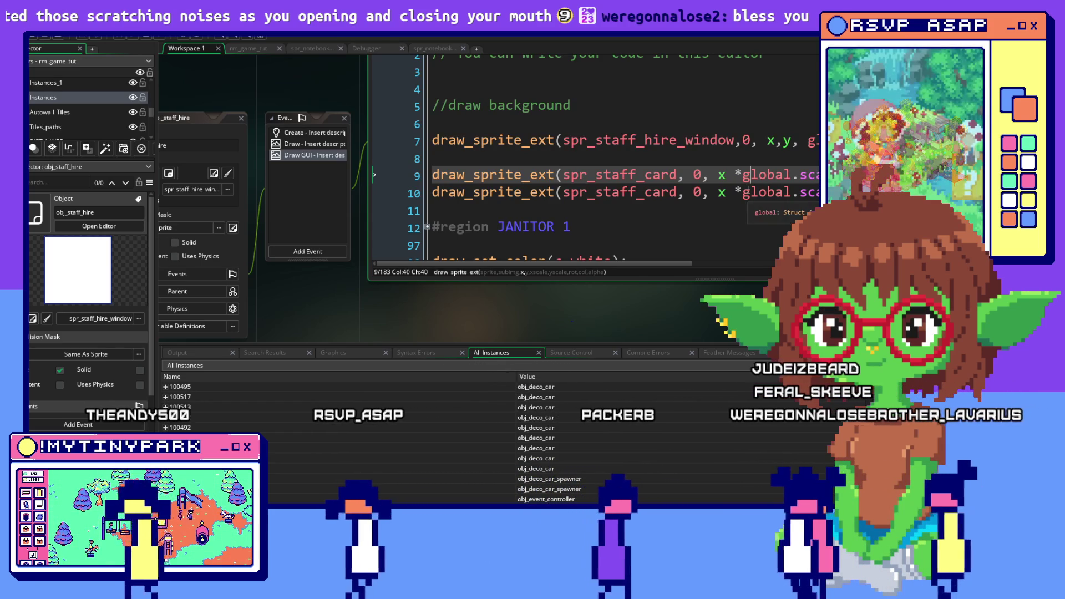
{"action": "left_click", "coordinate": [747, 192]}
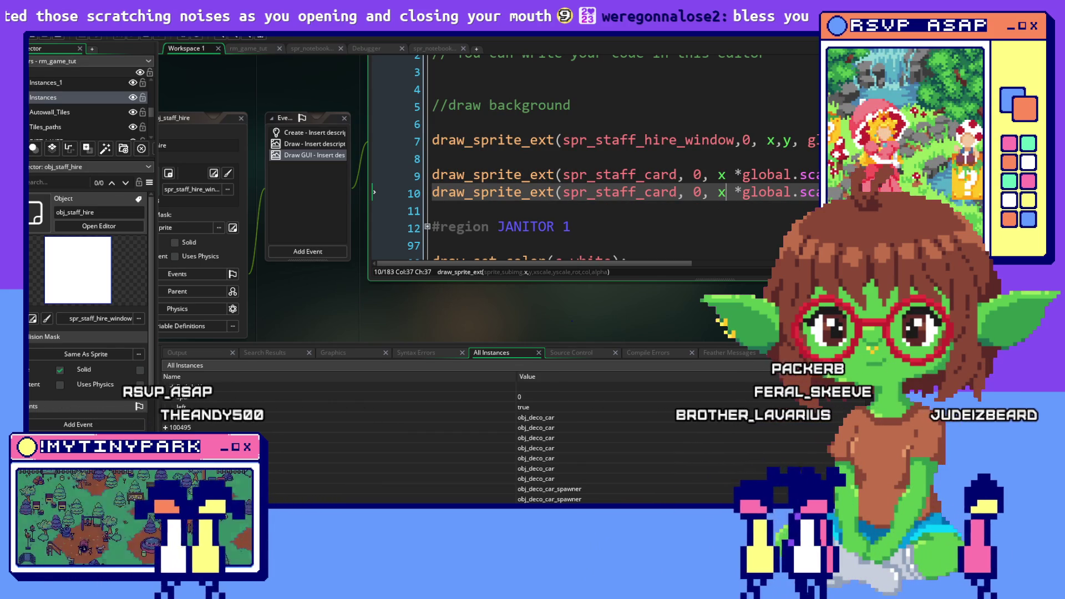
{"action": "left_click", "coordinate": [703, 243]}
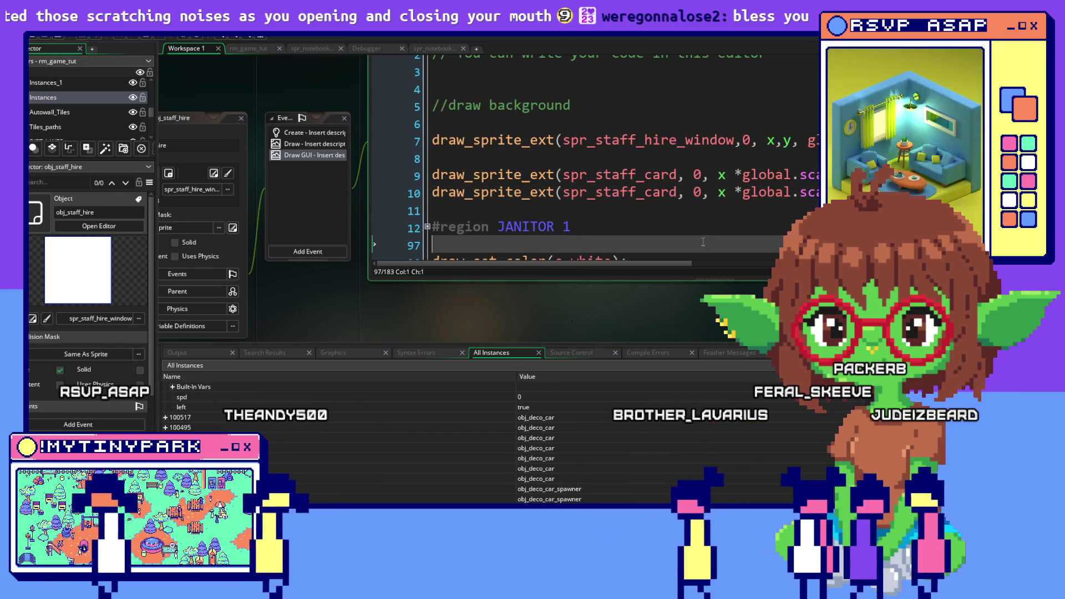
{"action": "left_click", "coordinate": [735, 192]}
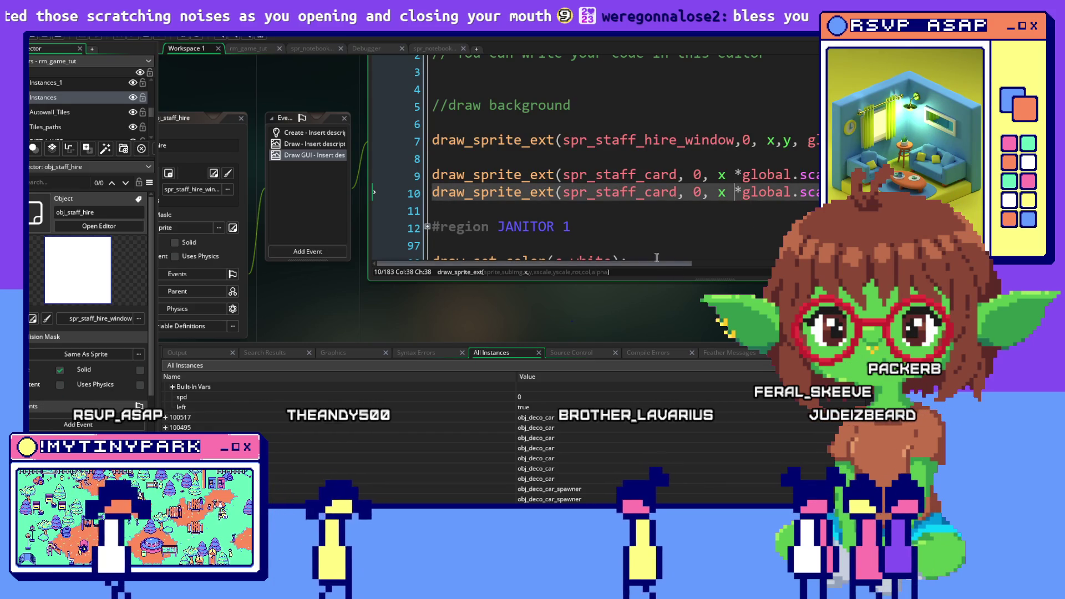
{"action": "mouse_move", "coordinate": [660, 262]}
{"action": "left_mouse_down"}
{"action": "mouse_move", "coordinate": [756, 261]}
{"action": "mouse_move", "coordinate": [729, 260]}
{"action": "left_mouse_up"}
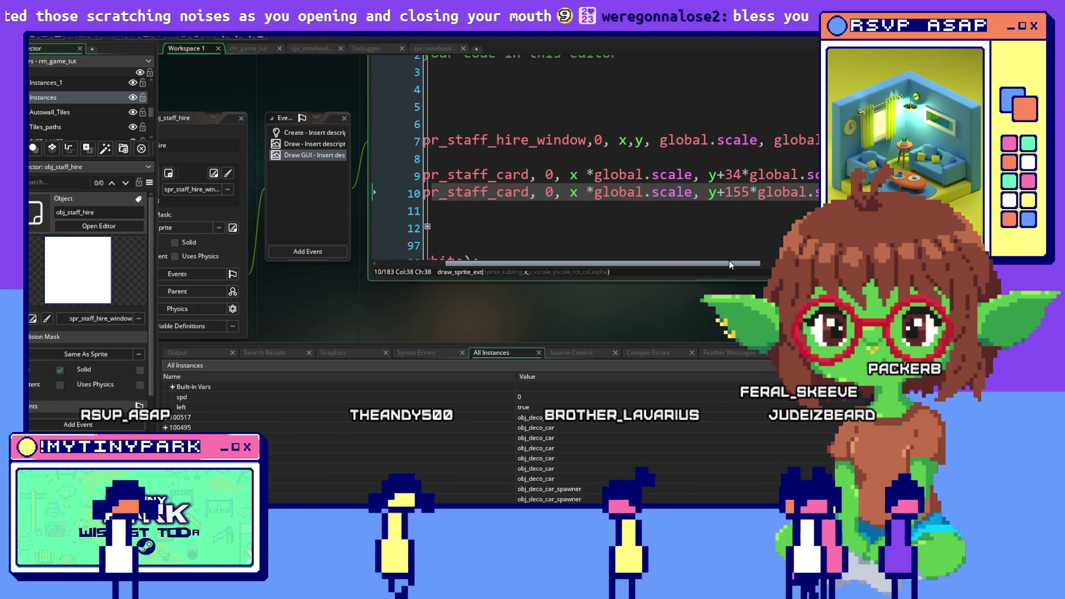
{"action": "left_click", "coordinate": [620, 160]}
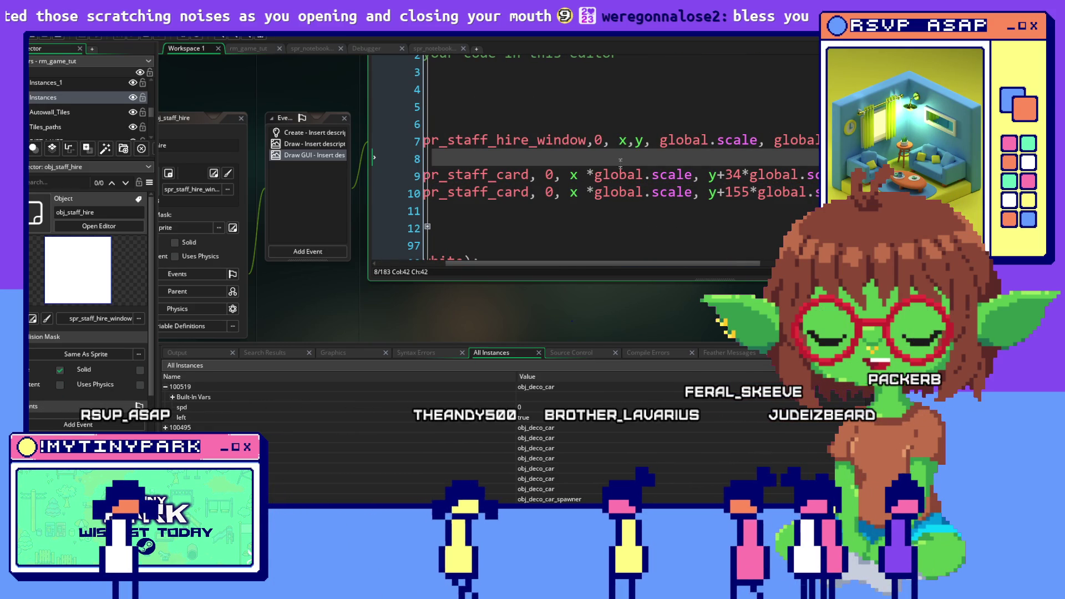
{"action": "left_click", "coordinate": [620, 192]}
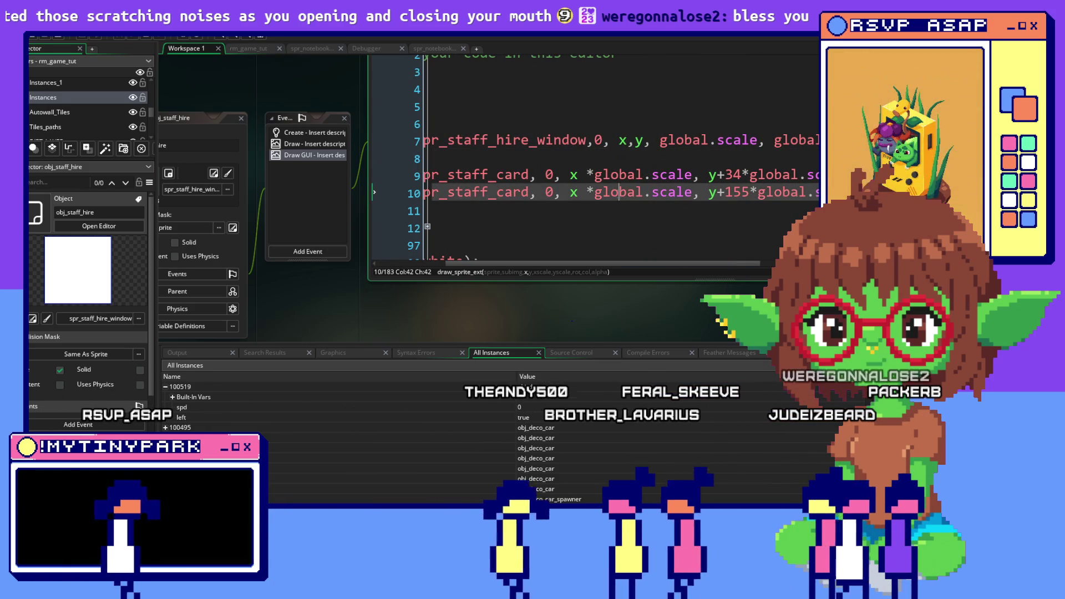
{"action": "left_click", "coordinate": [580, 175]}
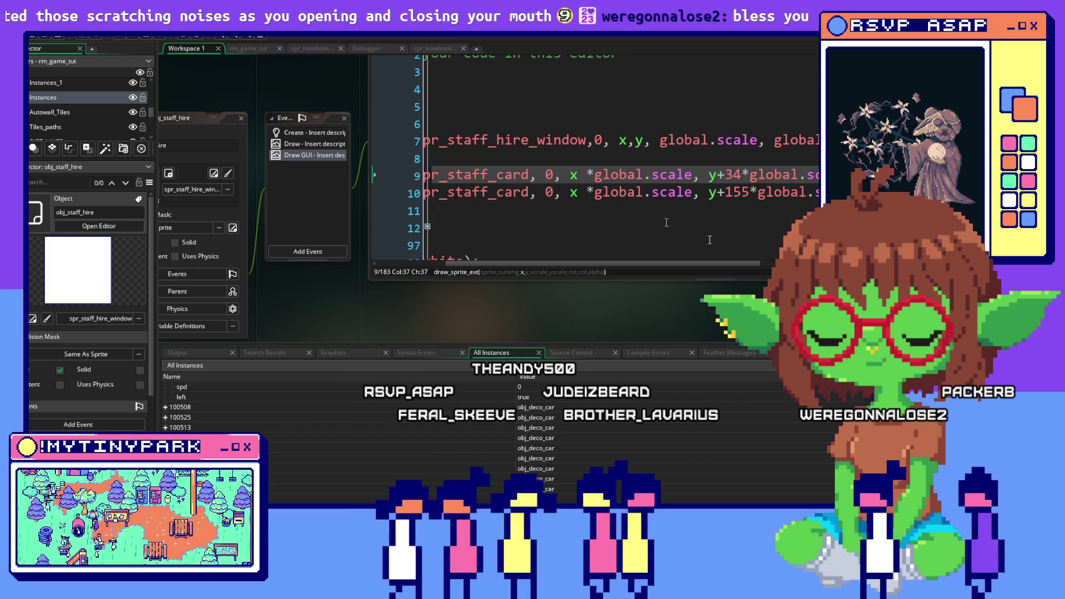
{"action": "mouse_move", "coordinate": [620, 264]}
{"action": "left_mouse_down"}
{"action": "mouse_move", "coordinate": [777, 277]}
{"action": "mouse_move", "coordinate": [523, 284]}
{"action": "mouse_move", "coordinate": [580, 288]}
{"action": "left_mouse_up"}
Zoom into the JANITORS card's top-left corner in Aseprite and marquee the gap to measure it.
{"action": "key", "text": "alt+Tab"}
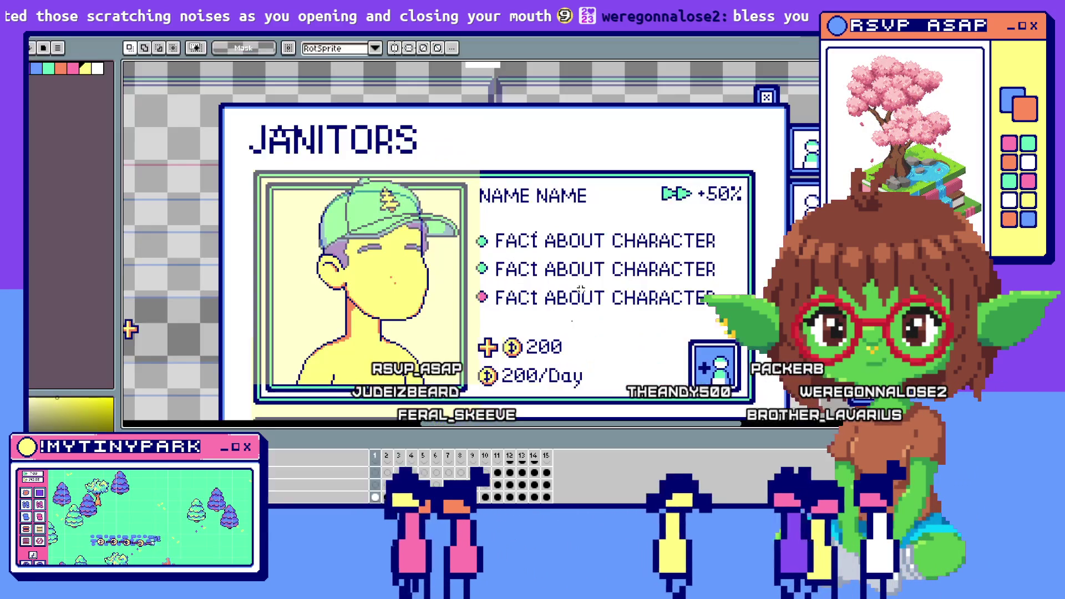
{"action": "scroll", "coordinate": [221, 105], "scroll_direction": "up", "scroll_amount": 3}
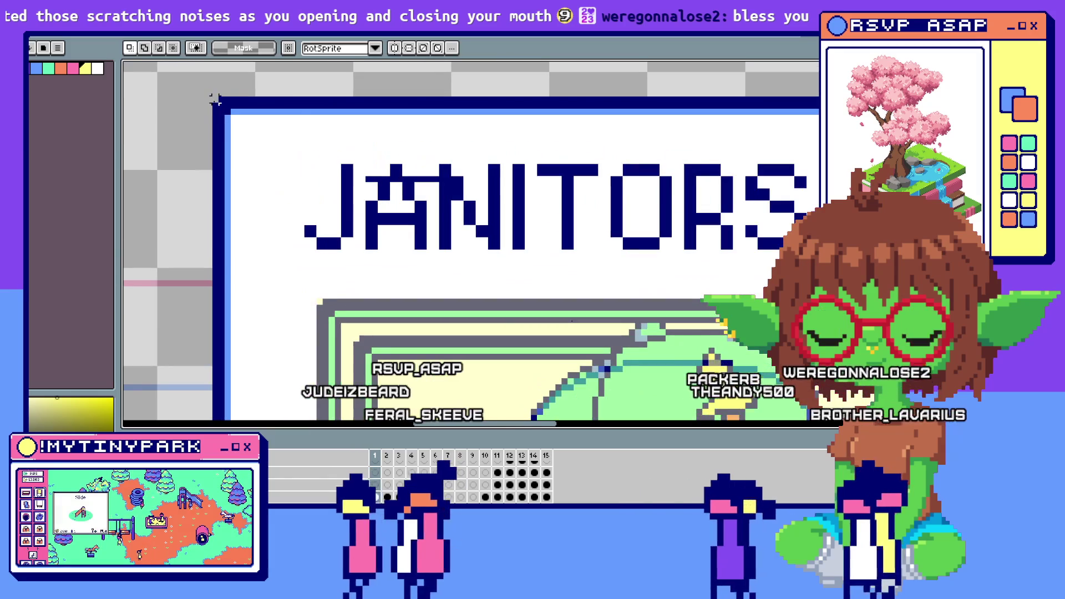
{"action": "mouse_move", "coordinate": [213, 99]}
{"action": "left_mouse_down"}
{"action": "mouse_move", "coordinate": [299, 288]}
{"action": "mouse_move", "coordinate": [319, 302]}
{"action": "left_mouse_up"}
{"action": "scroll", "coordinate": [395, 309], "scroll_direction": "down", "scroll_amount": 1}
{"action": "key", "text": "alt+Tab"}
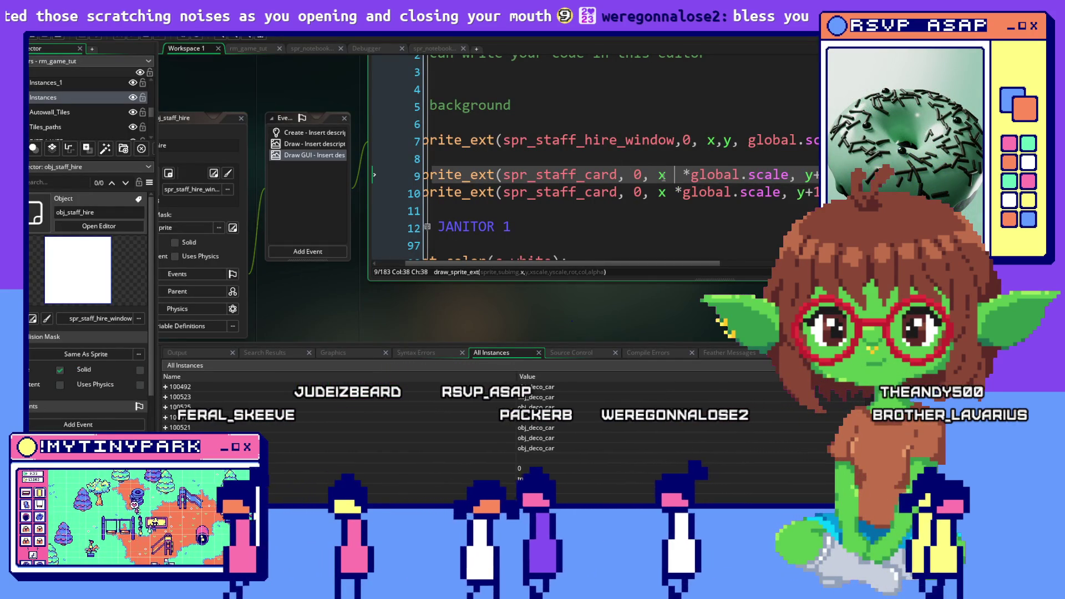
Add '+ 16' after x on both staff card draw lines, then check the window background line.
{"action": "type", "text": "+ 16"}
{"action": "left_click", "coordinate": [674, 193]}
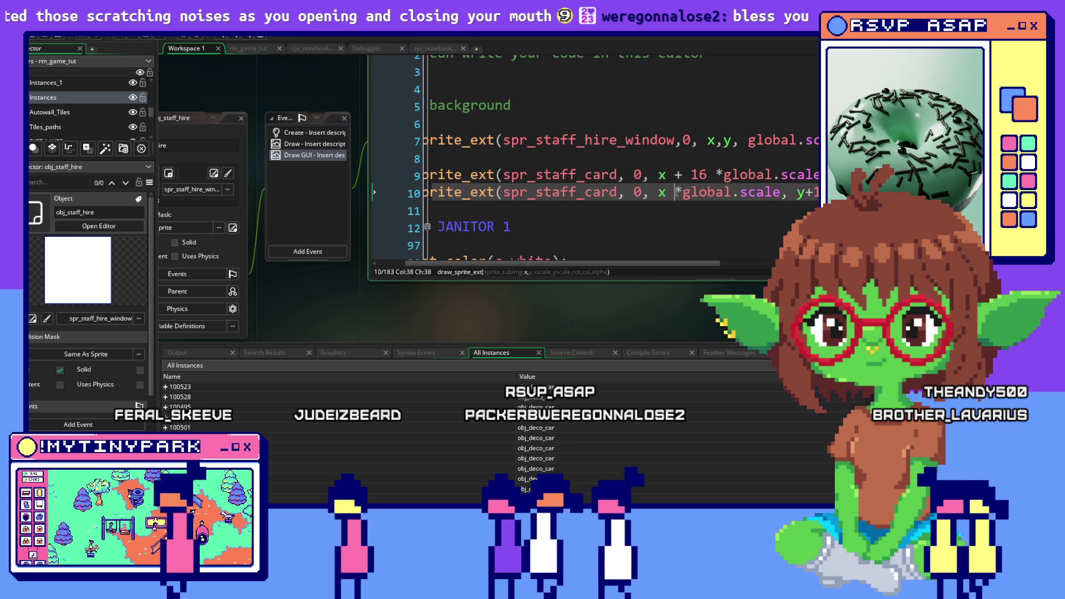
{"action": "type", "text": "+ 16"}
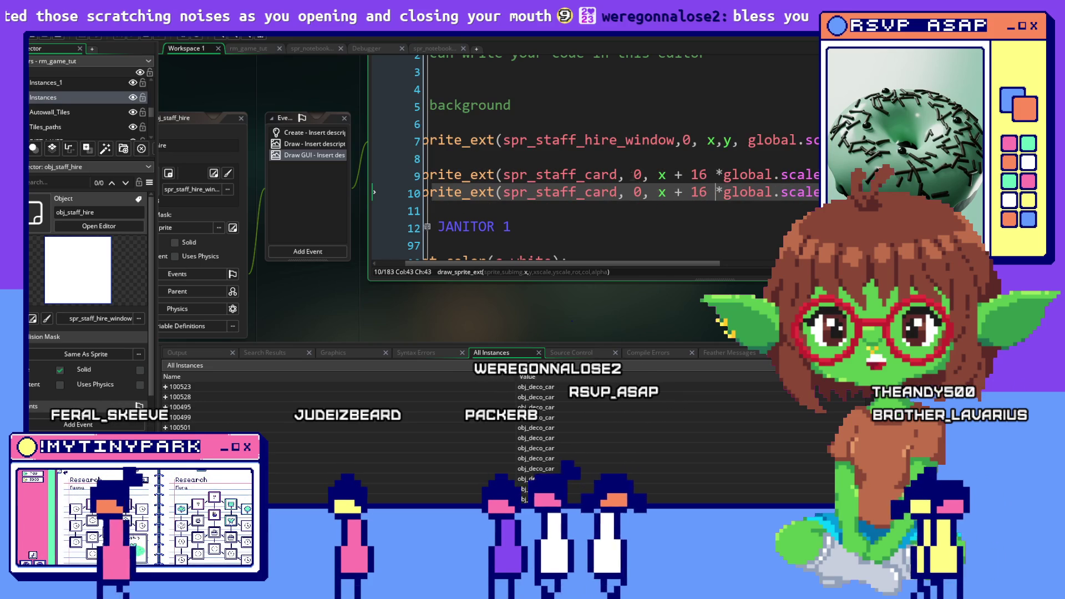
{"action": "left_click", "coordinate": [669, 227]}
{"action": "mouse_move", "coordinate": [666, 262]}
{"action": "left_mouse_down"}
{"action": "mouse_move", "coordinate": [719, 265]}
{"action": "mouse_move", "coordinate": [617, 257]}
{"action": "left_mouse_up"}
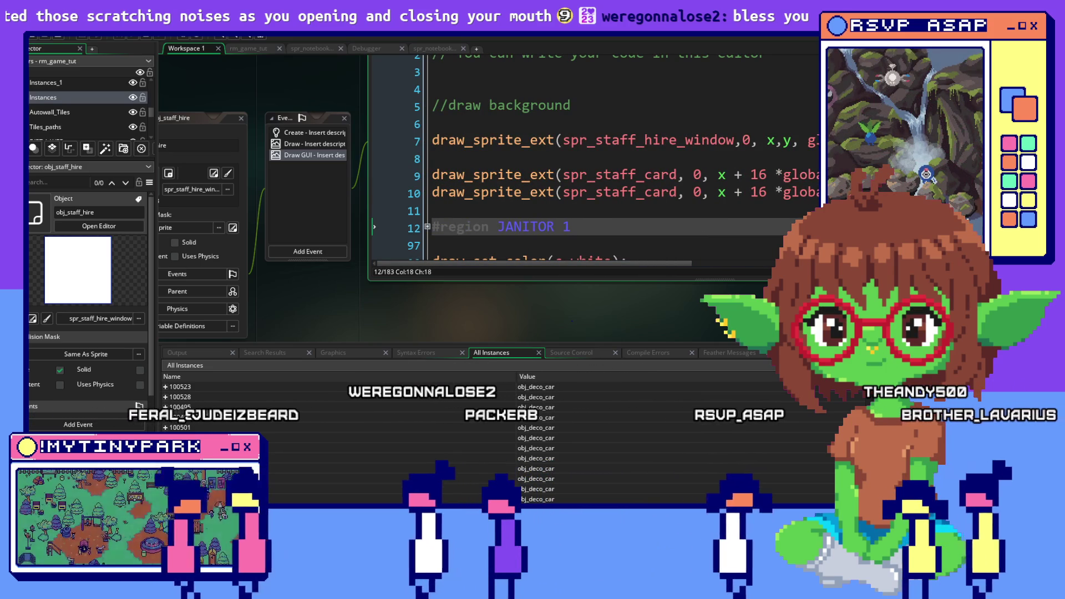
{"action": "mouse_move", "coordinate": [678, 127]}
{"action": "left_mouse_down"}
{"action": "mouse_move", "coordinate": [724, 191]}
{"action": "mouse_move", "coordinate": [620, 183]}
{"action": "left_mouse_up"}
{"action": "left_click", "coordinate": [620, 193]}
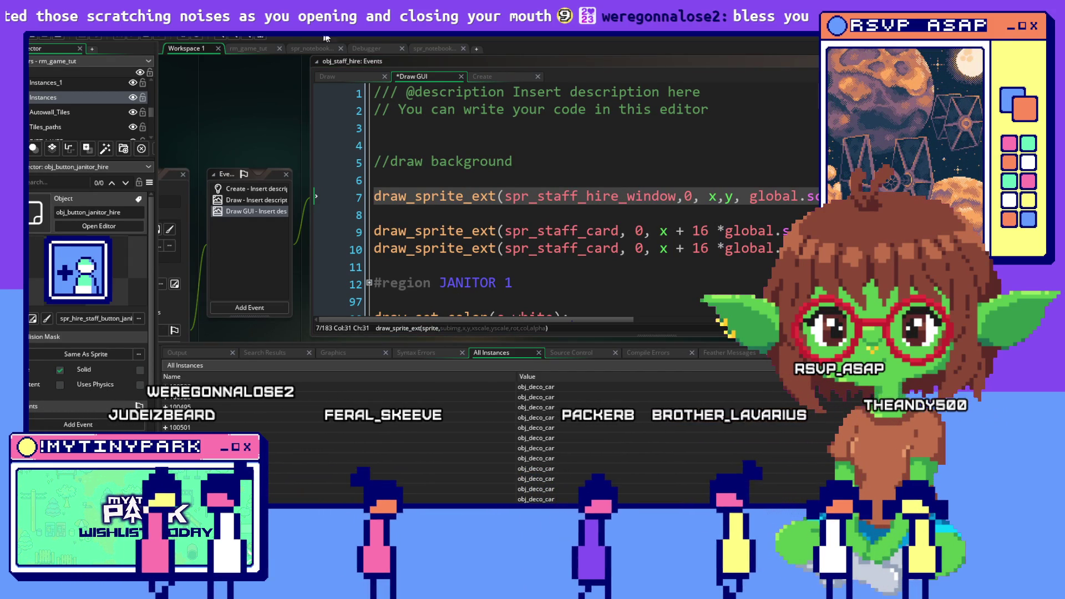
Delete '+231 *global.scale' and '+ 117*global.scale' from line 6 of obj_staff_hire's Create event.
{"action": "left_click", "coordinate": [513, 80]}
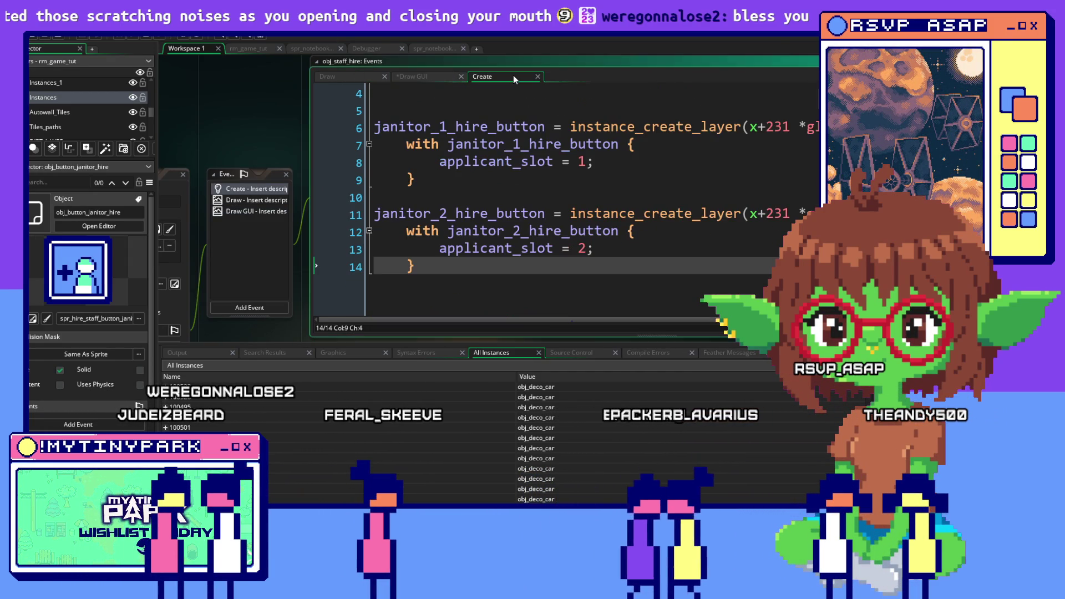
{"action": "left_click", "coordinate": [623, 180]}
{"action": "scroll", "coordinate": [623, 179], "scroll_direction": "up", "scroll_amount": 1}
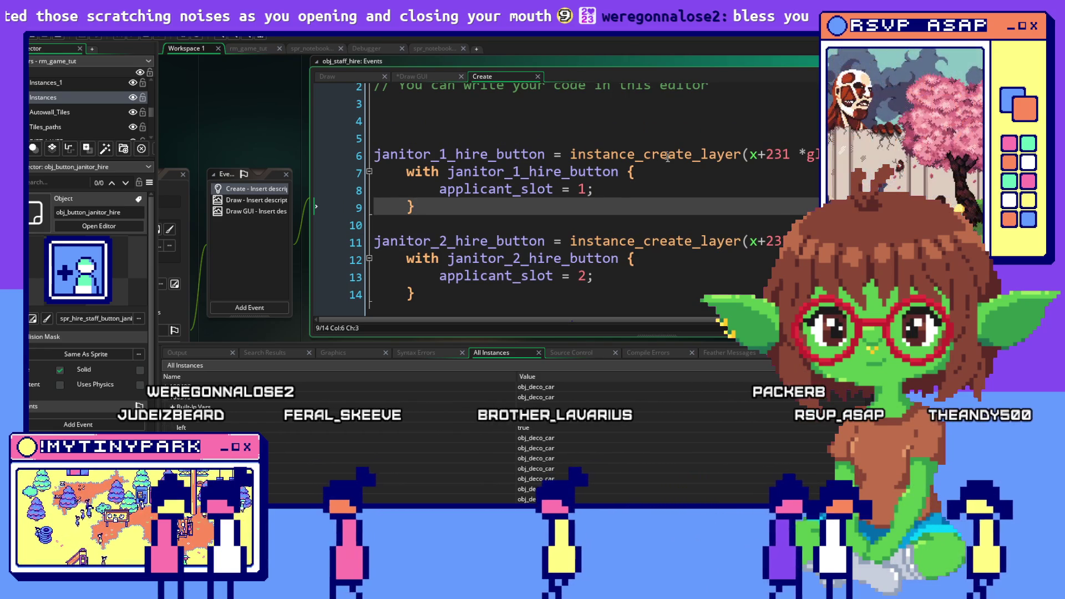
{"action": "left_click_drag", "start_coordinate": [638, 149], "coordinate": [782, 154]}
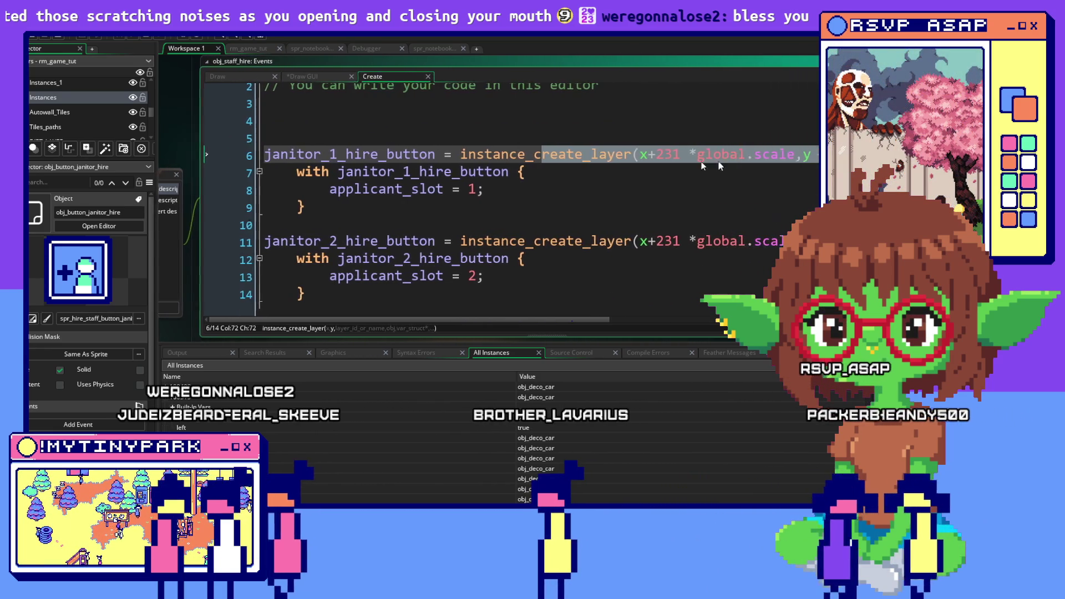
{"action": "left_click", "coordinate": [647, 159], "text": "shift"}
{"action": "key", "text": "BackSpace"}
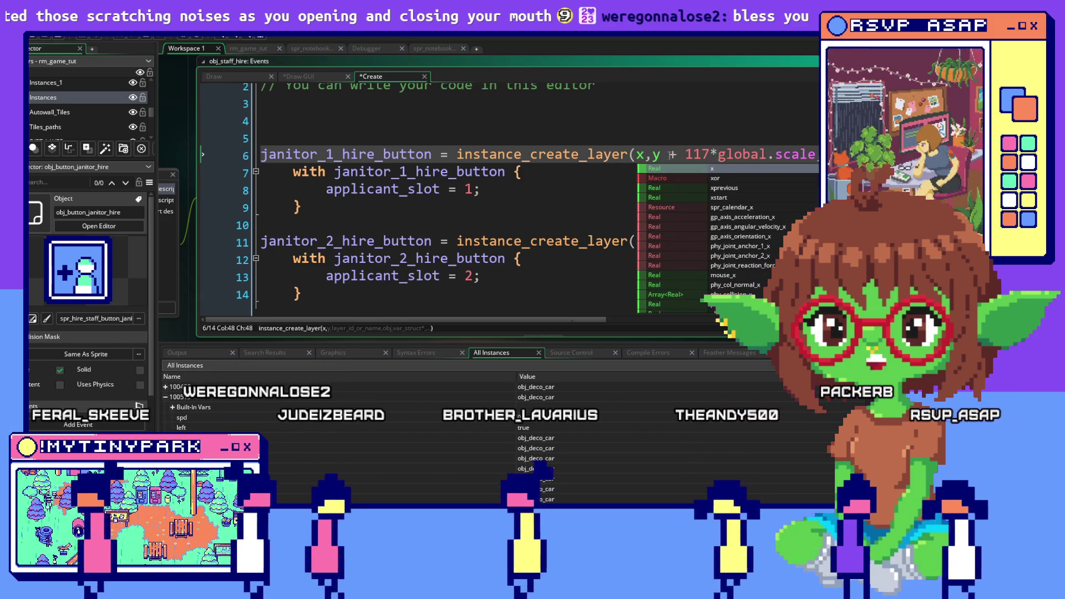
{"action": "left_click_drag", "start_coordinate": [659, 155], "coordinate": [817, 155]}
{"action": "key", "text": "BackSpace"}
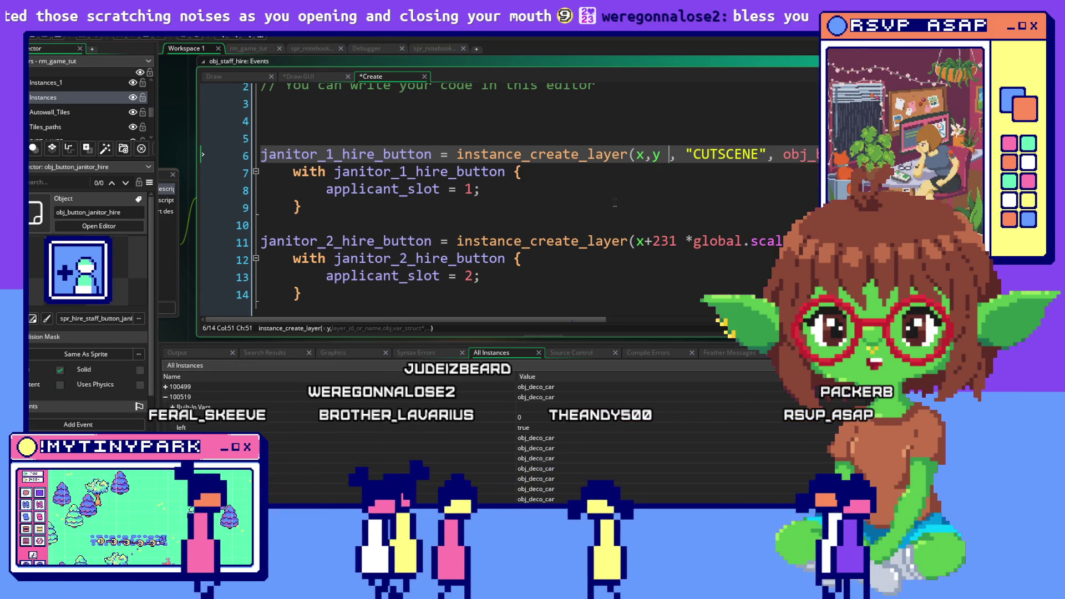
{"action": "left_click", "coordinate": [691, 121]}
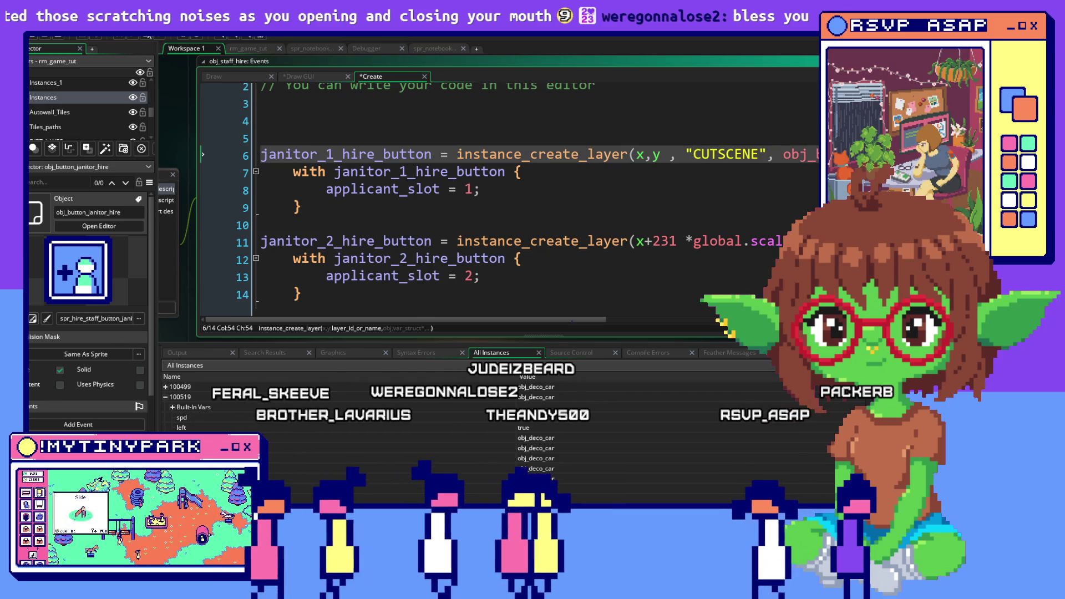
{"action": "key", "text": "alt+Tab"}
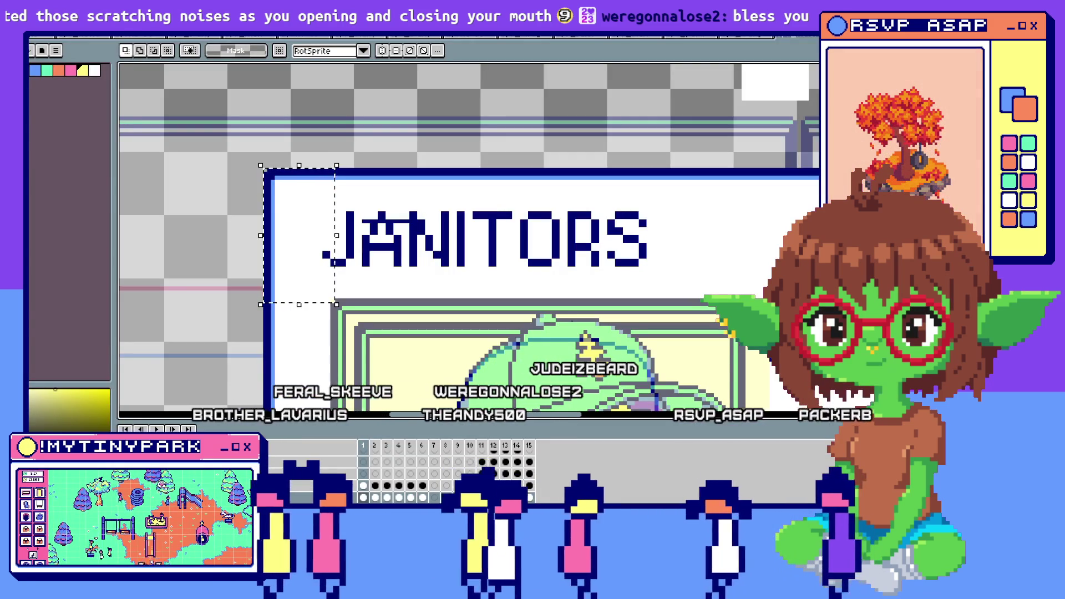
Return to GameMaker and run My Tiny Park with the debugger.
{"action": "key", "text": "alt+Tab"}
{"action": "left_click", "coordinate": [119, 35]}
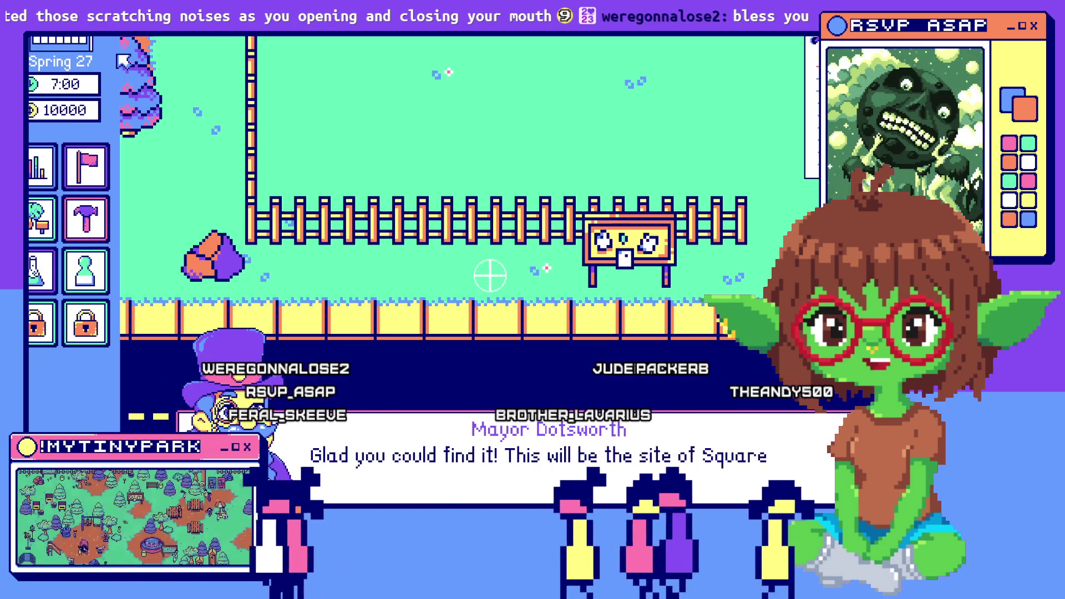
Click past the Mayor's dialogue to the Janitors hire panel, then check the debugger's instance list.
{"action": "left_click", "coordinate": [598, 452]}
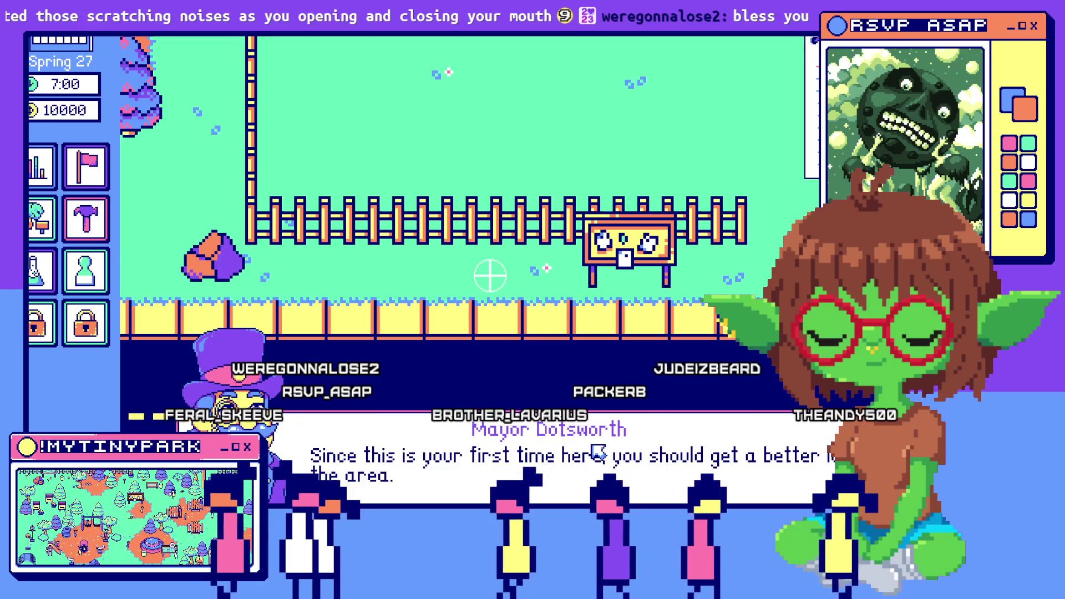
{"action": "left_click", "coordinate": [598, 452]}
{"action": "key", "text": "alt+Tab"}
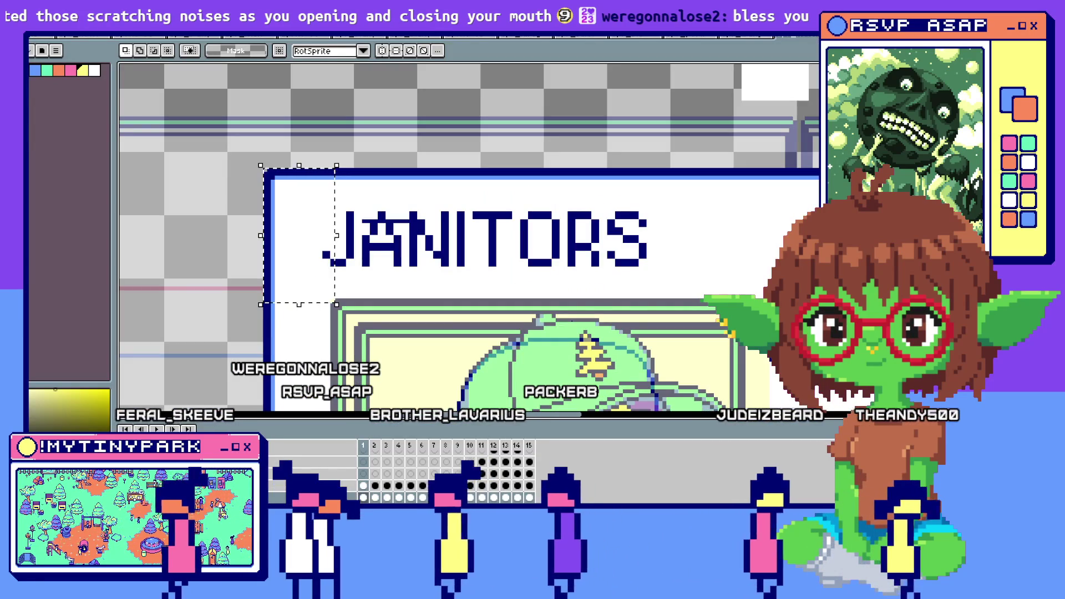
{"action": "key", "text": "alt+Tab"}
{"action": "scroll", "coordinate": [328, 428], "scroll_direction": "down", "scroll_amount": 3}
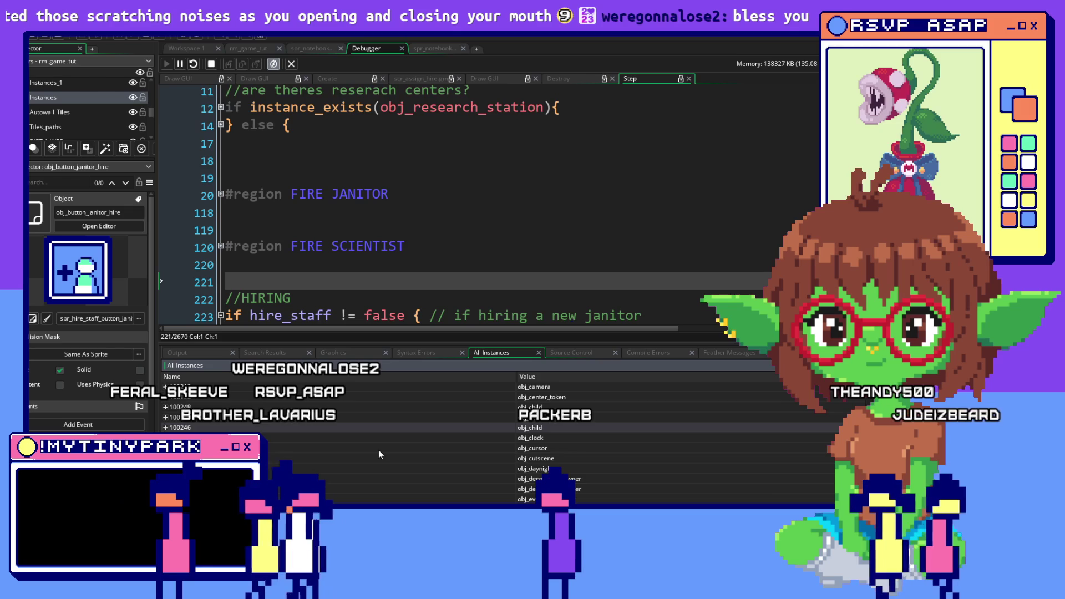
{"action": "scroll", "coordinate": [379, 450], "scroll_direction": "down", "scroll_amount": 5}
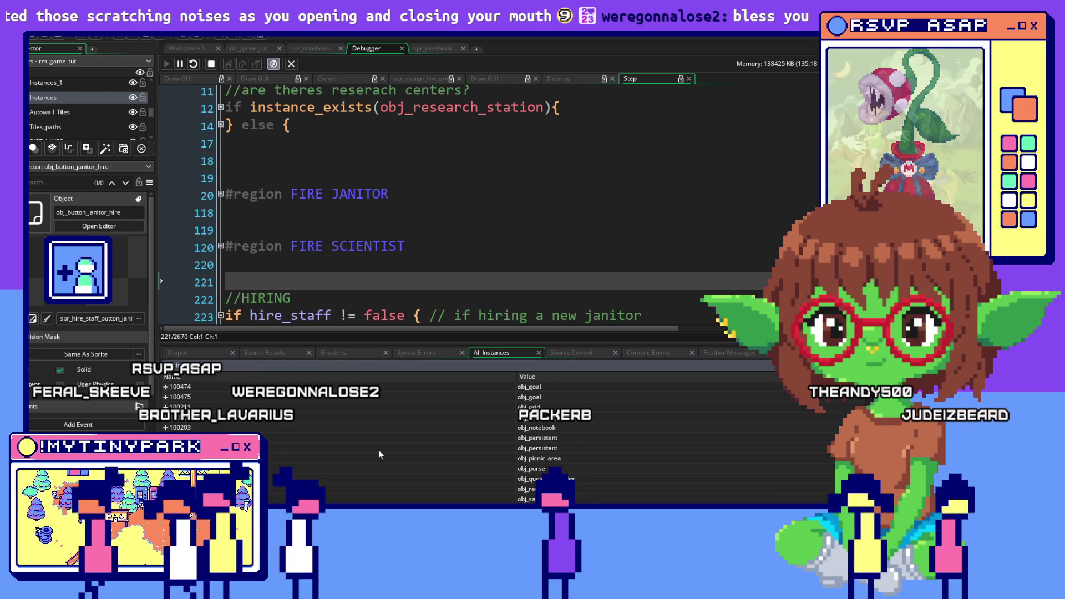
{"action": "scroll", "coordinate": [379, 450], "scroll_direction": "up", "scroll_amount": 5}
{"action": "scroll", "coordinate": [378, 450], "scroll_direction": "up", "scroll_amount": 3}
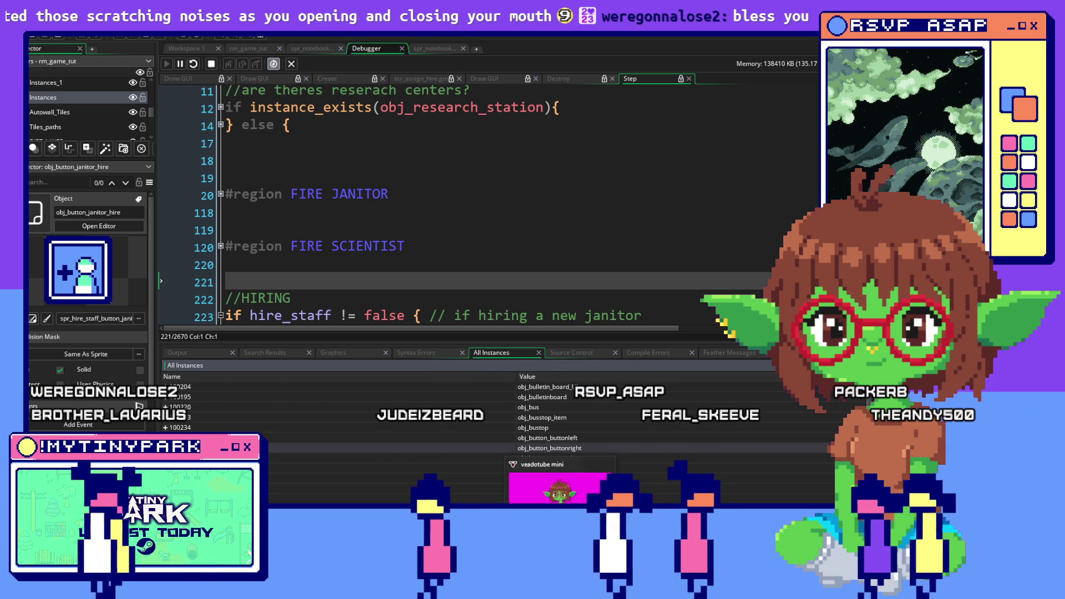
Check the Janitors panel and build a Tool Shed, dropping money from 10000 to 9400.
{"action": "key", "text": "alt+Tab"}
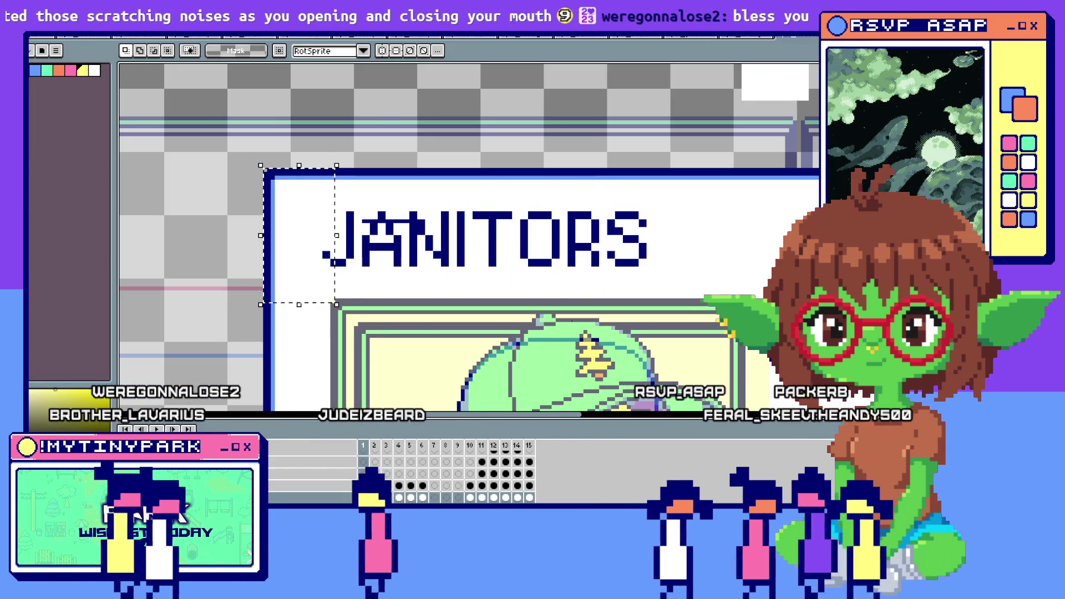
{"action": "key", "text": "alt+Tab"}
{"action": "scroll", "coordinate": [97, 259], "scroll_direction": "down", "scroll_amount": 5}
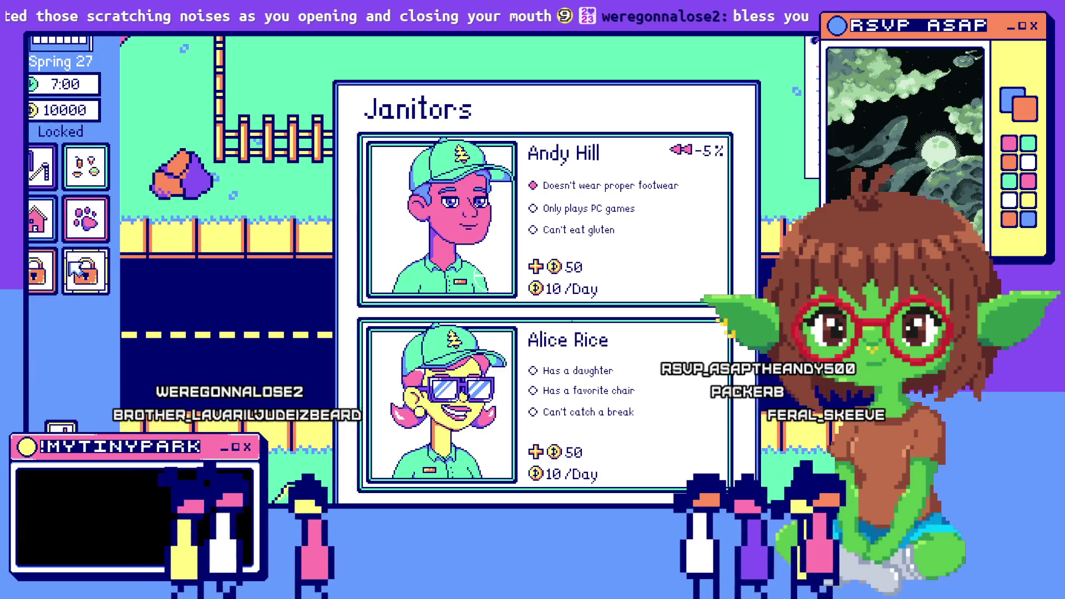
{"action": "left_click", "coordinate": [51, 268]}
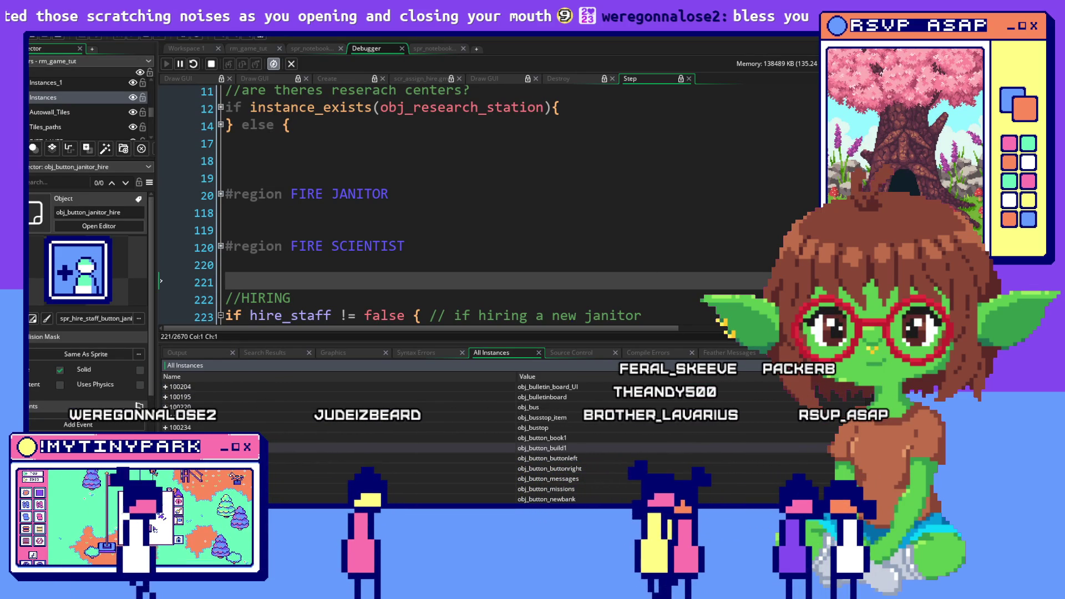
Scroll through the debugger's All Instances list, then switch windows toward the game's Janitors panel.
{"action": "scroll", "coordinate": [230, 429], "scroll_direction": "down", "scroll_amount": 3}
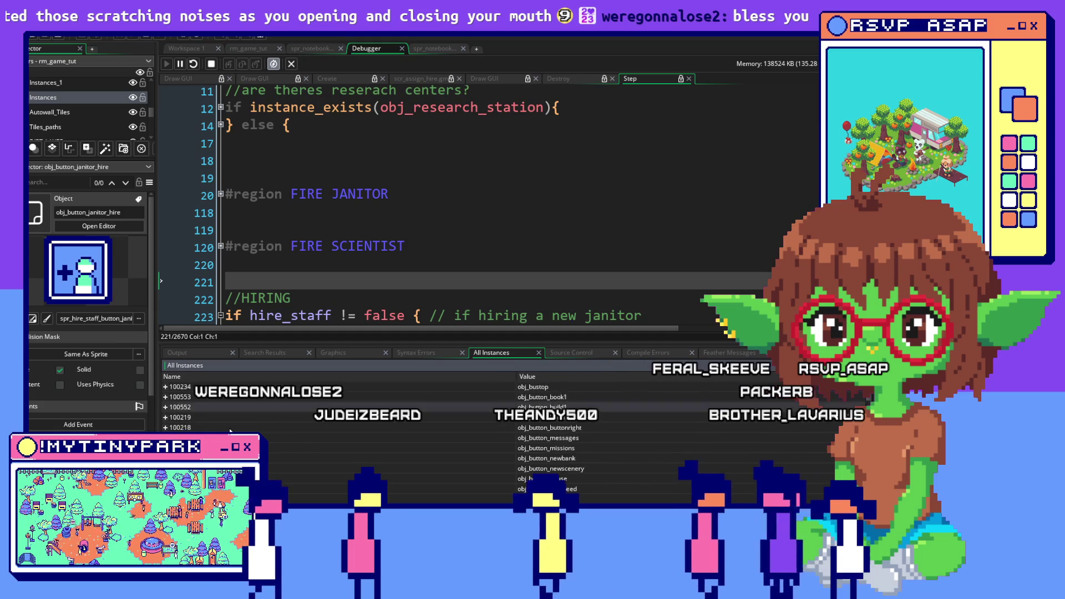
{"action": "scroll", "coordinate": [230, 431], "scroll_direction": "up", "scroll_amount": 1}
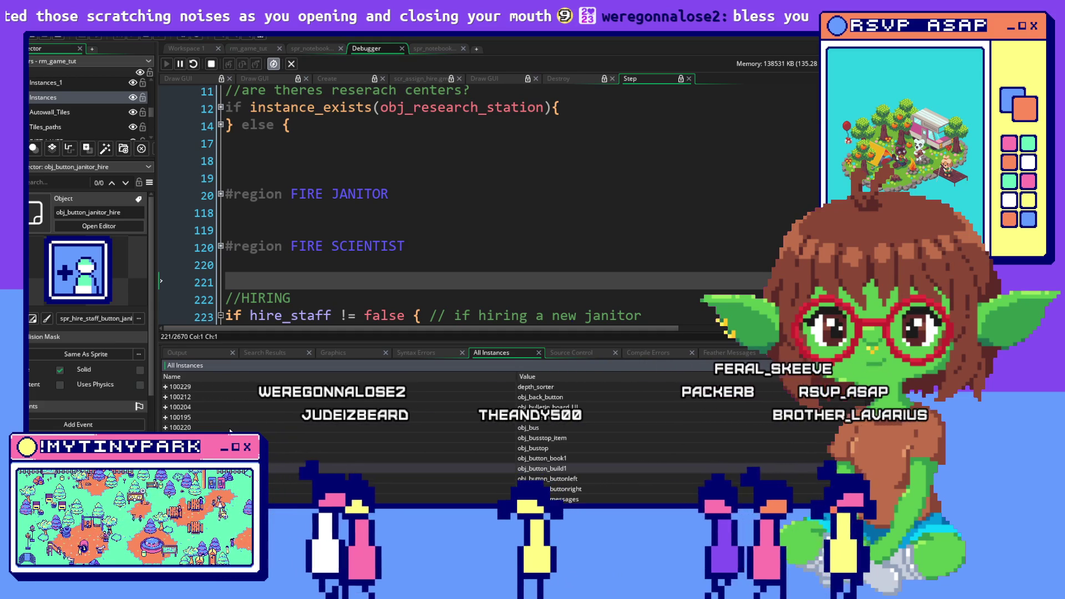
{"action": "scroll", "coordinate": [229, 430], "scroll_direction": "down", "scroll_amount": 5}
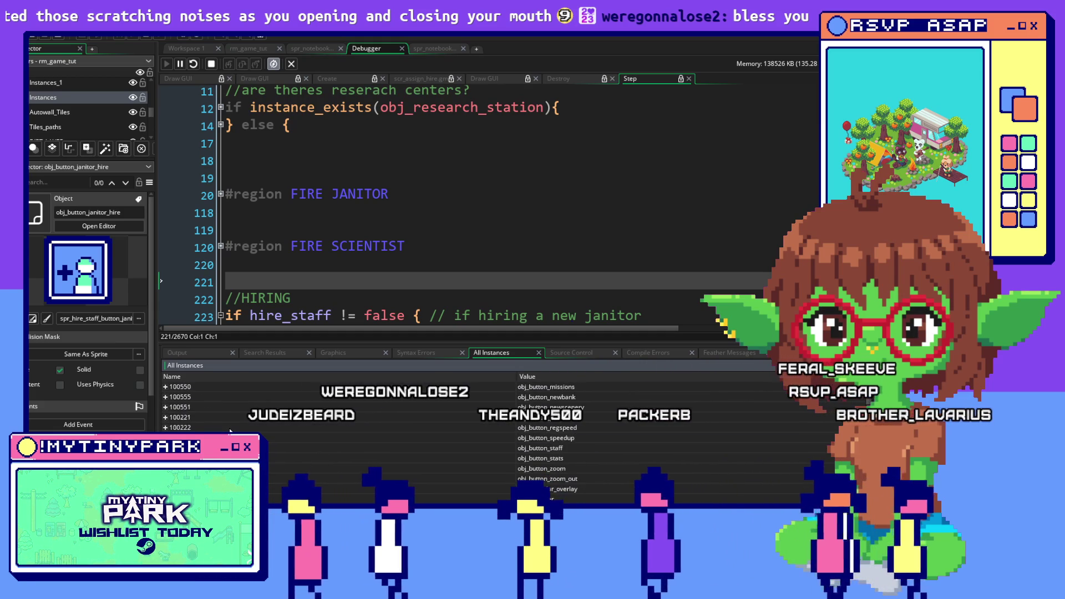
{"action": "scroll", "coordinate": [230, 430], "scroll_direction": "down", "scroll_amount": 3}
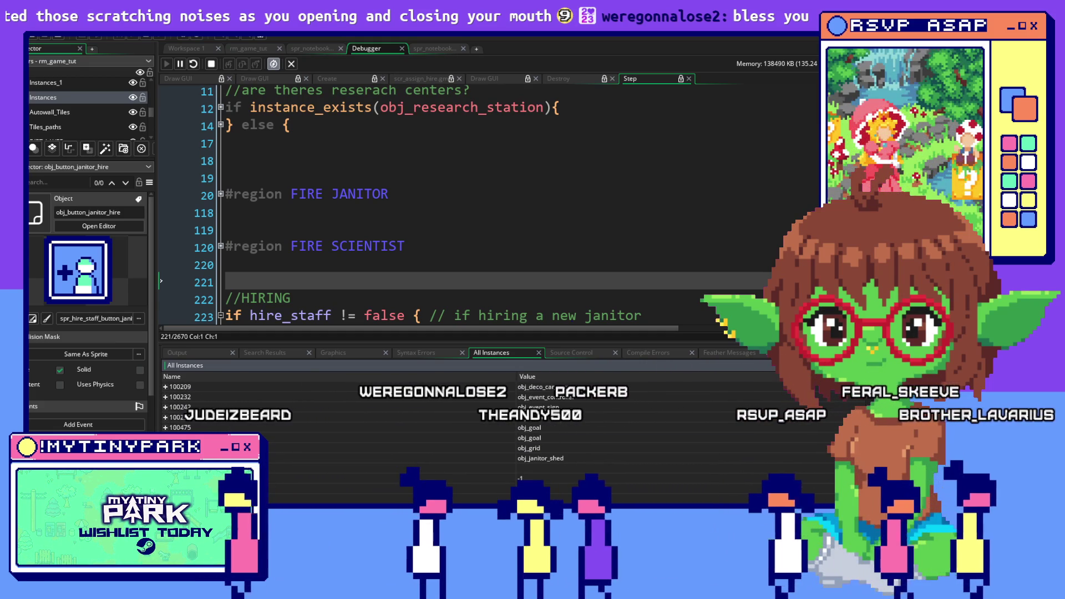
{"action": "scroll", "coordinate": [230, 431], "scroll_direction": "down", "scroll_amount": 5}
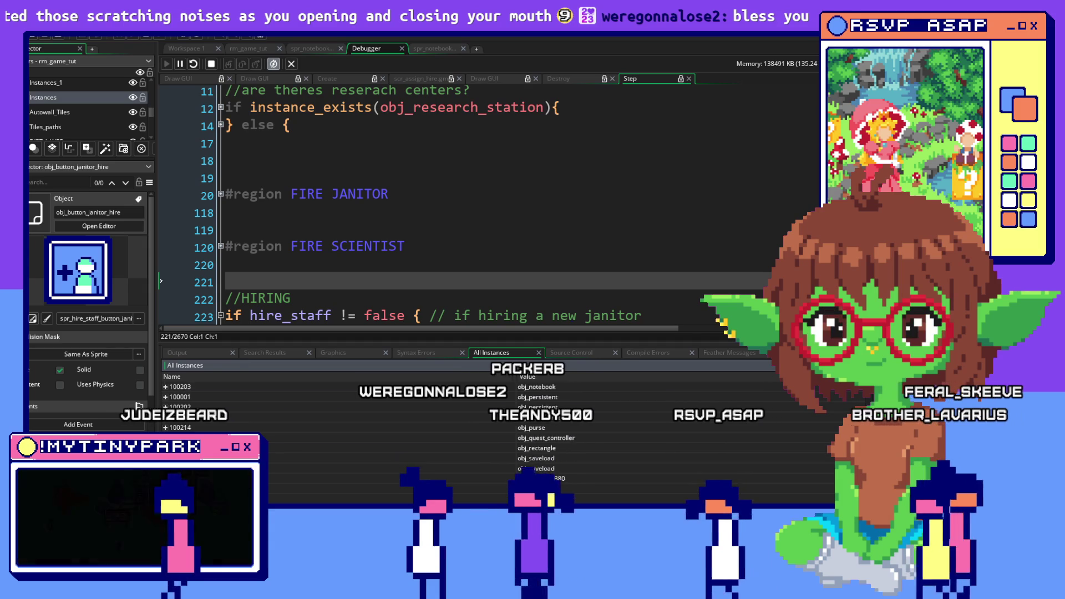
{"action": "scroll", "coordinate": [230, 431], "scroll_direction": "down", "scroll_amount": 3}
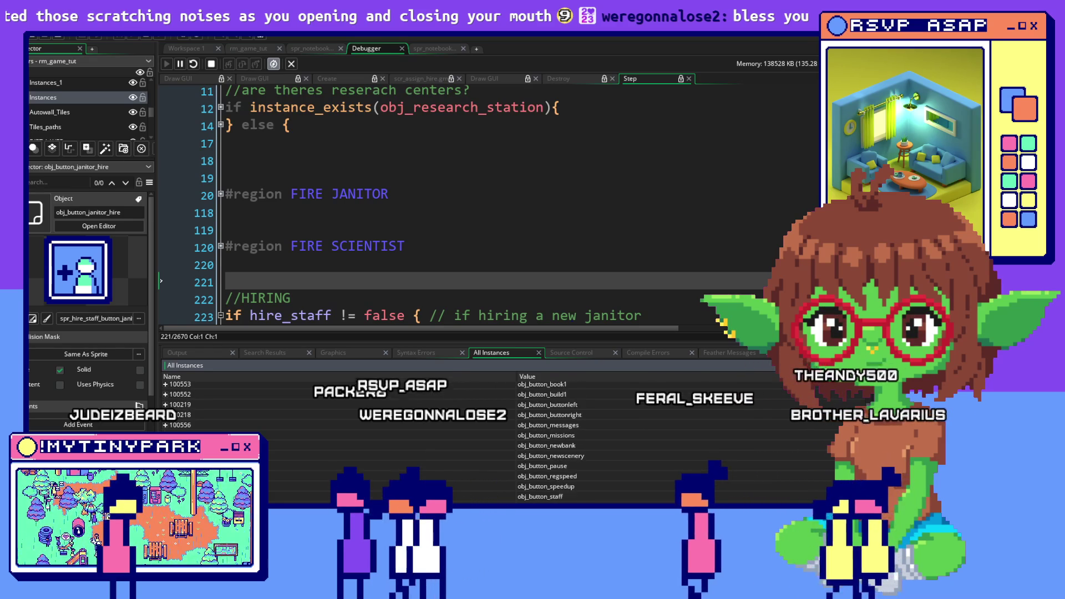
{"action": "scroll", "coordinate": [499, 439], "scroll_direction": "down", "scroll_amount": 2}
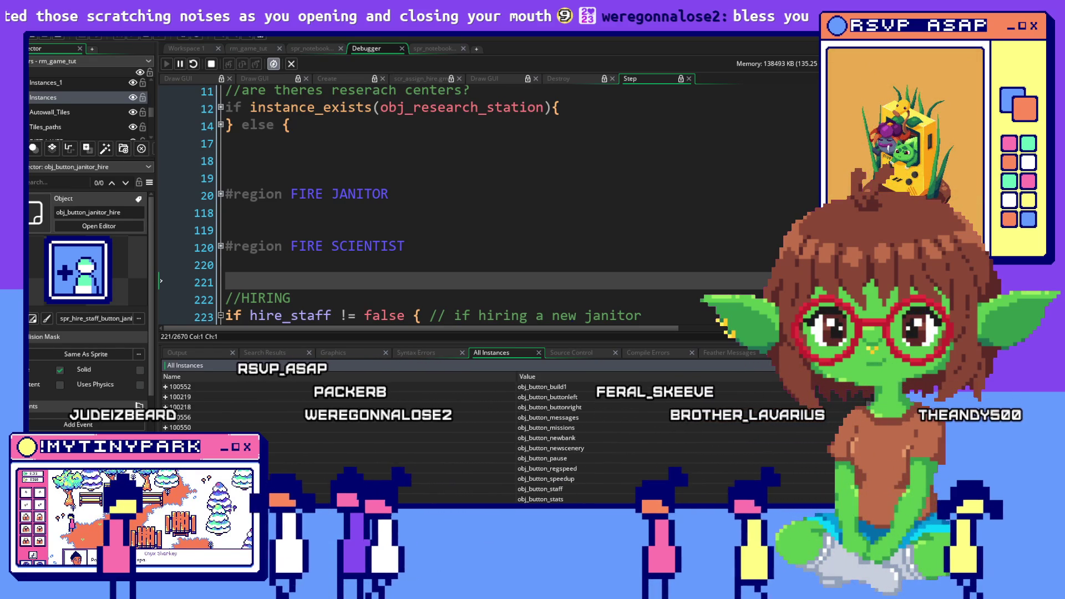
{"action": "key", "text": "alt+Tab"}
{"action": "key", "text": "alt+Tab"}
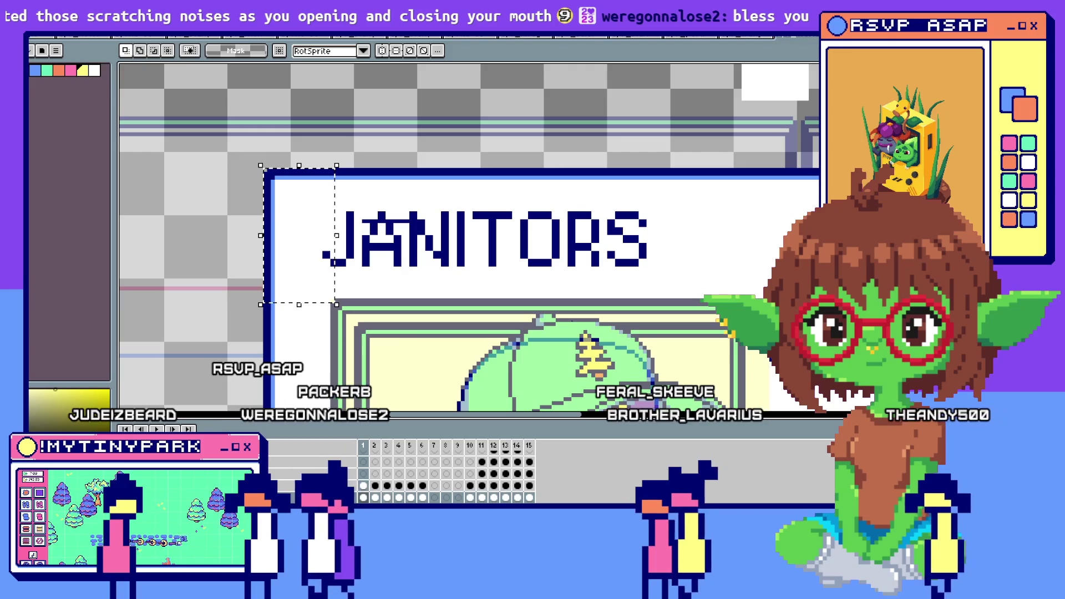
{"action": "key", "text": "alt+Tab"}
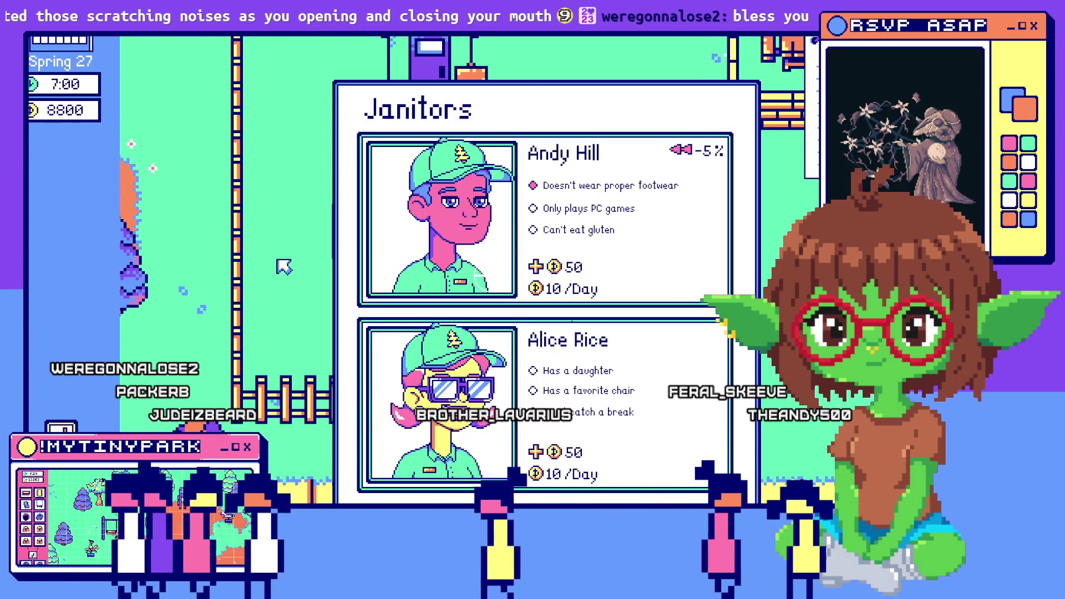
Pan the park map behind the Janitors hiring panel, then return to the GameMaker debugger.
{"action": "key", "text": "a"}
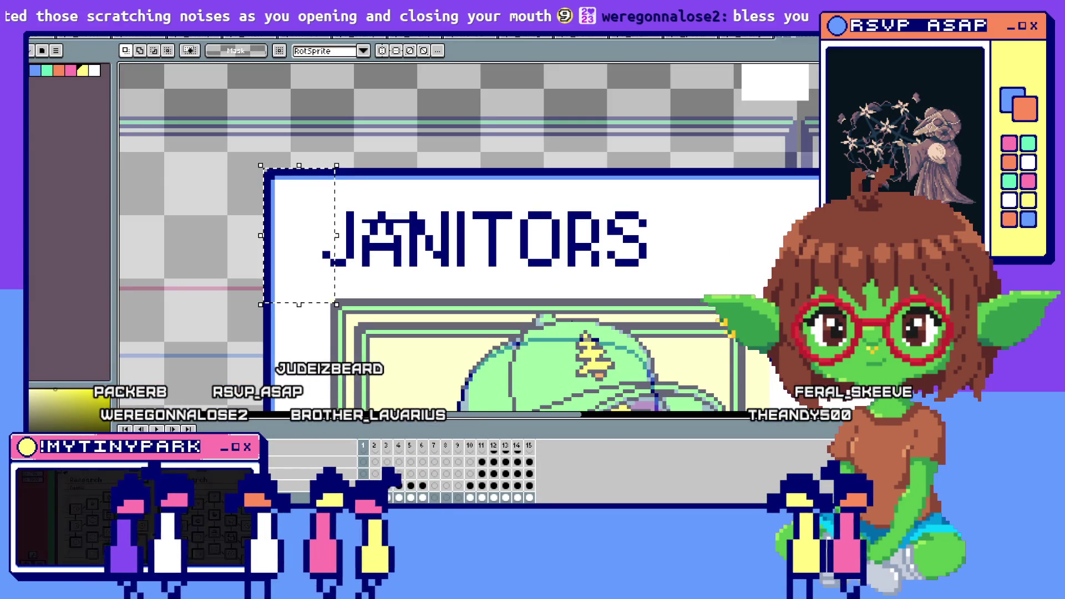
{"action": "key", "text": "alt+Tab"}
Scroll the All Instances list, then bring up the JANITORS sprite in Aseprite.
{"action": "scroll", "coordinate": [673, 447], "scroll_direction": "down", "scroll_amount": 5}
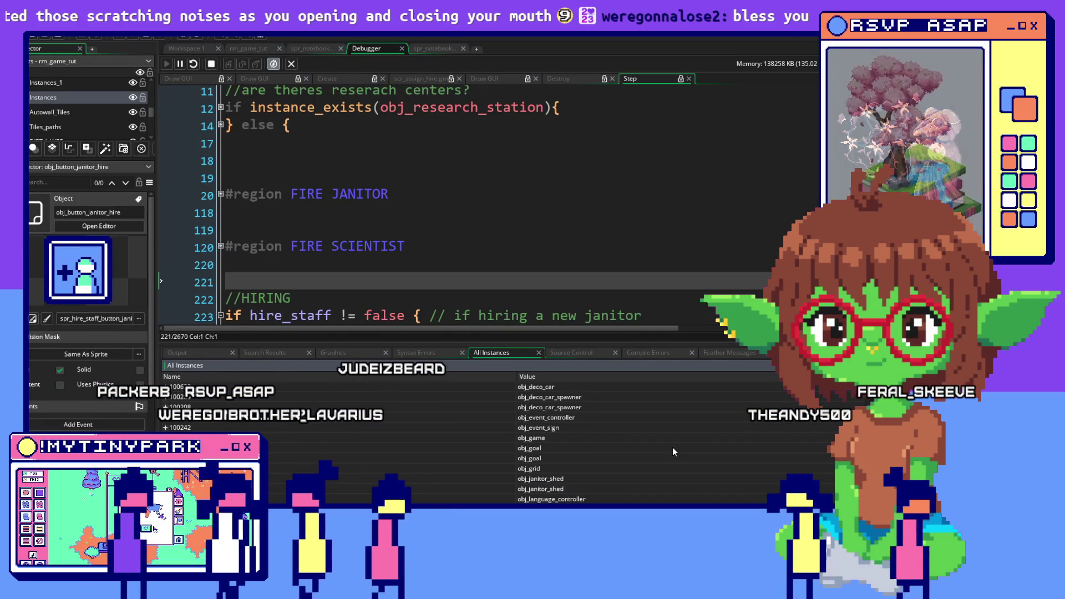
{"action": "scroll", "coordinate": [672, 449], "scroll_direction": "up", "scroll_amount": 5}
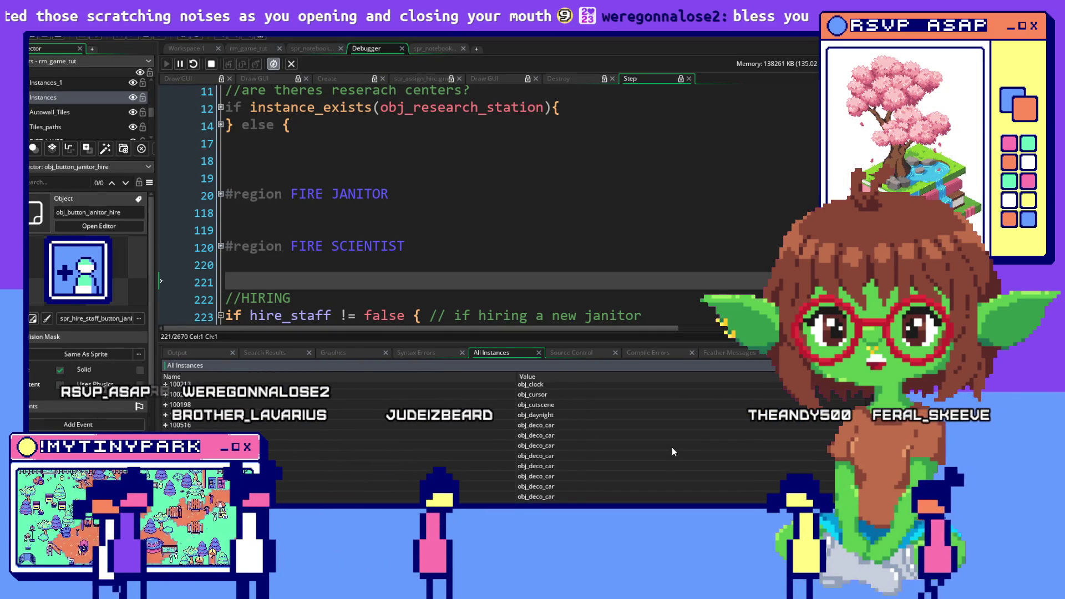
{"action": "scroll", "coordinate": [671, 447], "scroll_direction": "up", "scroll_amount": 3}
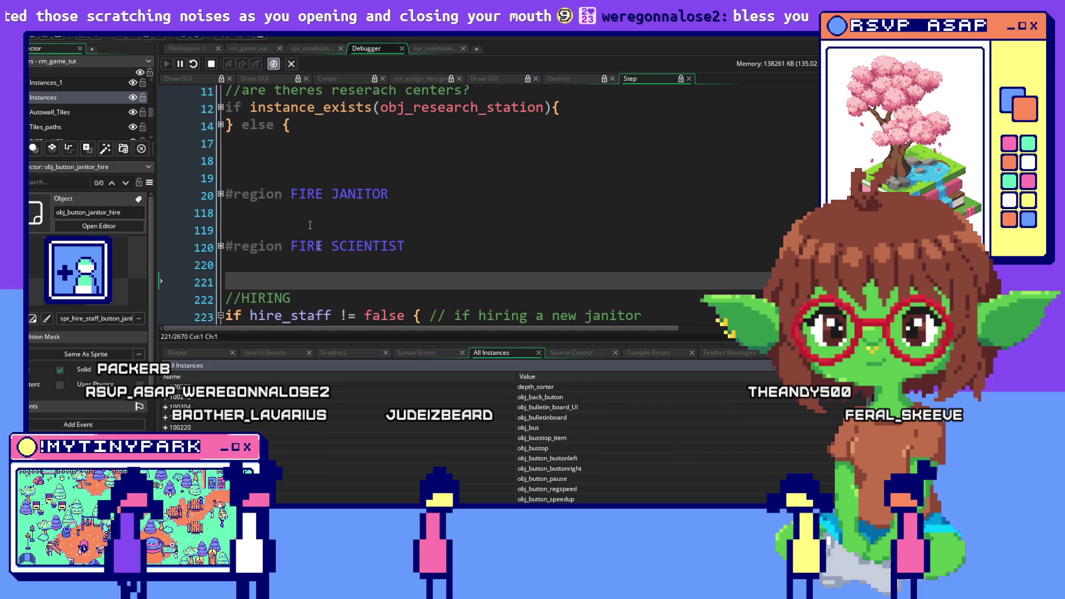
{"action": "key", "text": "alt+Tab"}
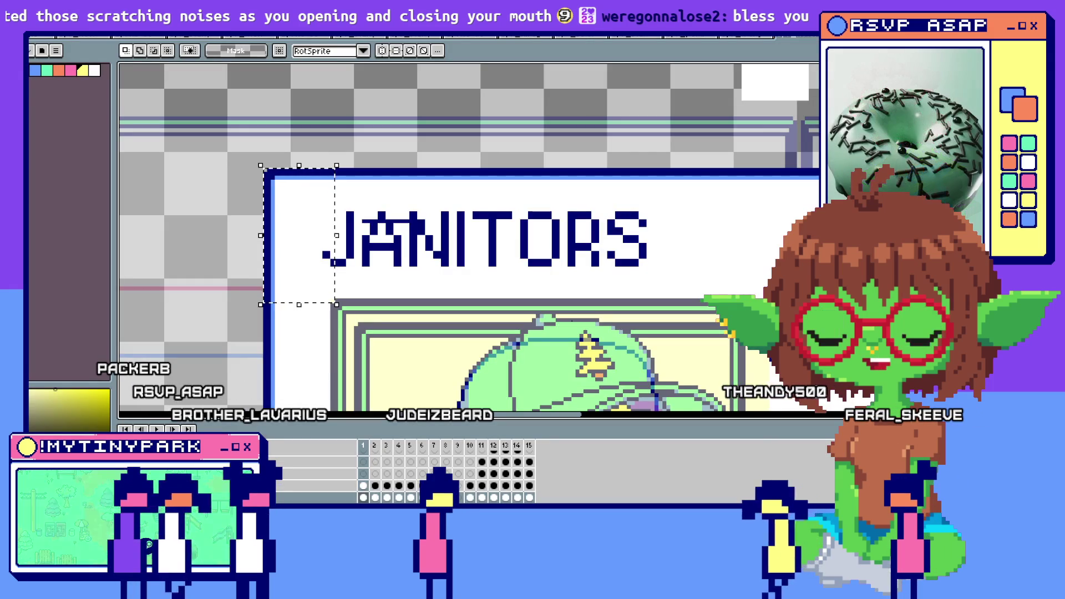
Click through the restarted game's mayor dialogue to the Janitors panel, comparing it with the JANITORS art.
{"action": "key", "text": "alt+Tab"}
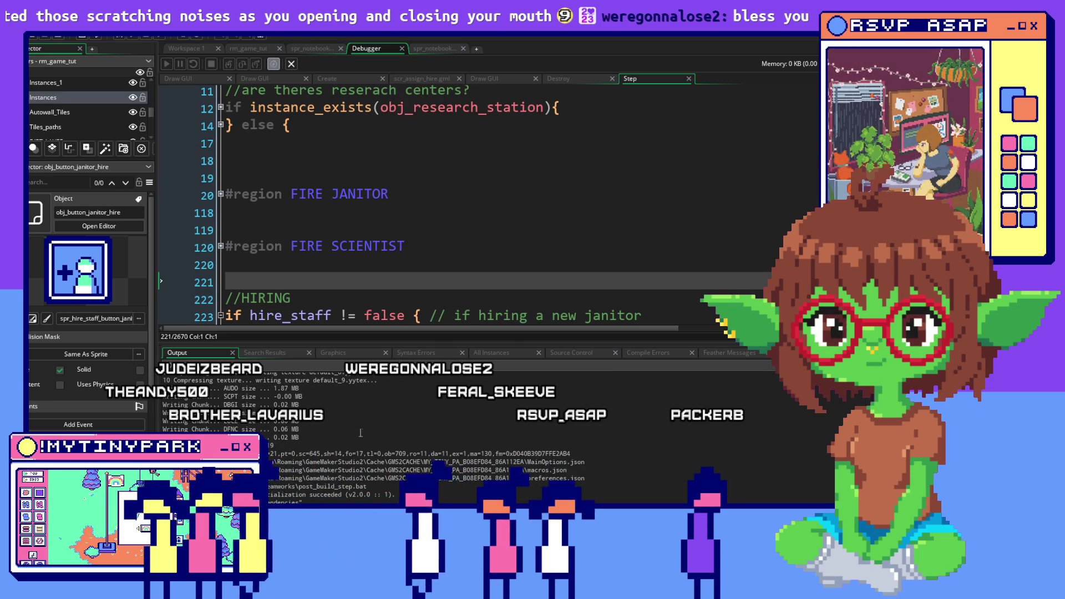
{"action": "key", "text": "alt+Tab"}
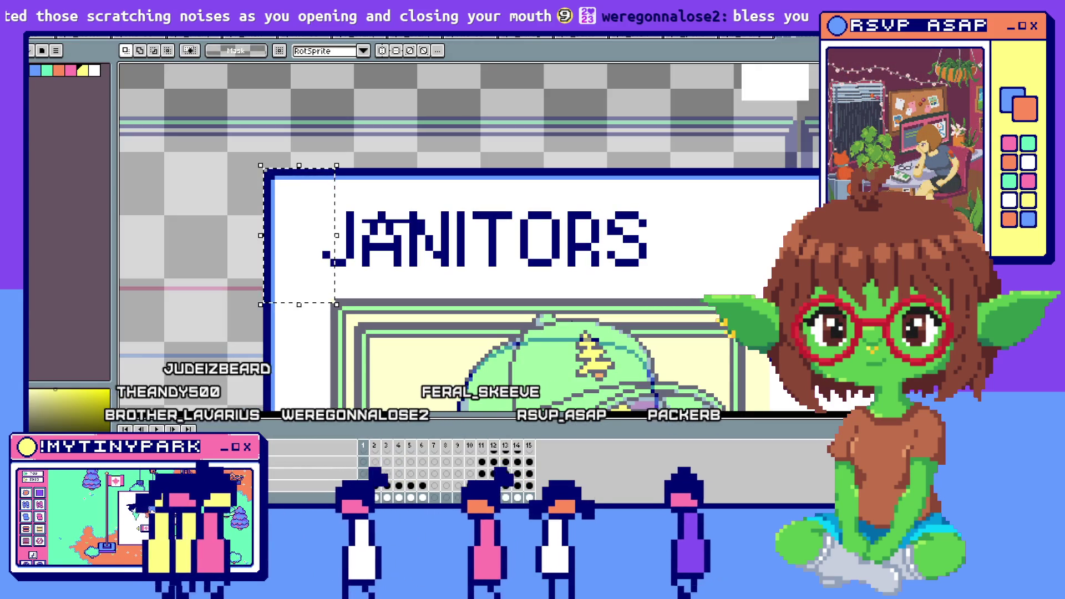
{"action": "key", "text": "alt+Tab"}
{"action": "key", "text": "alt+Tab"}
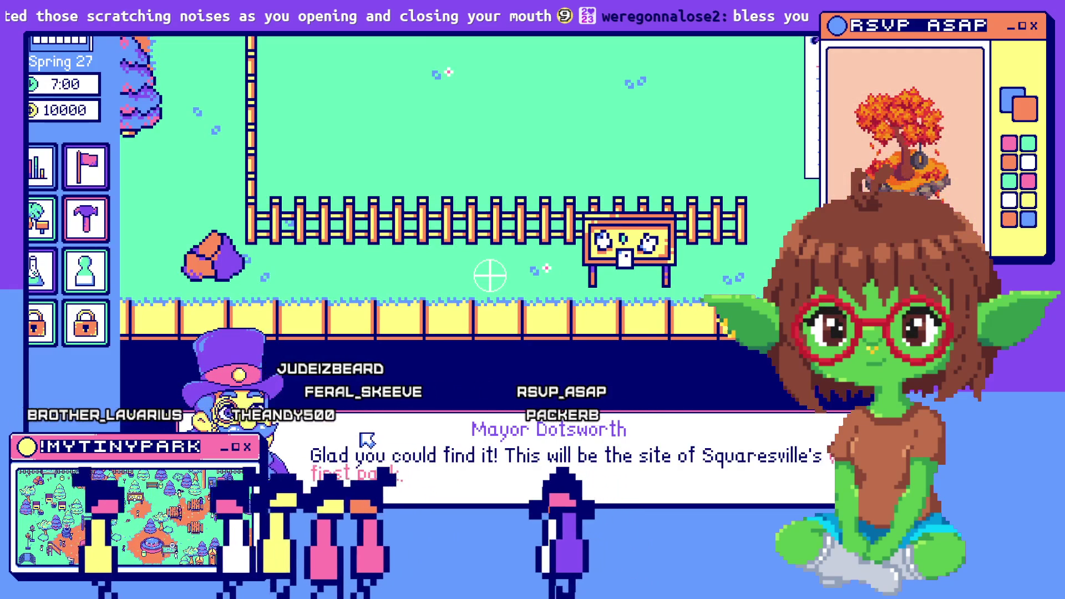
{"action": "left_click", "coordinate": [361, 435]}
{"action": "left_click", "coordinate": [361, 435]}
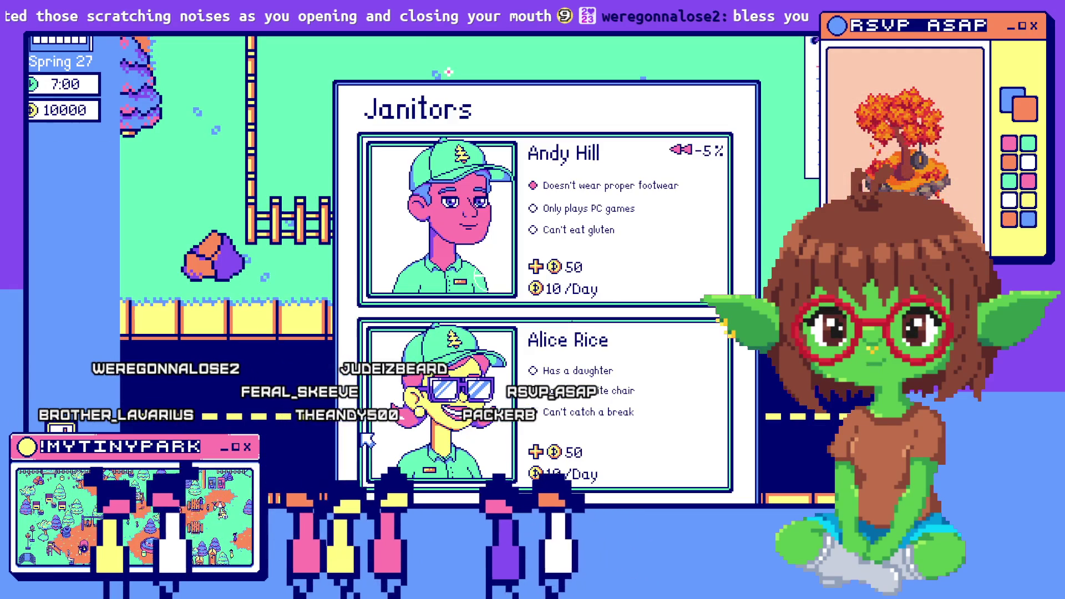
{"action": "key", "text": "alt+Tab"}
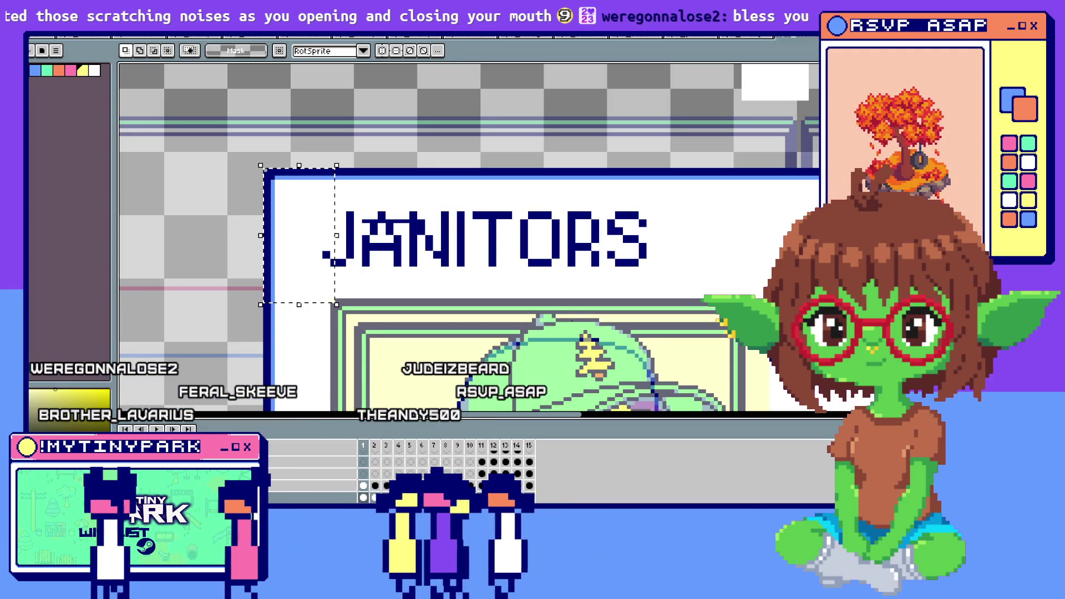
{"action": "key", "text": "alt+Tab"}
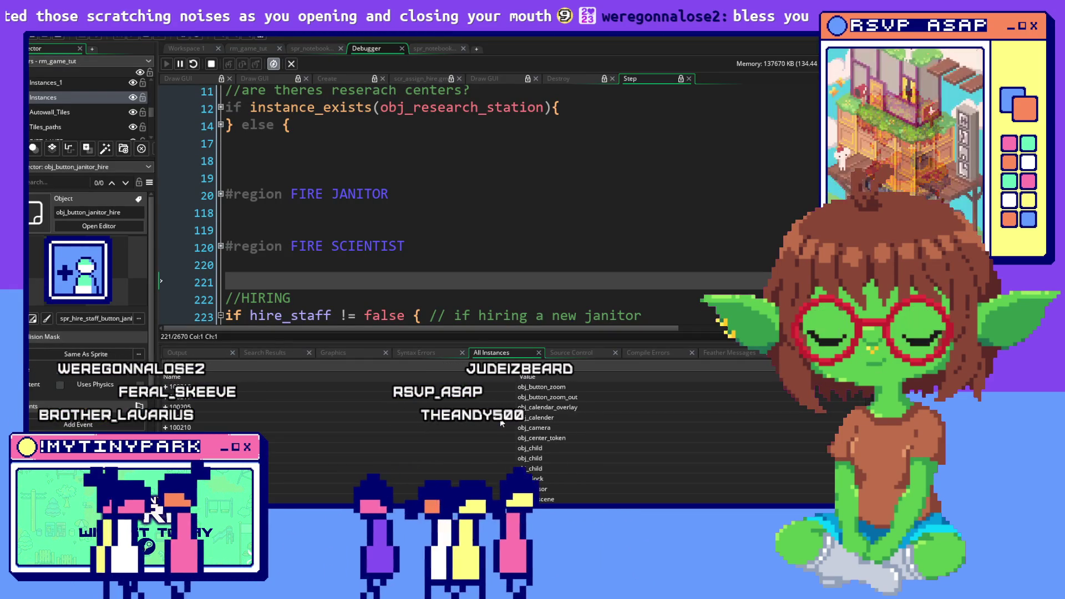
Select and expand the second obj_button_janitor_hire instance in All Instances.
{"action": "scroll", "coordinate": [501, 418], "scroll_direction": "down", "scroll_amount": 3}
{"action": "scroll", "coordinate": [334, 454], "scroll_direction": "up", "scroll_amount": 3}
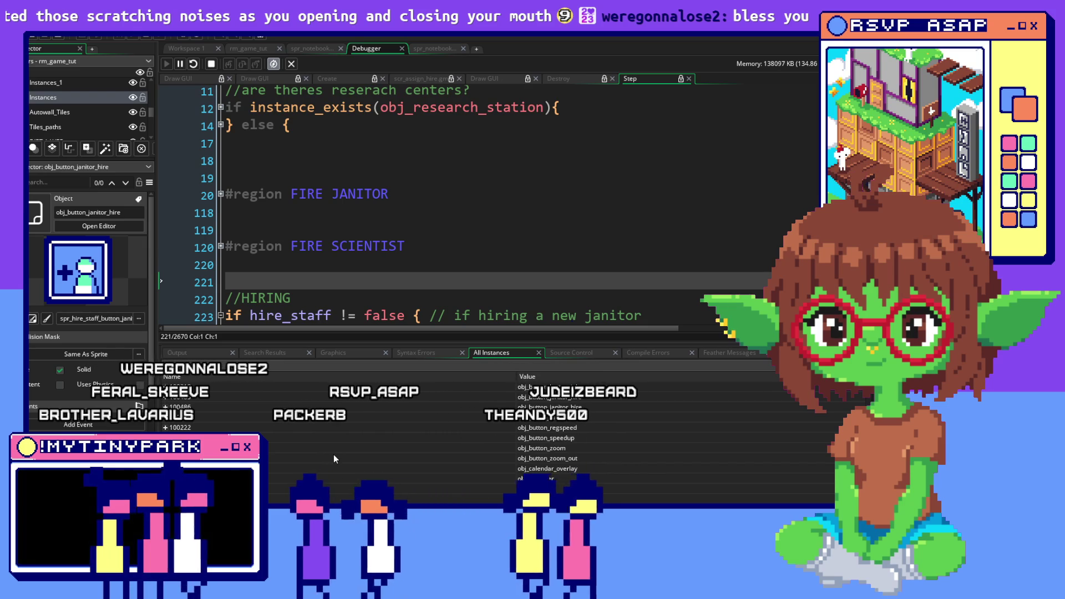
{"action": "scroll", "coordinate": [334, 454], "scroll_direction": "down", "scroll_amount": 2}
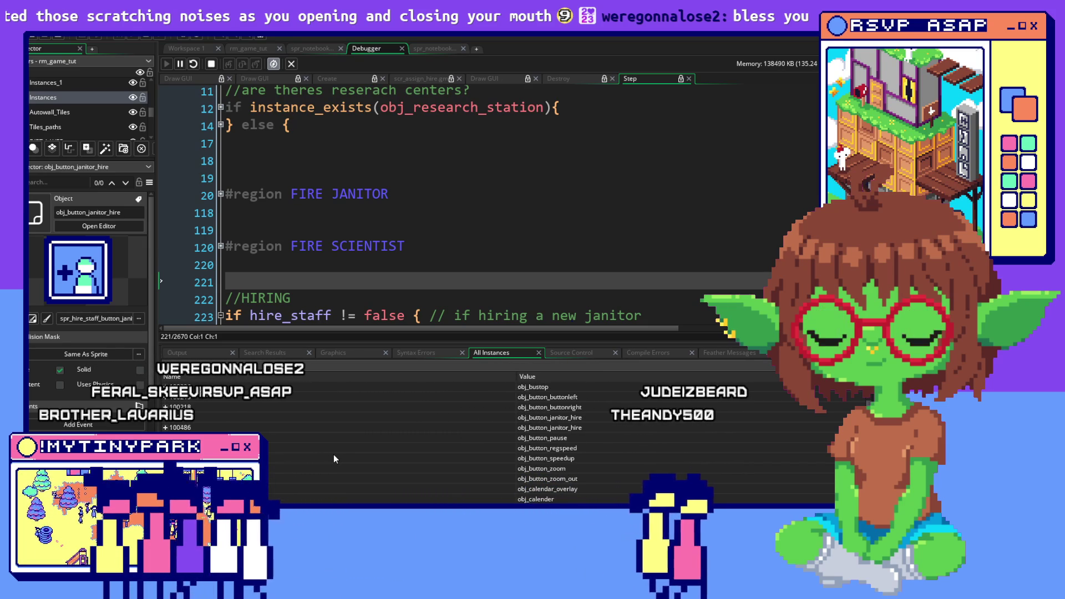
{"action": "left_click", "coordinate": [574, 430]}
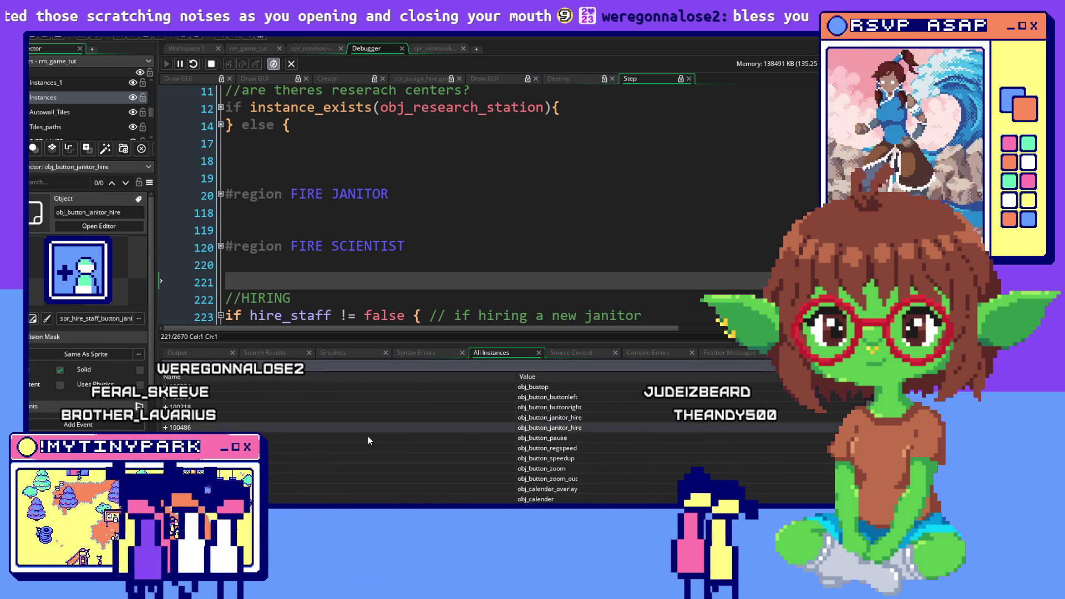
{"action": "left_click", "coordinate": [166, 426]}
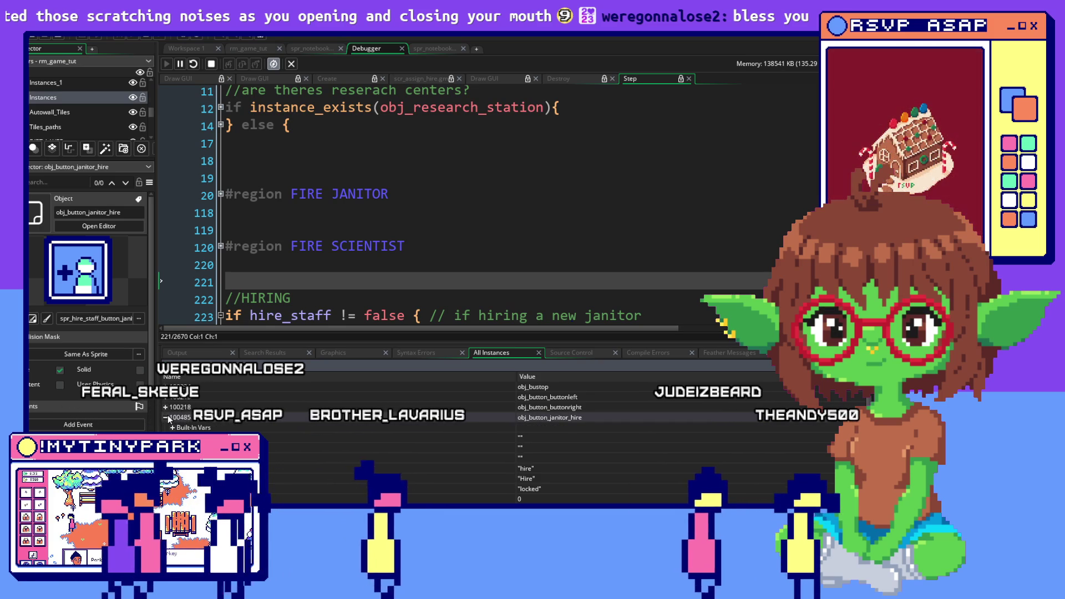
Scroll through its variables, including y at 156 and physics values at 0.
{"action": "scroll", "coordinate": [169, 420], "scroll_direction": "down", "scroll_amount": 1}
{"action": "scroll", "coordinate": [167, 415], "scroll_direction": "down", "scroll_amount": 1}
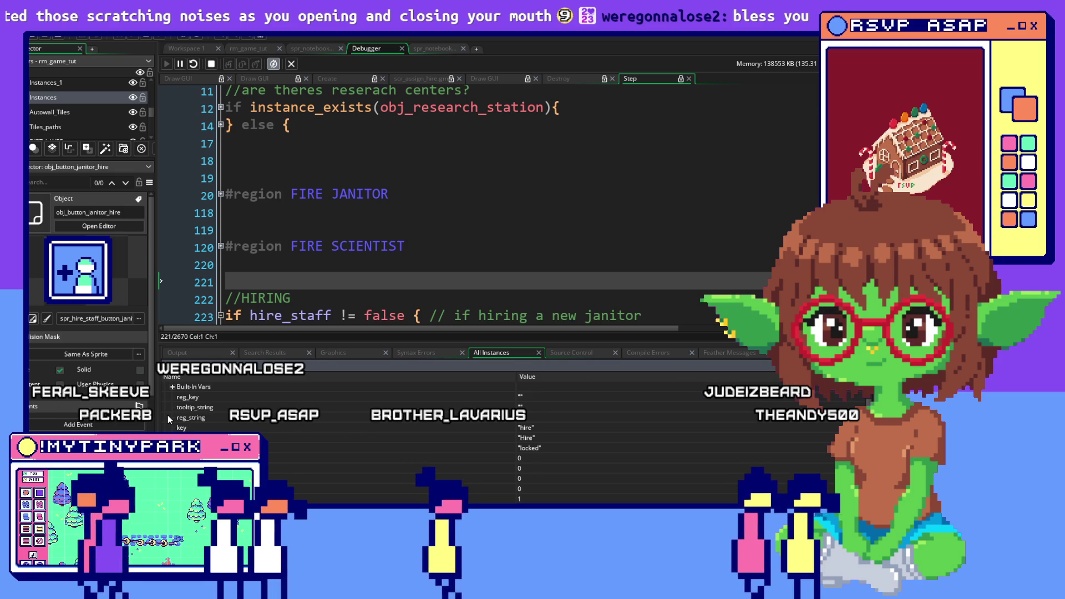
{"action": "scroll", "coordinate": [168, 415], "scroll_direction": "down", "scroll_amount": 2}
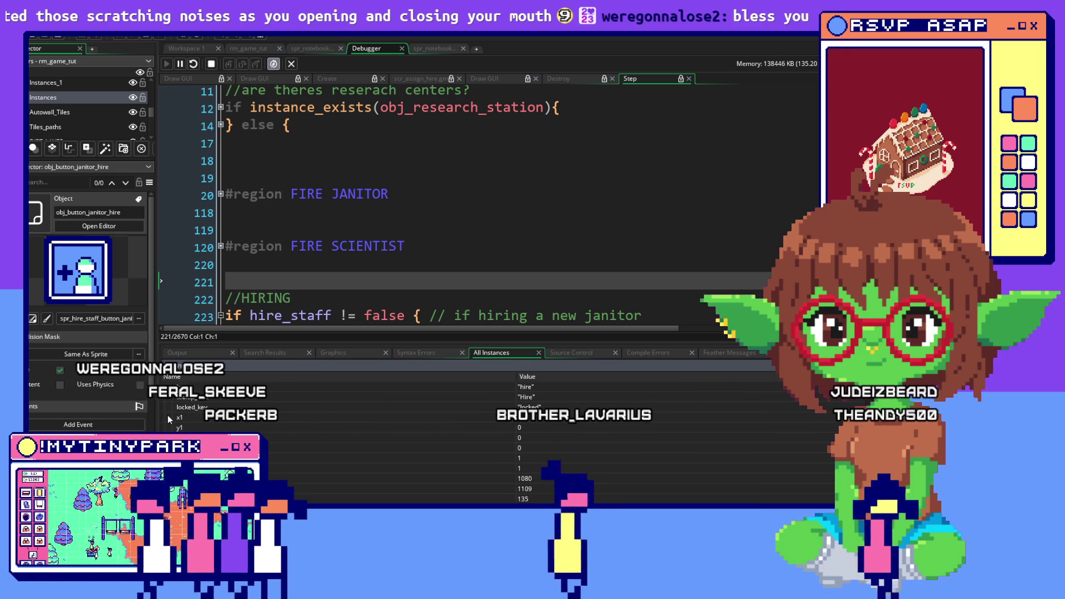
{"action": "scroll", "coordinate": [168, 414], "scroll_direction": "down", "scroll_amount": 5}
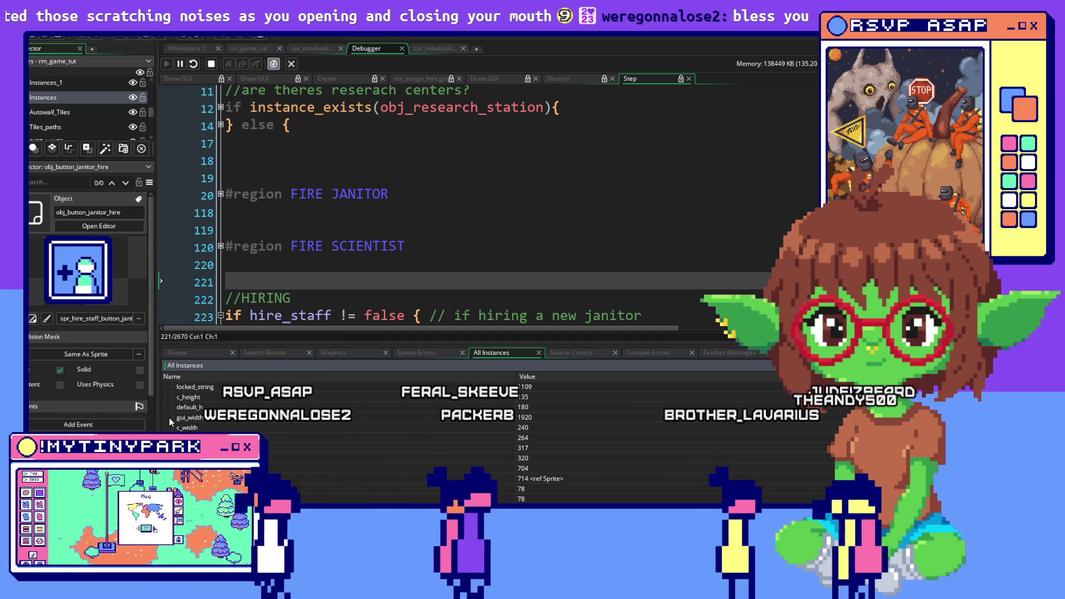
{"action": "scroll", "coordinate": [183, 430], "scroll_direction": "down", "scroll_amount": 2}
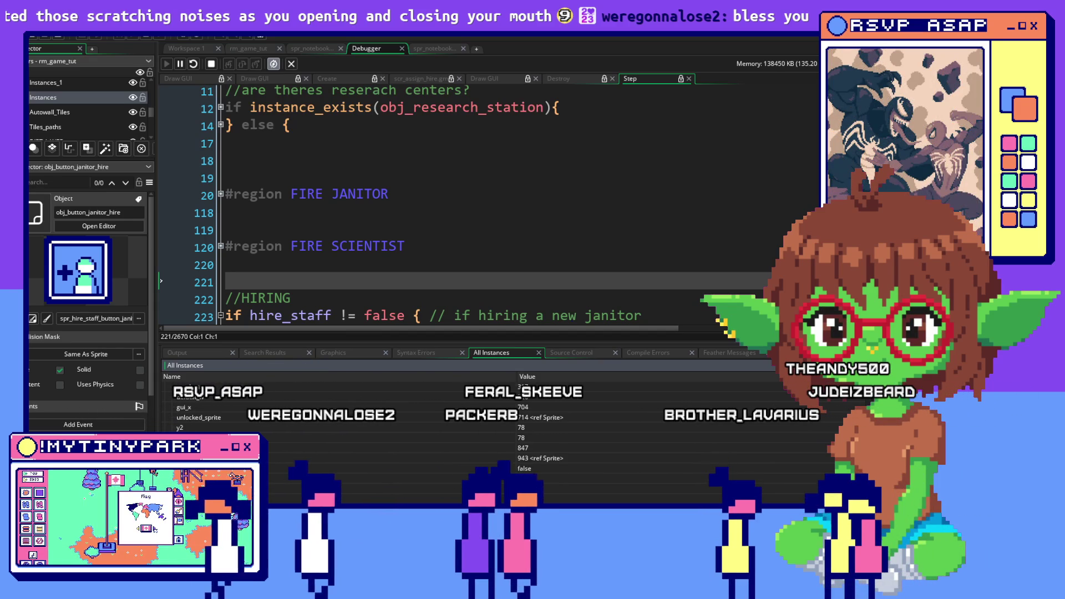
{"action": "scroll", "coordinate": [343, 438], "scroll_direction": "up", "scroll_amount": 1}
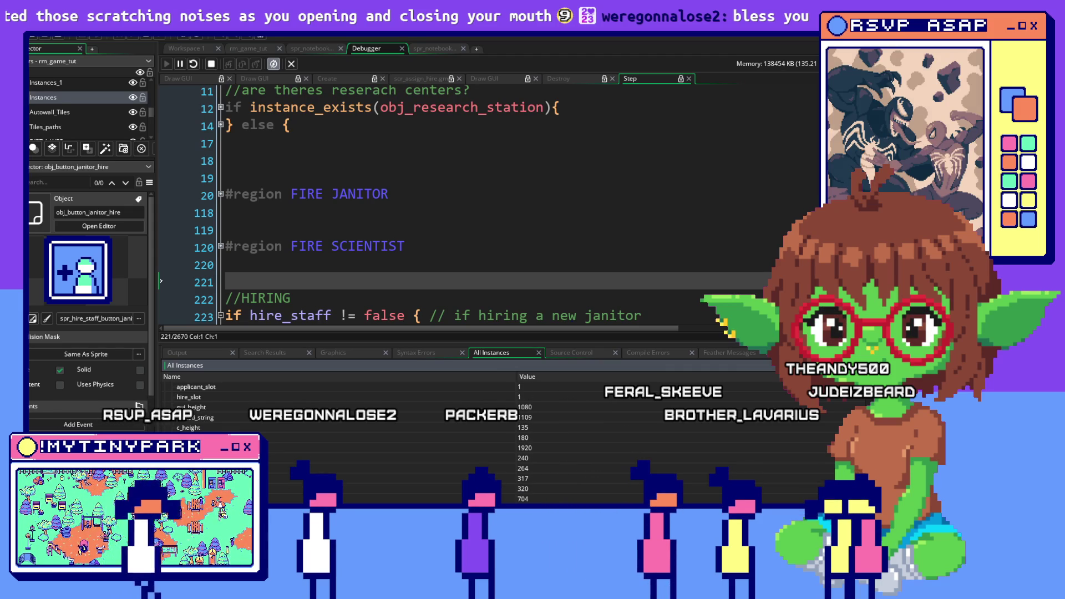
{"action": "scroll", "coordinate": [344, 438], "scroll_direction": "up", "scroll_amount": 4}
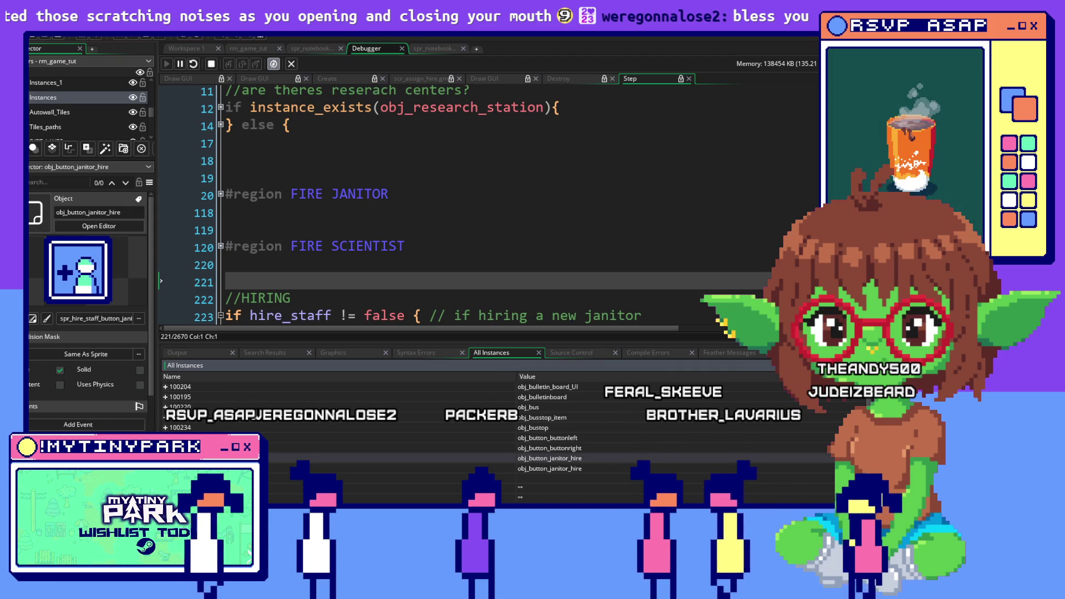
{"action": "scroll", "coordinate": [343, 422], "scroll_direction": "down", "scroll_amount": 5}
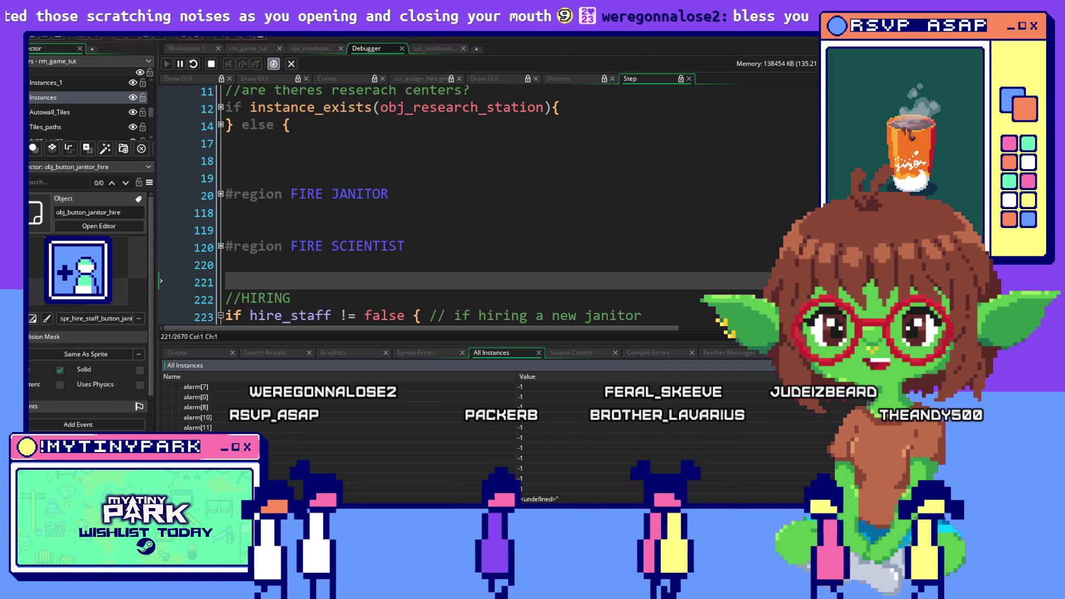
{"action": "scroll", "coordinate": [344, 427], "scroll_direction": "down", "scroll_amount": 3}
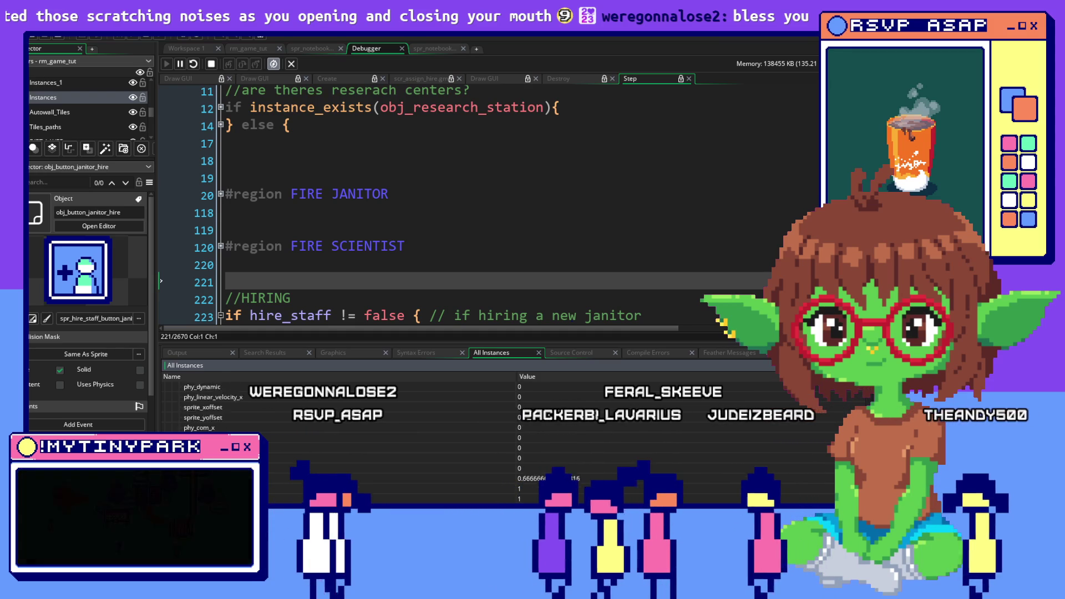
{"action": "scroll", "coordinate": [344, 427], "scroll_direction": "down", "scroll_amount": 3}
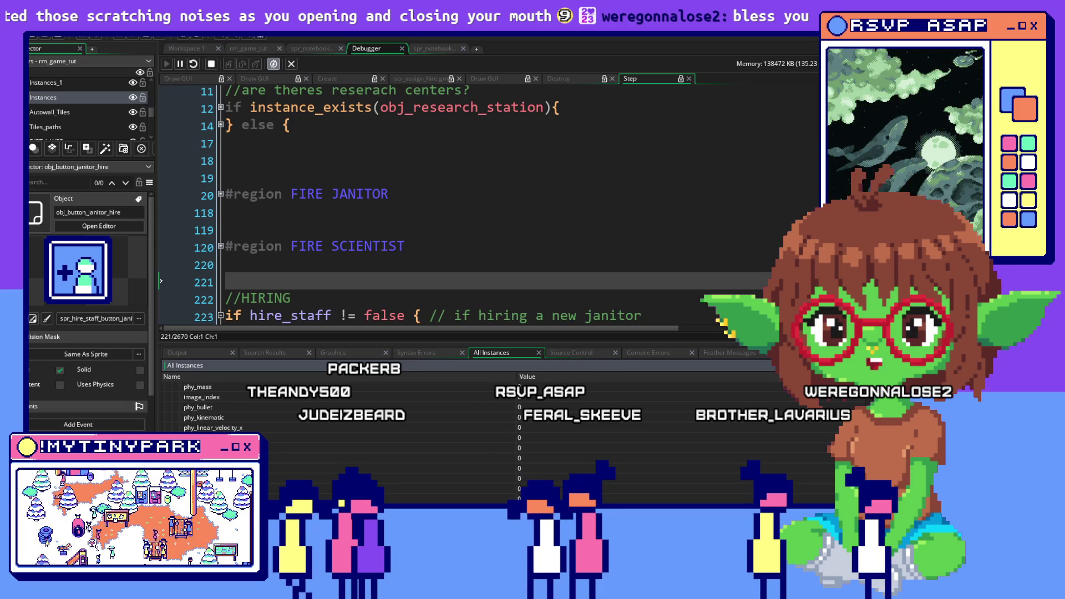
Collapse instance 100485 and expand the janitor hire button instance with its Built-In Vars.
{"action": "scroll", "coordinate": [519, 388], "scroll_direction": "down", "scroll_amount": 3}
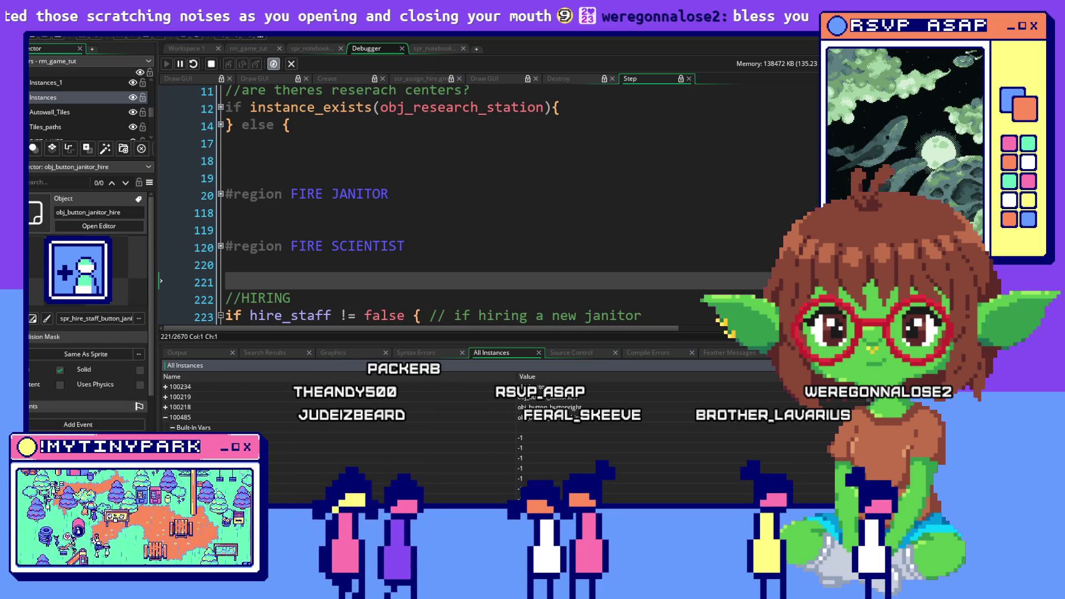
{"action": "left_click", "coordinate": [164, 418]}
{"action": "scroll", "coordinate": [576, 416], "scroll_direction": "down", "scroll_amount": 3}
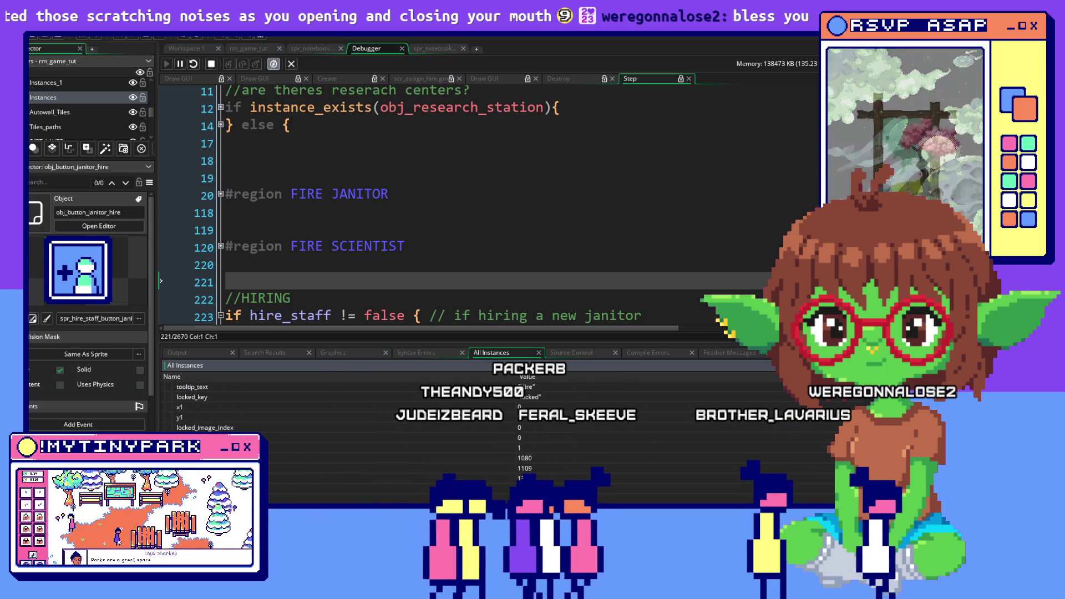
{"action": "scroll", "coordinate": [519, 421], "scroll_direction": "down", "scroll_amount": 3}
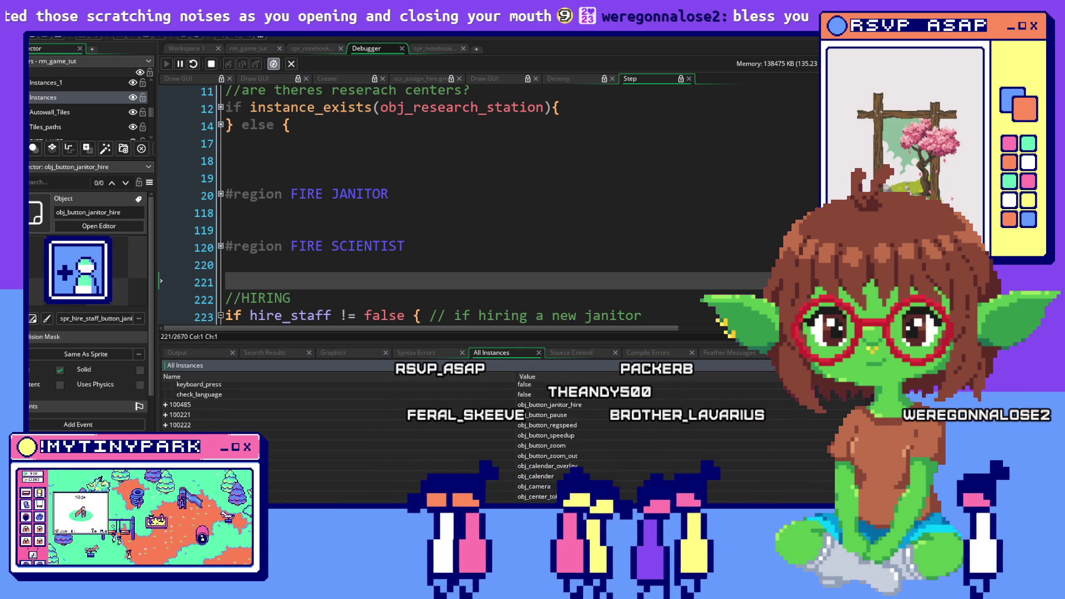
{"action": "left_click", "coordinate": [165, 384]}
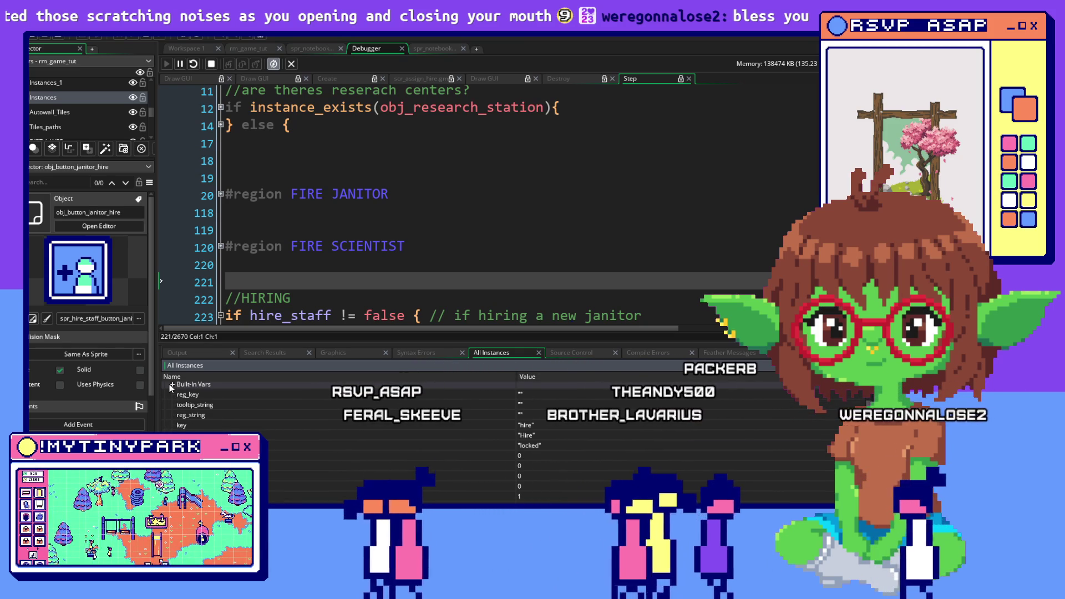
{"action": "left_click", "coordinate": [172, 383]}
Review the built-in variables, then view the game's Janitors panel with two 50 + 10/Day applicants.
{"action": "scroll", "coordinate": [187, 433], "scroll_direction": "down", "scroll_amount": 5}
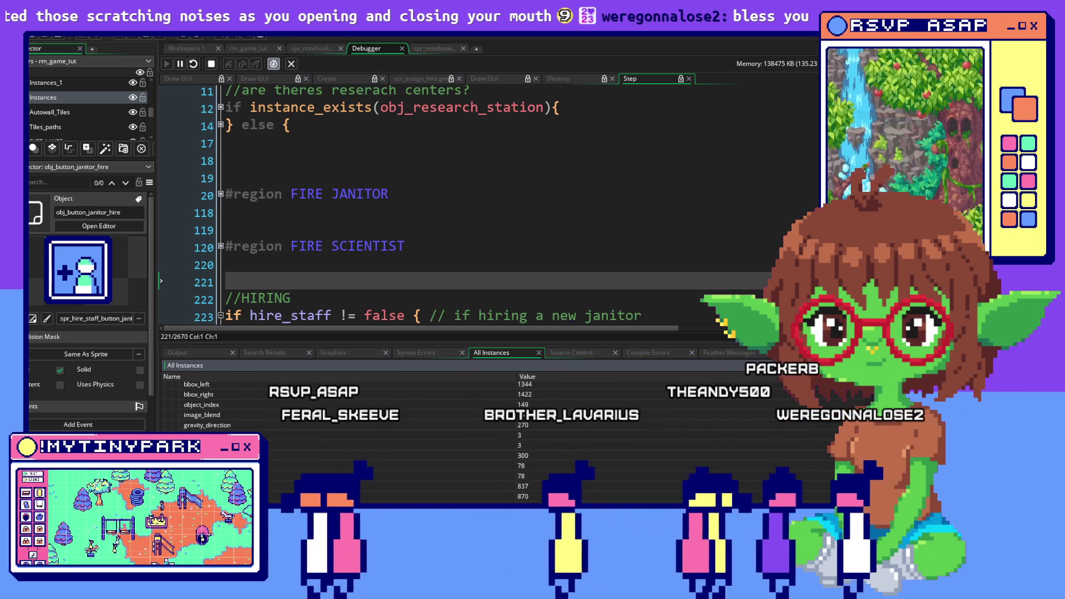
{"action": "scroll", "coordinate": [188, 433], "scroll_direction": "up", "scroll_amount": 5}
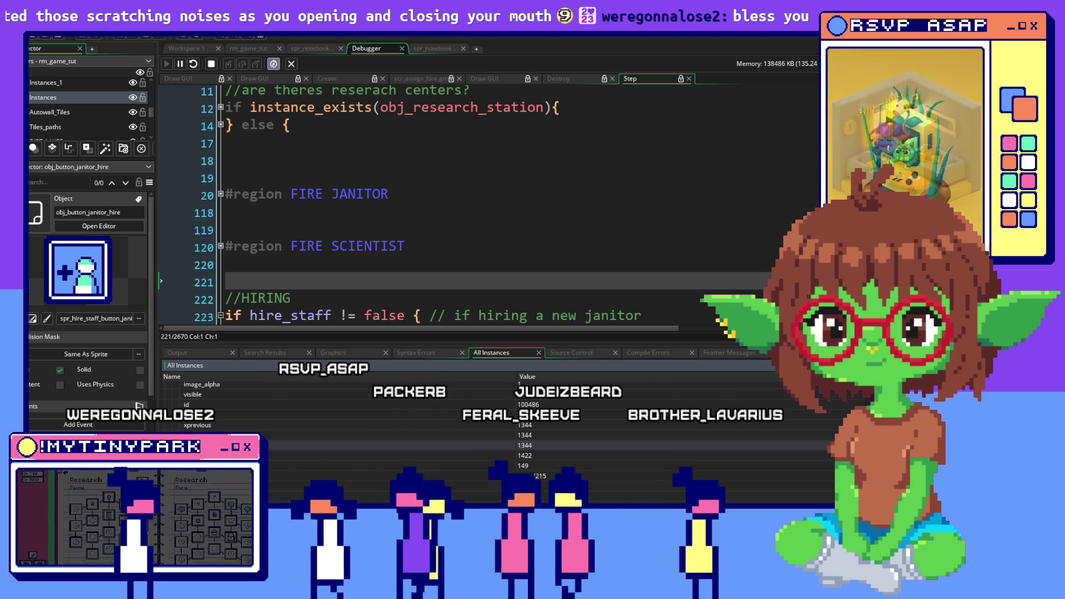
{"action": "key", "text": "alt+Tab"}
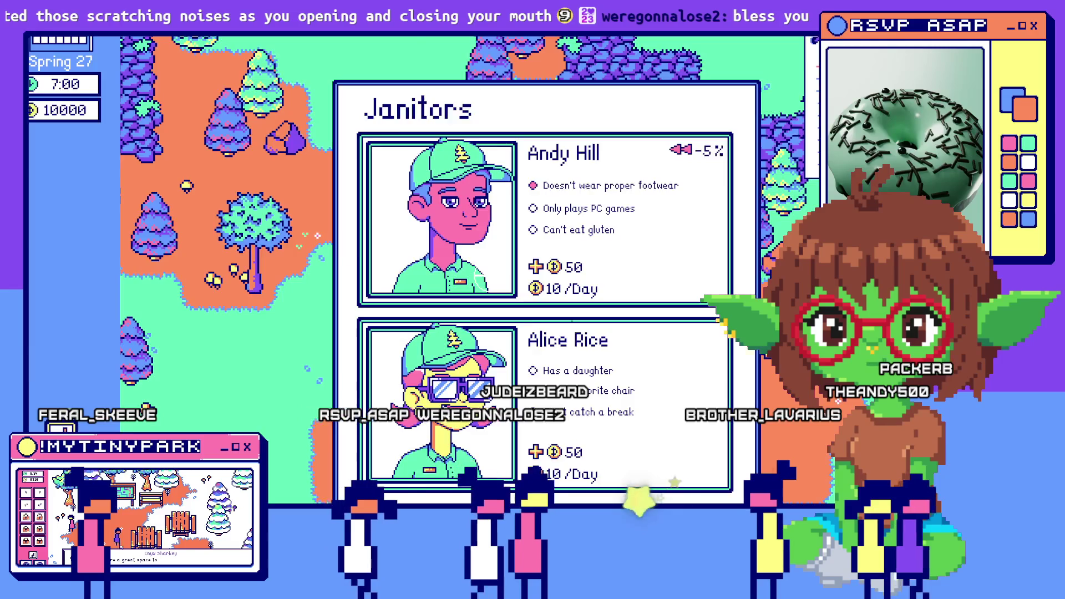
Back in the IDE, open obj_button_janitor_hire's Create event and mark the applicant_slot starting value.
{"action": "key", "text": "alt+Tab"}
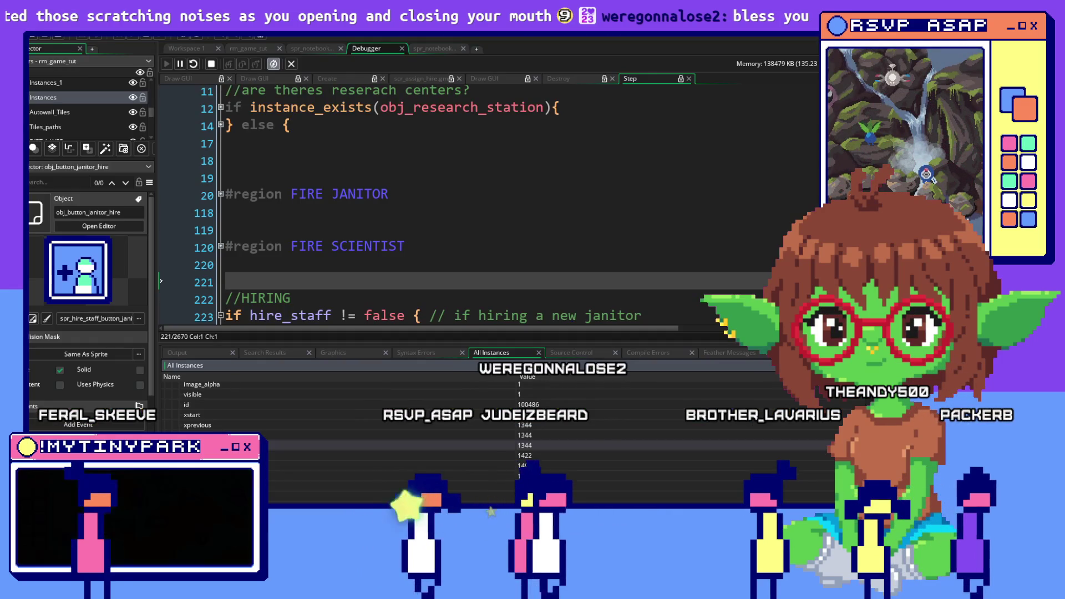
{"action": "left_click", "coordinate": [187, 48]}
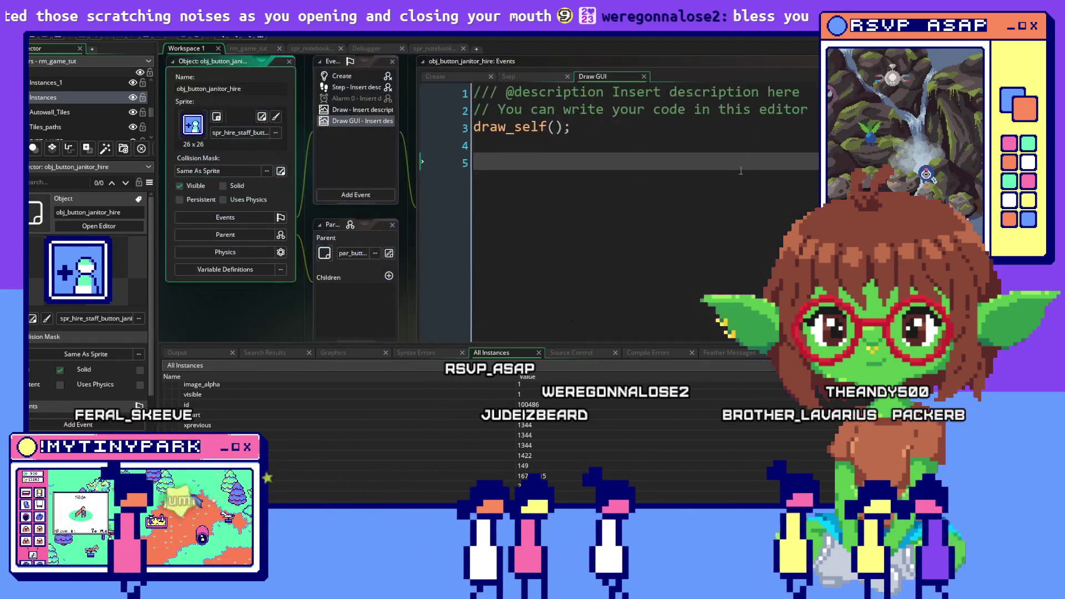
{"action": "left_click", "coordinate": [380, 167]}
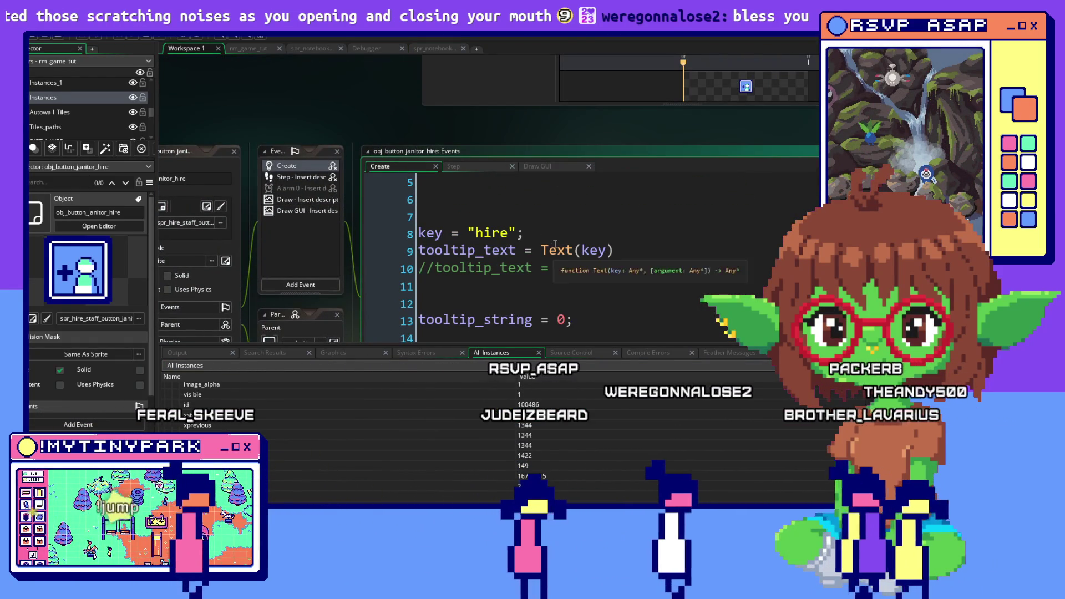
{"action": "left_click", "coordinate": [599, 250]}
{"action": "mouse_move", "coordinate": [633, 257]}
{"action": "left_mouse_down"}
{"action": "mouse_move", "coordinate": [588, 328]}
{"action": "mouse_move", "coordinate": [428, 257]}
{"action": "left_mouse_up"}
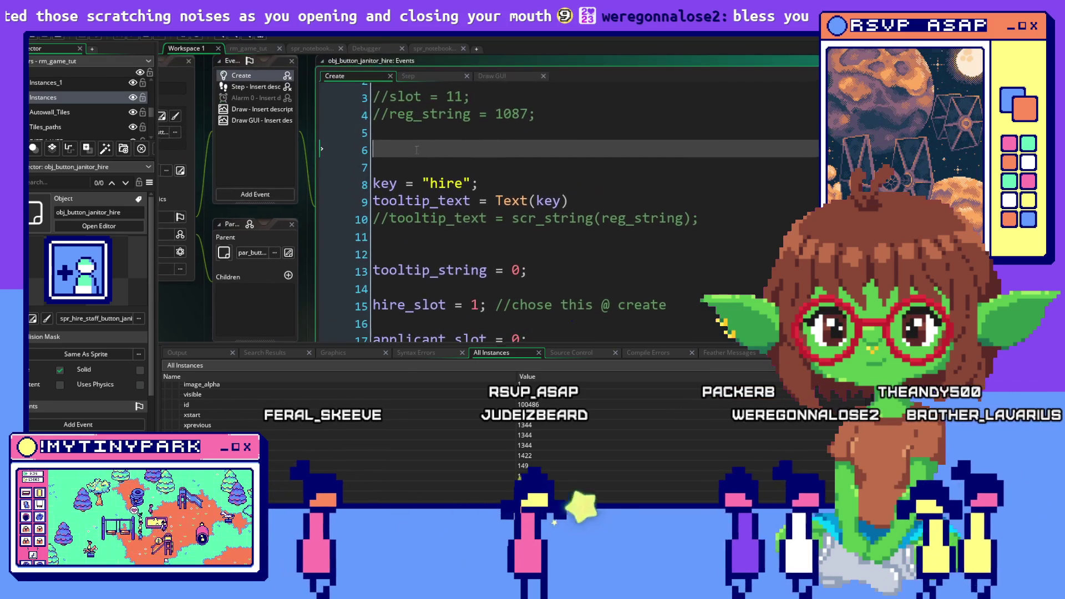
Read through the janitor hire button's Step event code and its conditions.
{"action": "left_click", "coordinate": [255, 87]}
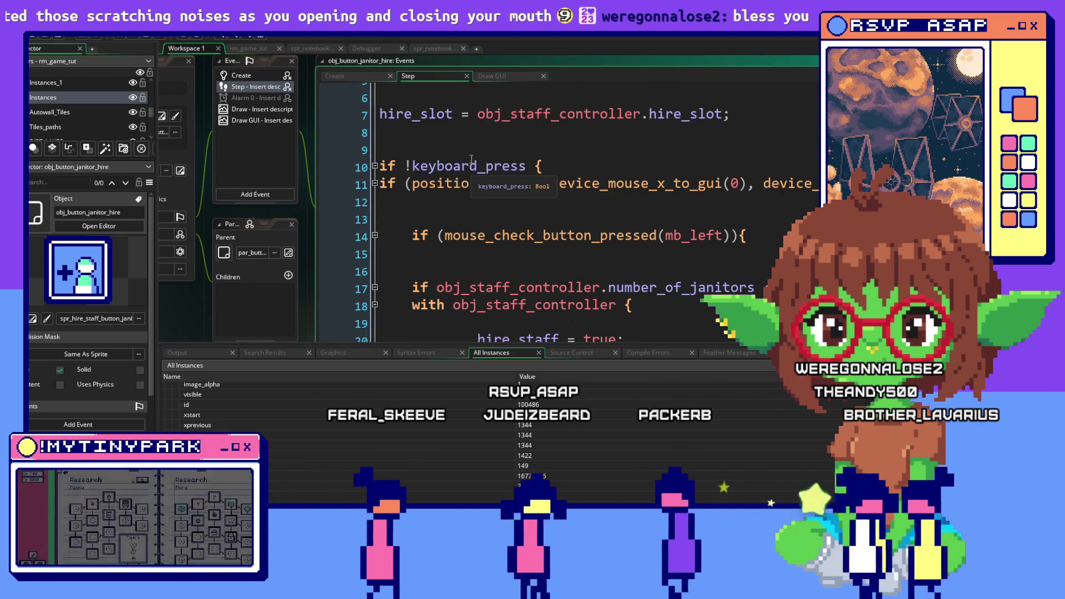
{"action": "scroll", "coordinate": [473, 192], "scroll_direction": "down", "scroll_amount": 2}
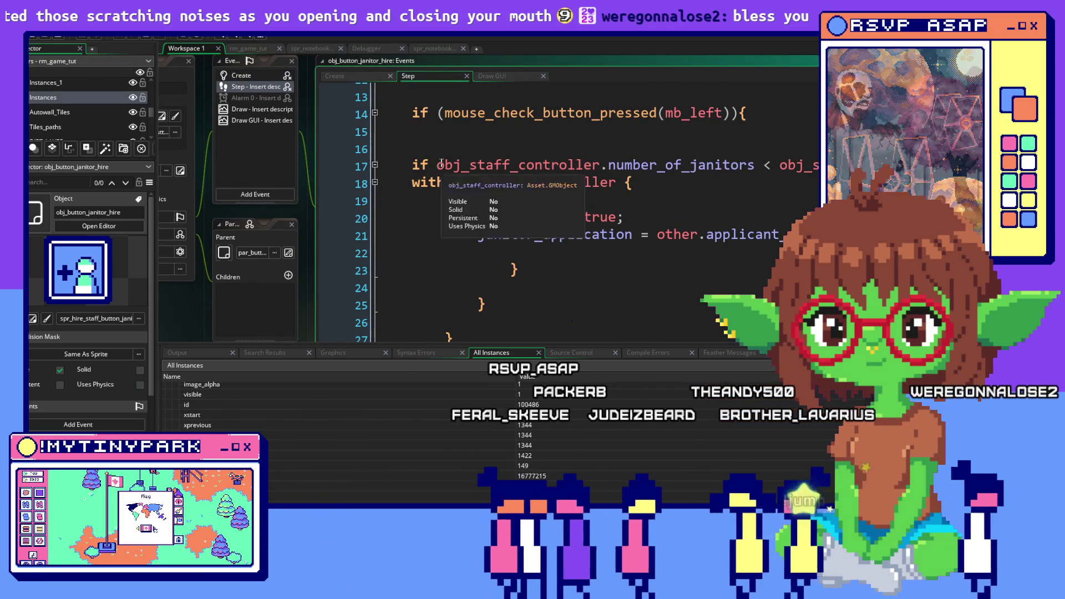
{"action": "left_click_drag", "start_coordinate": [436, 165], "coordinate": [821, 165]}
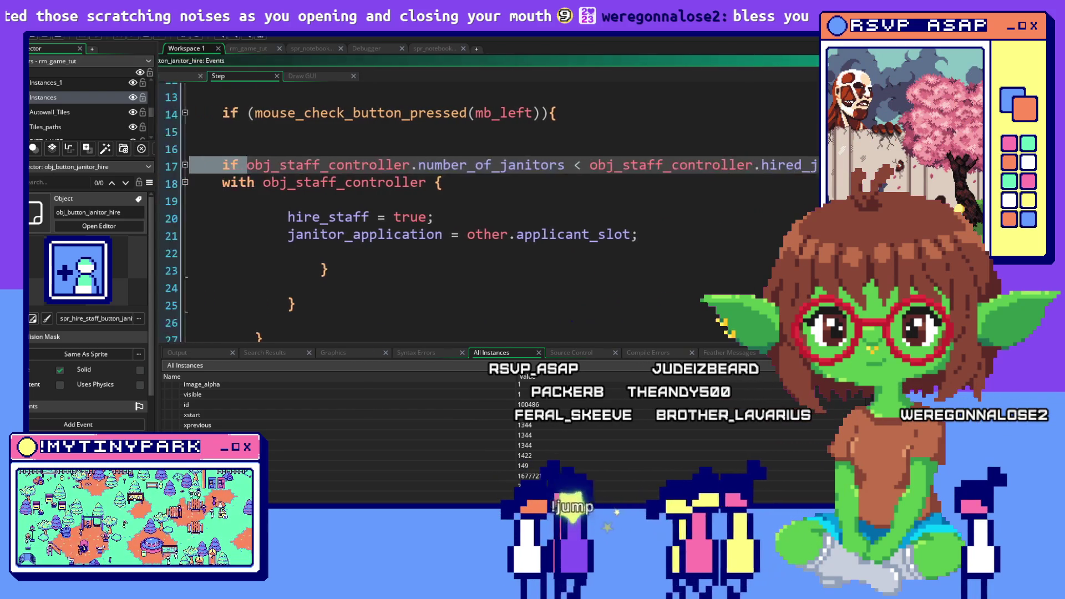
{"action": "left_click", "coordinate": [463, 245]}
{"action": "scroll", "coordinate": [463, 245], "scroll_direction": "down", "scroll_amount": 1}
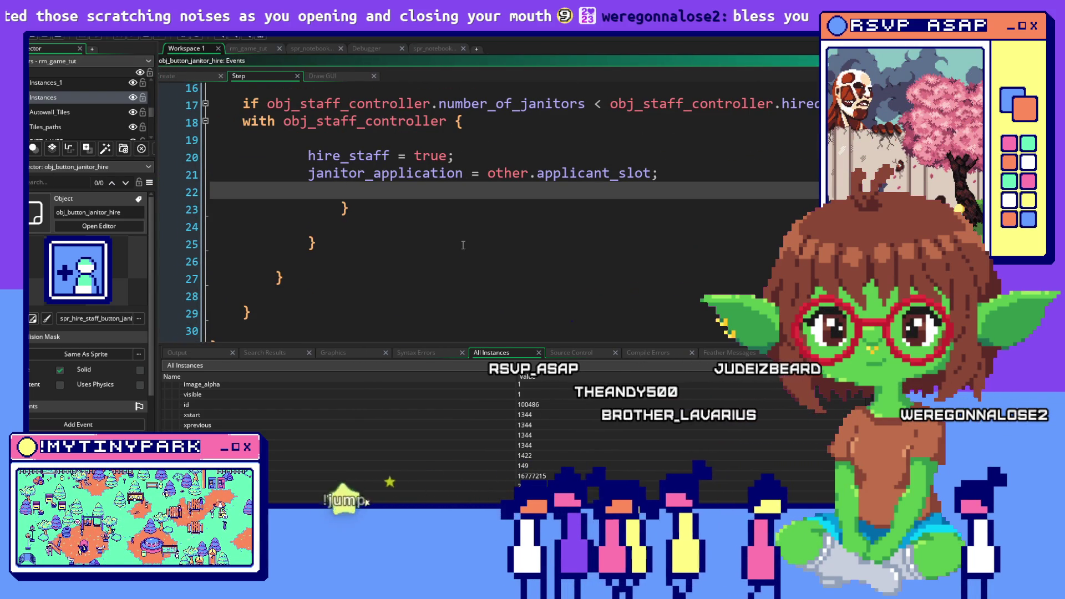
{"action": "scroll", "coordinate": [464, 245], "scroll_direction": "down", "scroll_amount": 1}
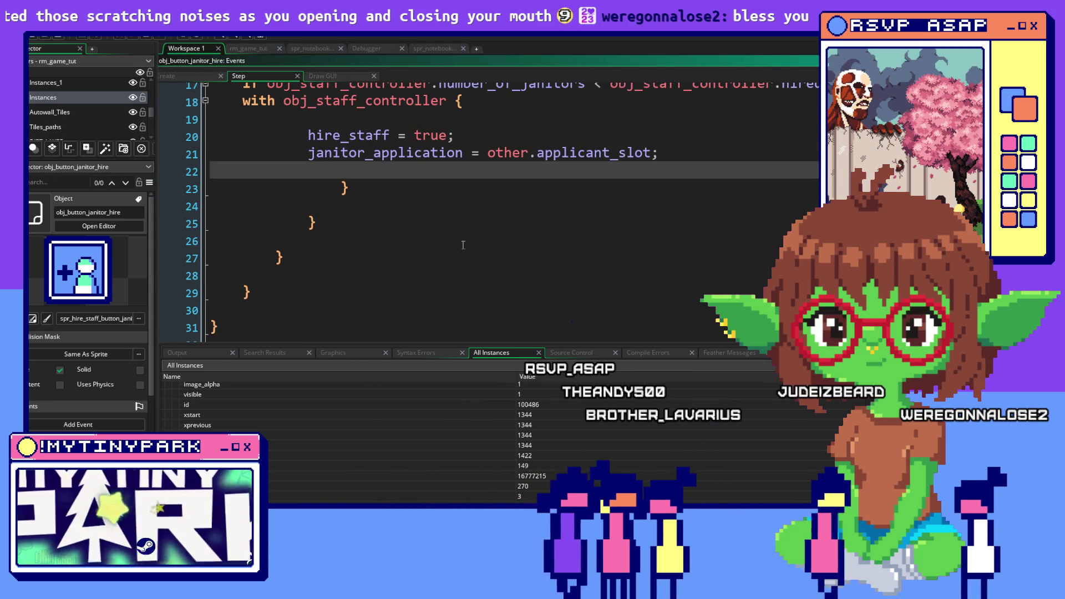
{"action": "scroll", "coordinate": [463, 245], "scroll_direction": "down", "scroll_amount": 2}
{"action": "scroll", "coordinate": [463, 245], "scroll_direction": "down", "scroll_amount": 1}
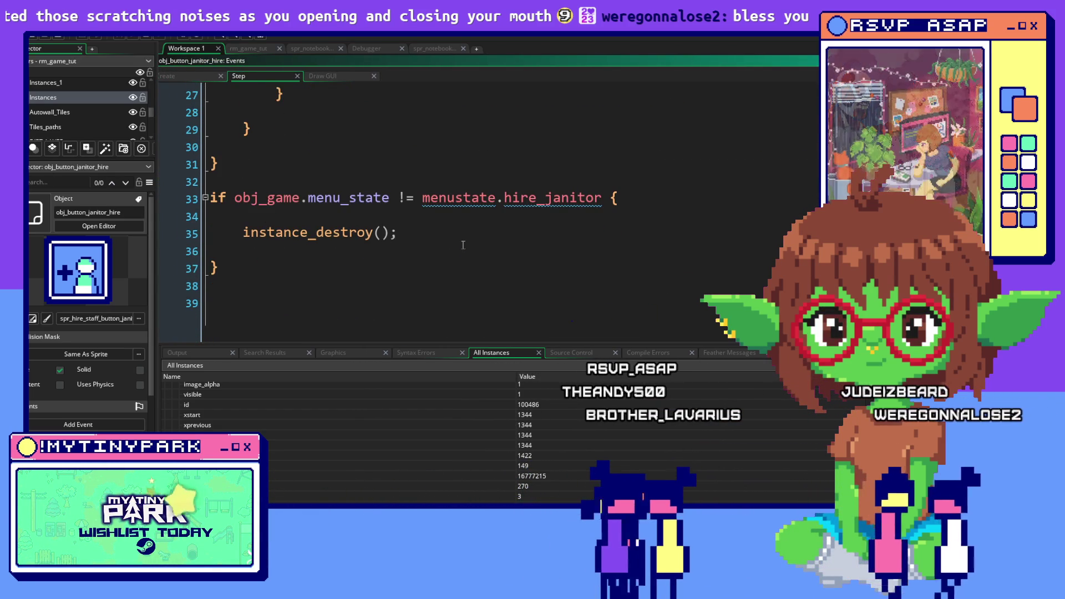
{"action": "scroll", "coordinate": [463, 245], "scroll_direction": "up", "scroll_amount": 2}
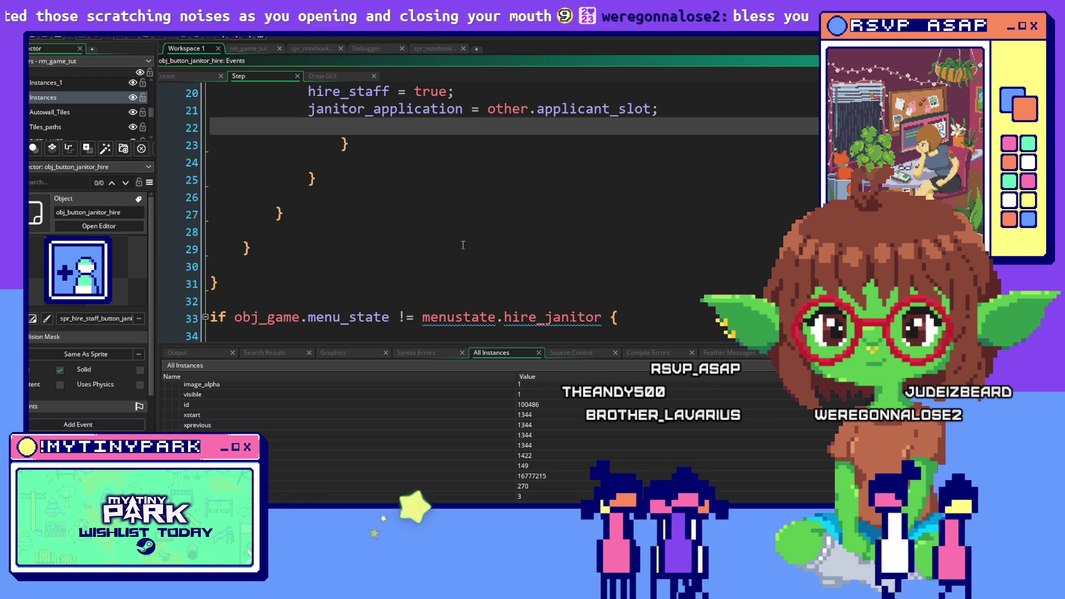
{"action": "scroll", "coordinate": [463, 244], "scroll_direction": "up", "scroll_amount": 4}
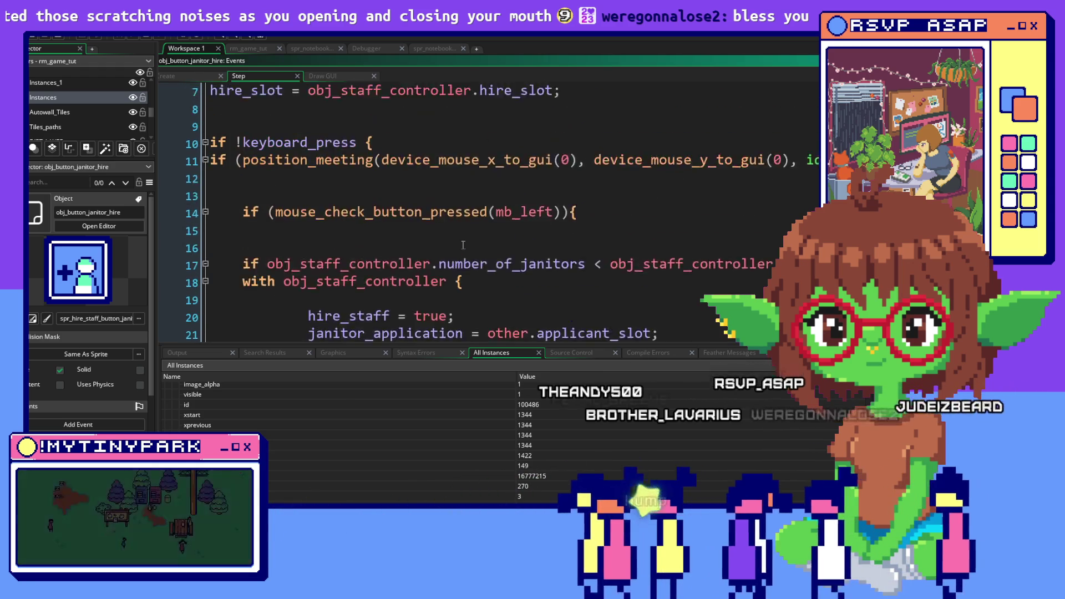
{"action": "scroll", "coordinate": [463, 244], "scroll_direction": "up", "scroll_amount": 2}
{"action": "scroll", "coordinate": [463, 244], "scroll_direction": "down", "scroll_amount": 5}
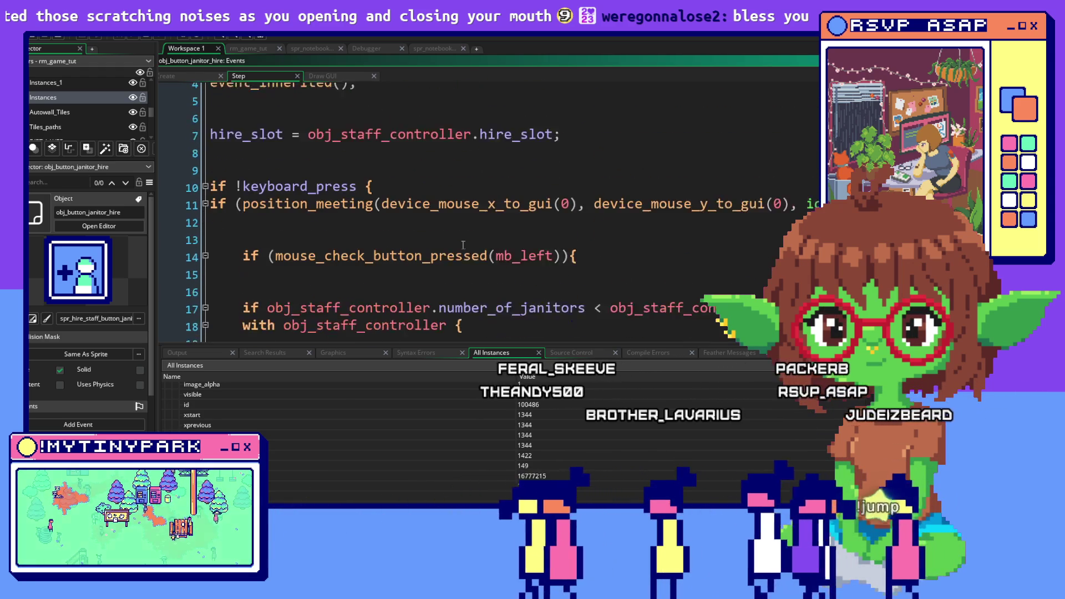
{"action": "scroll", "coordinate": [464, 245], "scroll_direction": "up", "scroll_amount": 3}
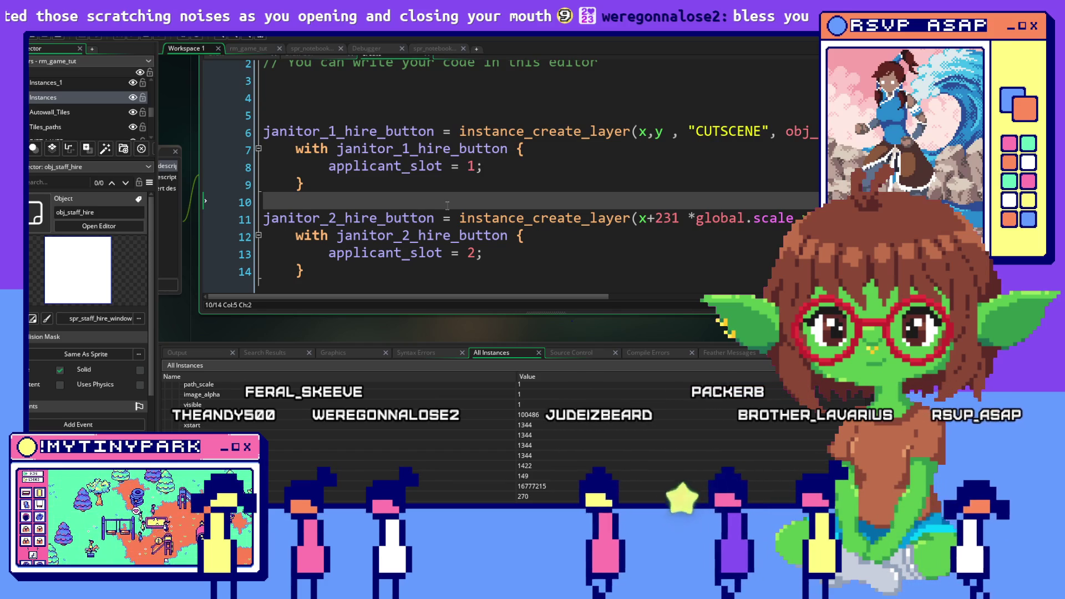
Remove '*global.scale' from janitor_2_hire_button's offsets, leaving x+231 and y+238, then rerun the game.
{"action": "left_click", "coordinate": [716, 288]}
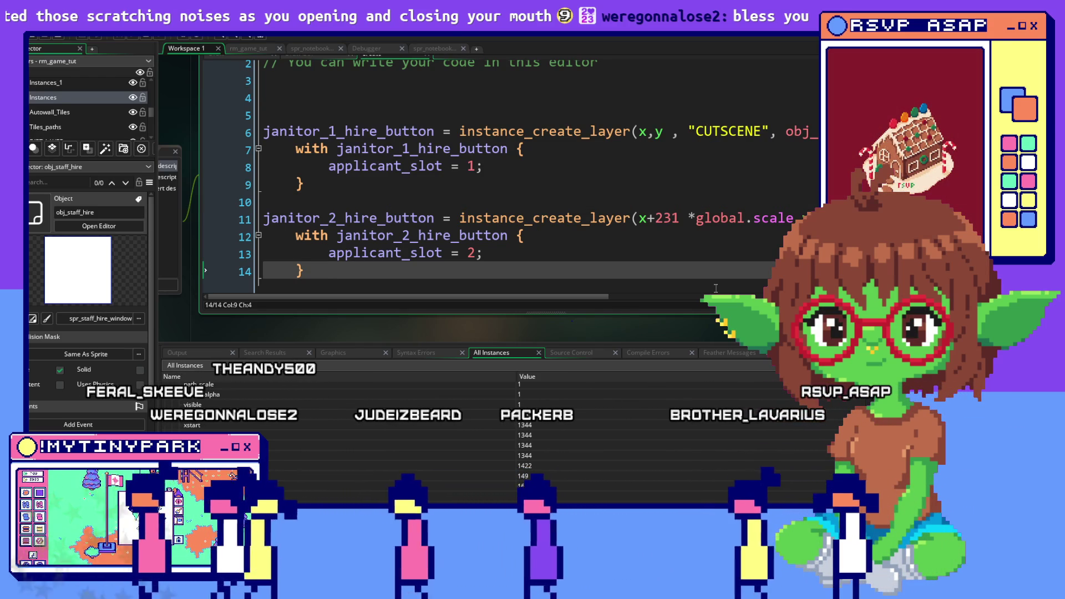
{"action": "left_click", "coordinate": [650, 218]}
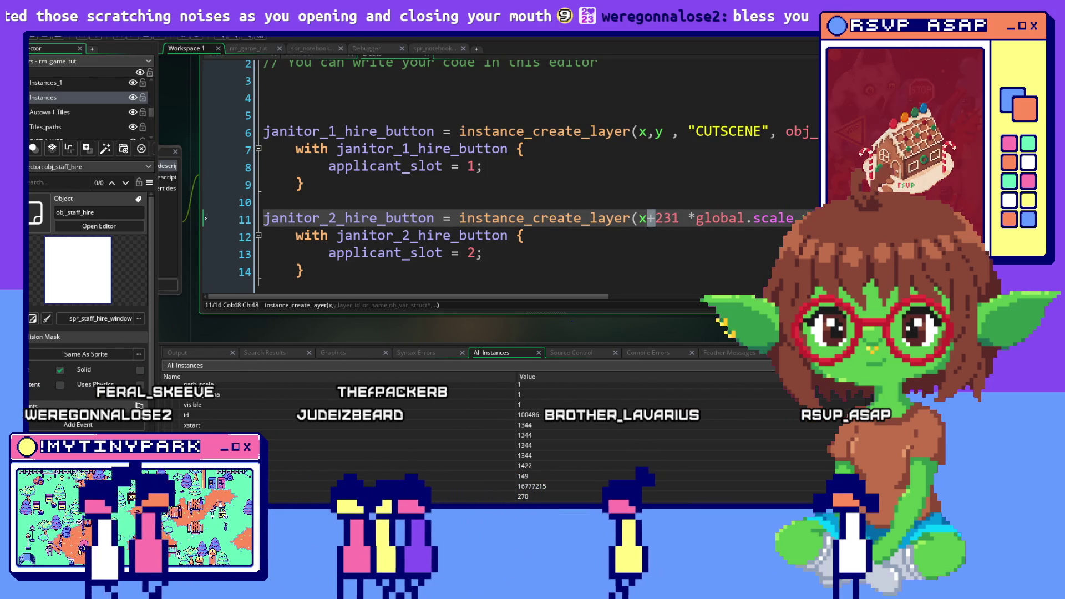
{"action": "left_click_drag", "start_coordinate": [794, 218], "coordinate": [687, 219]}
{"action": "key", "text": "Delete"}
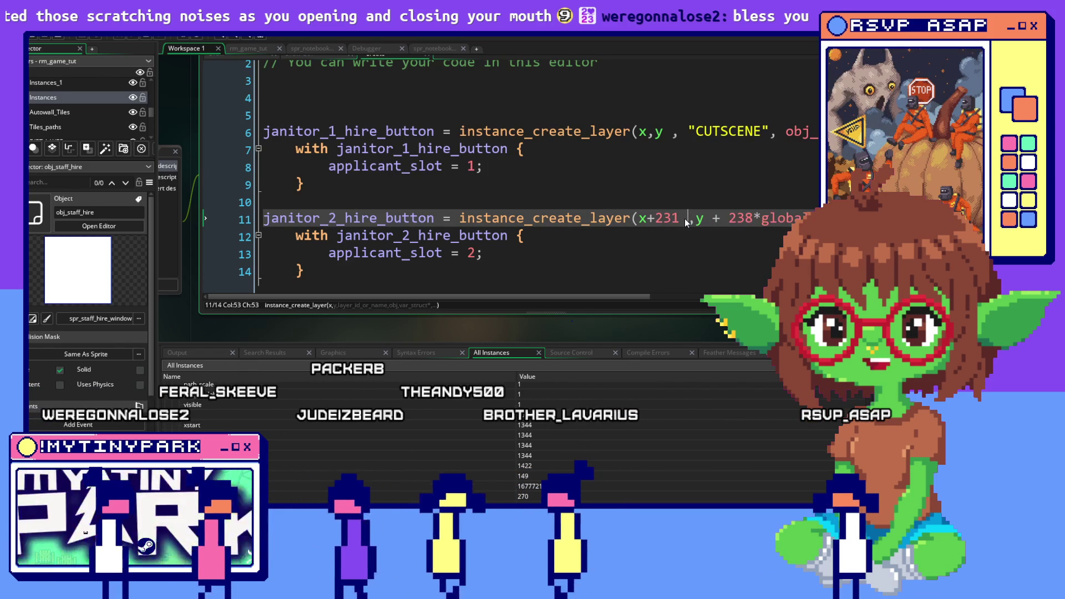
{"action": "left_click_drag", "start_coordinate": [804, 219], "coordinate": [743, 221]}
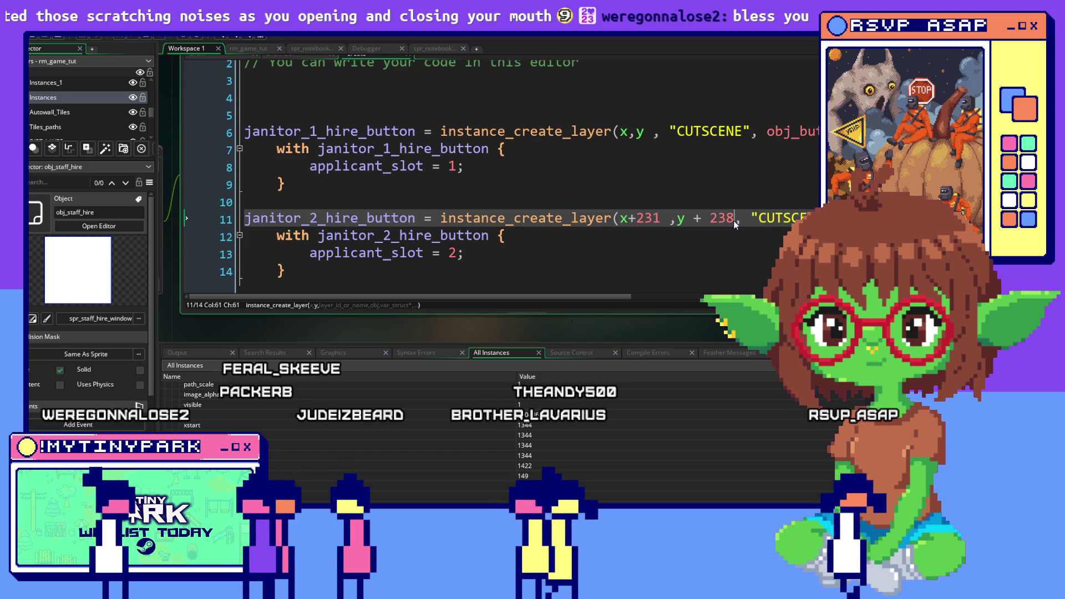
{"action": "left_click", "coordinate": [555, 132]}
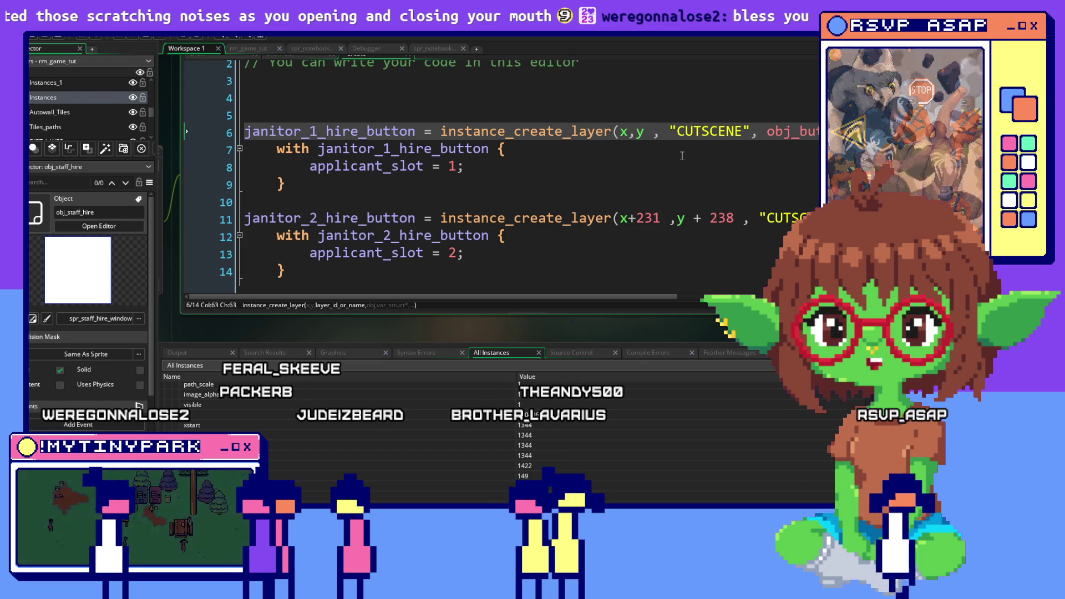
{"action": "left_click", "coordinate": [422, 201]}
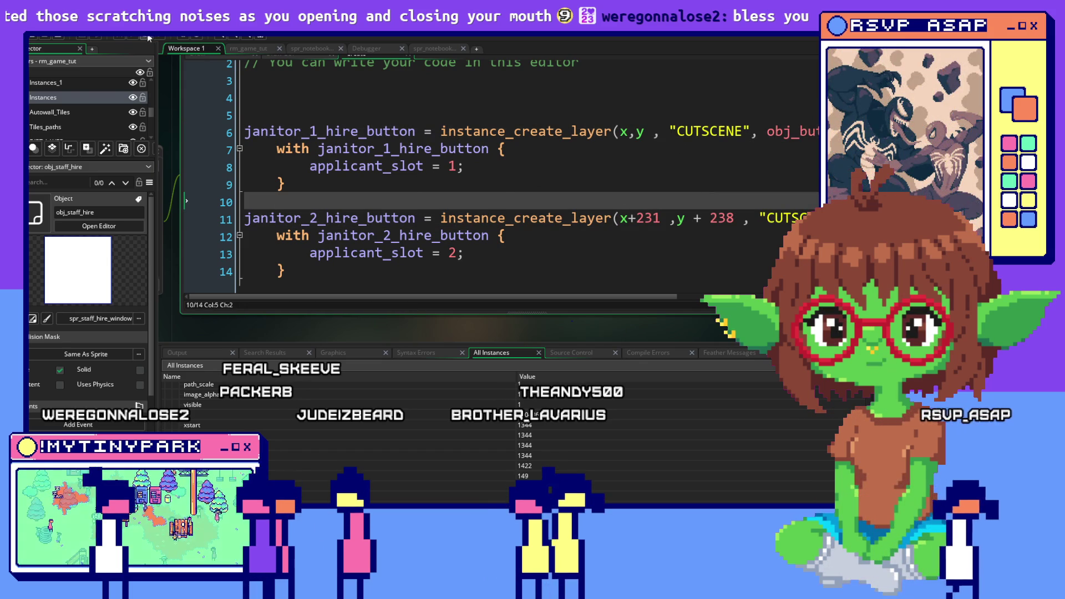
{"action": "key", "text": "alt+Tab"}
{"action": "key", "text": "alt+Tab"}
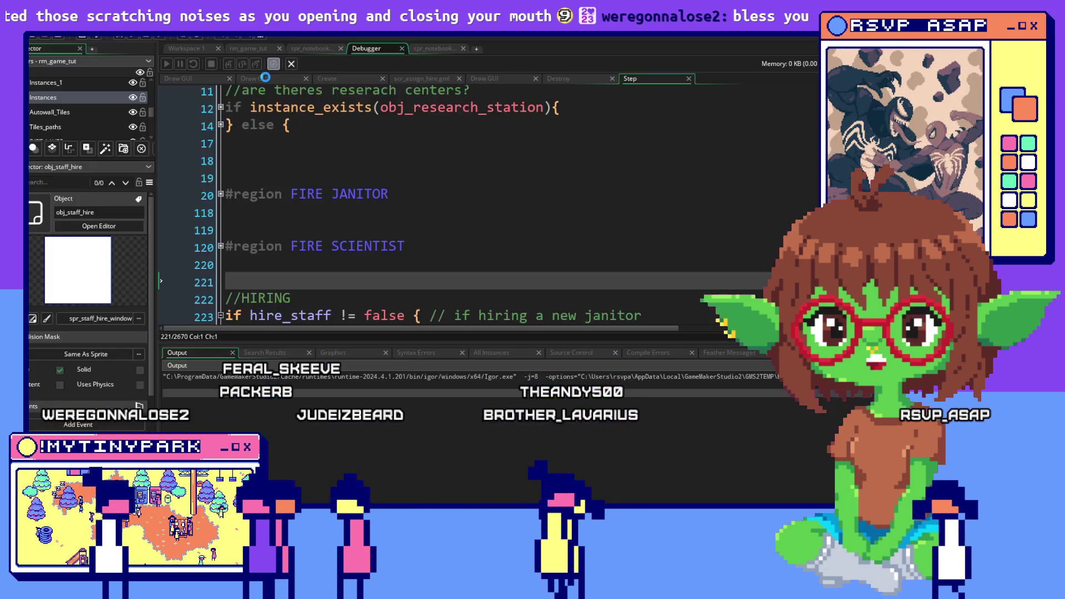
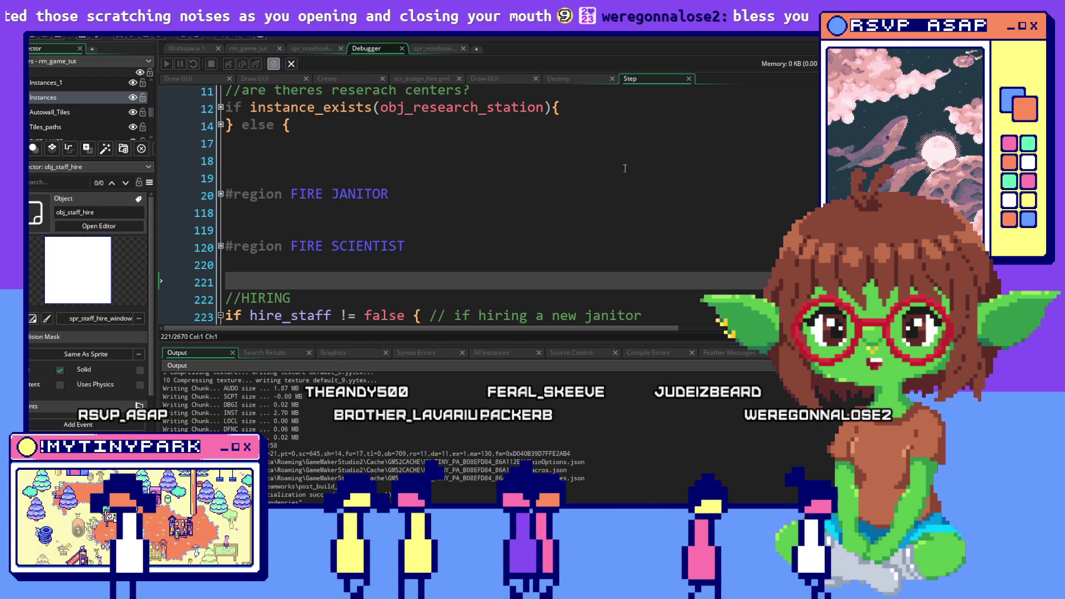
Click through the Mayor's dialogue in My Tiny Park to open the Janitors hiring window.
{"action": "key", "text": "alt+Tab"}
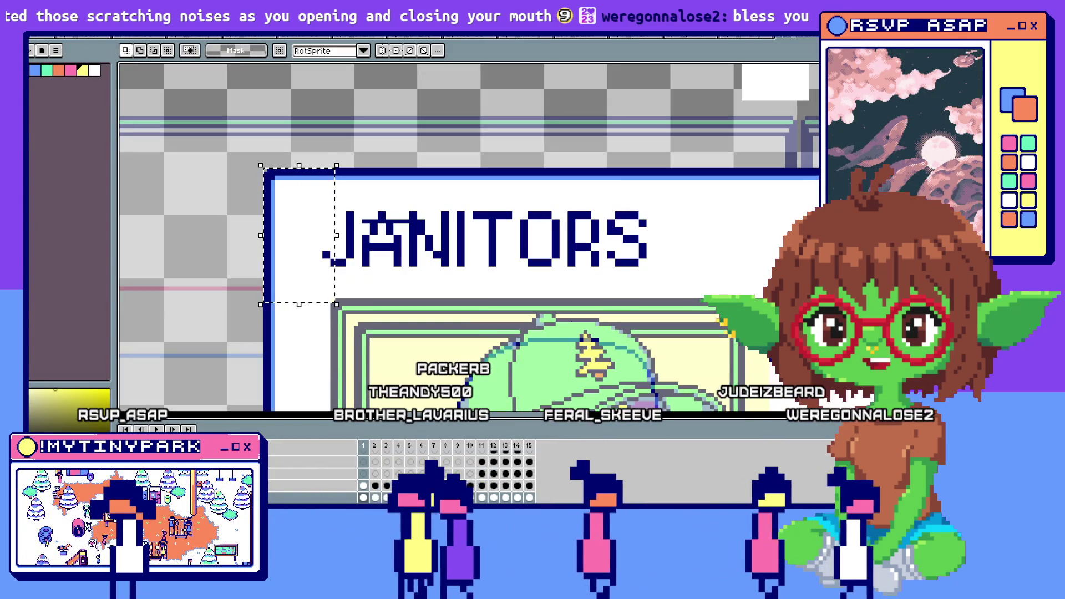
{"action": "key", "text": "alt+Tab"}
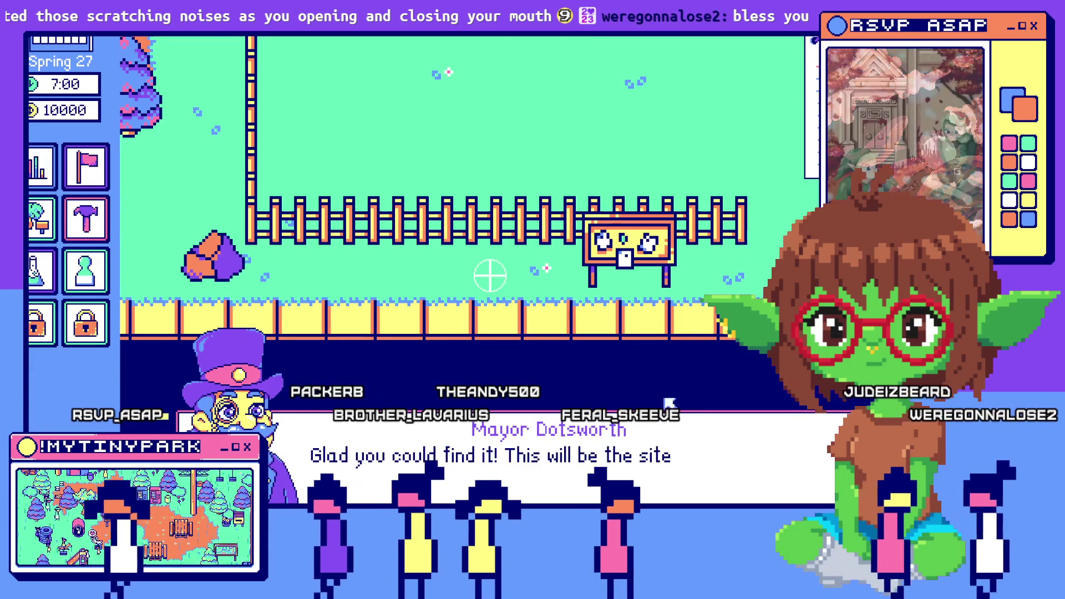
{"action": "left_click", "coordinate": [490, 276]}
{"action": "left_click", "coordinate": [489, 276]}
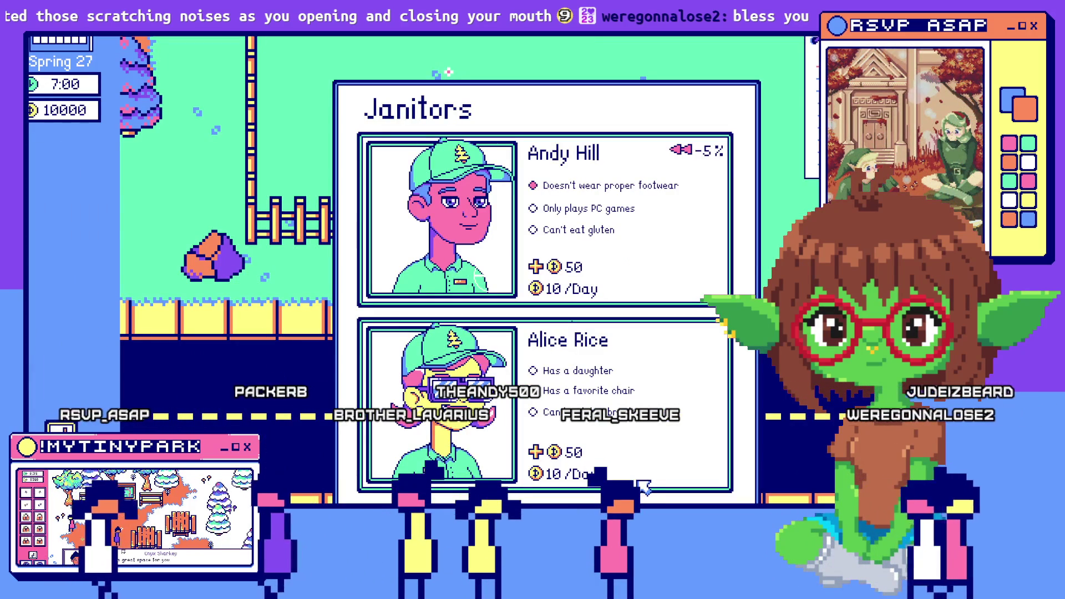
Pan the park map behind the Janitors window, then return to the debugger paused at line 221.
{"action": "key", "text": "Up"}
{"action": "key", "text": "Left"}
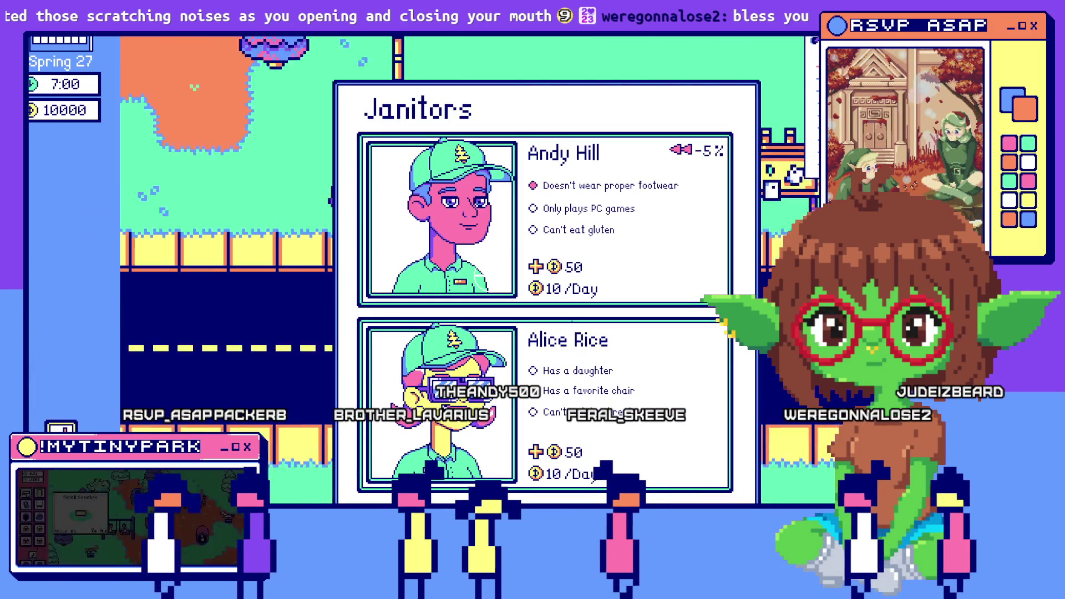
{"action": "key", "text": "Down"}
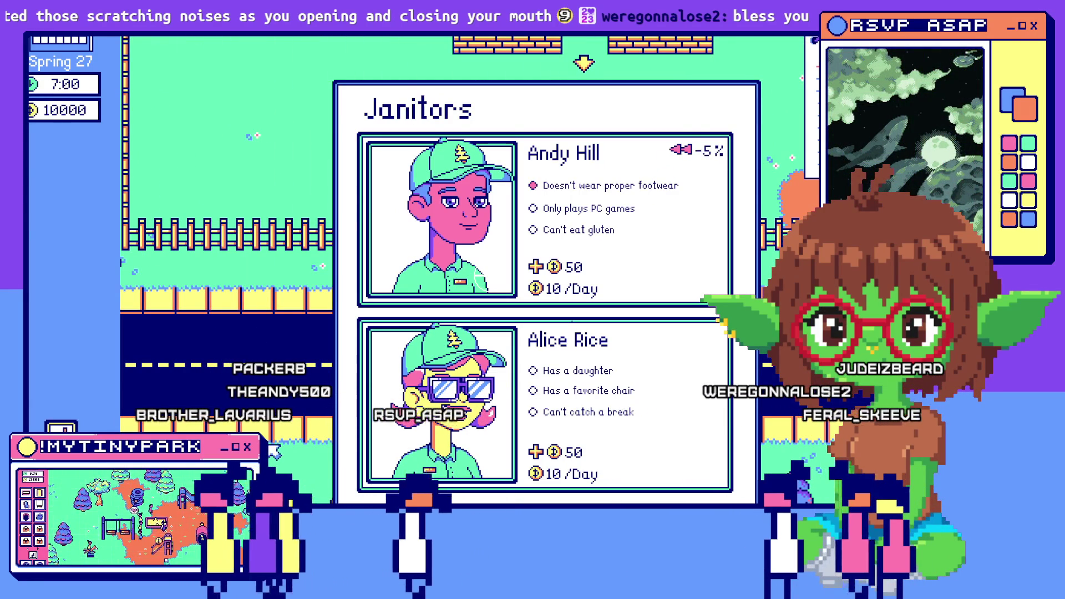
{"action": "left_click", "coordinate": [444, 409]}
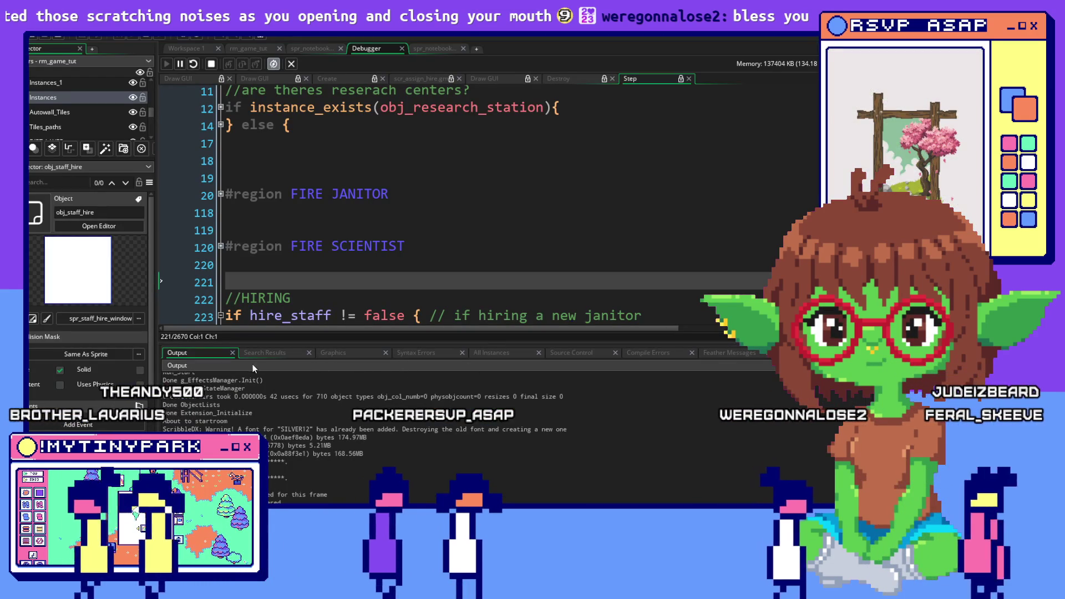
Look through the values of all running instances in the debugger's All Instances list.
{"action": "left_click", "coordinate": [502, 357]}
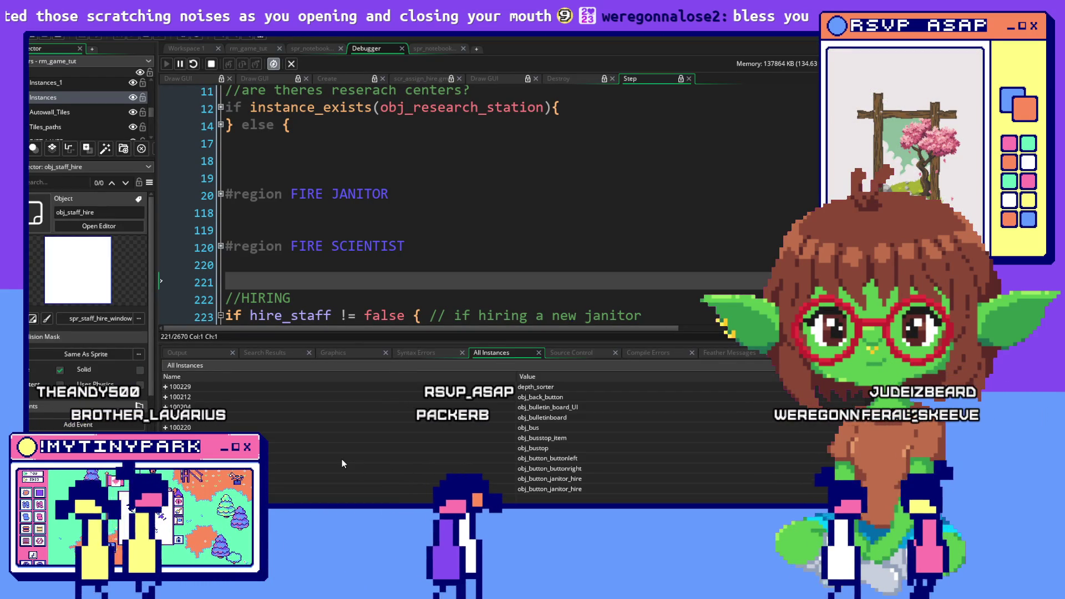
{"action": "scroll", "coordinate": [342, 460], "scroll_direction": "down", "scroll_amount": 2}
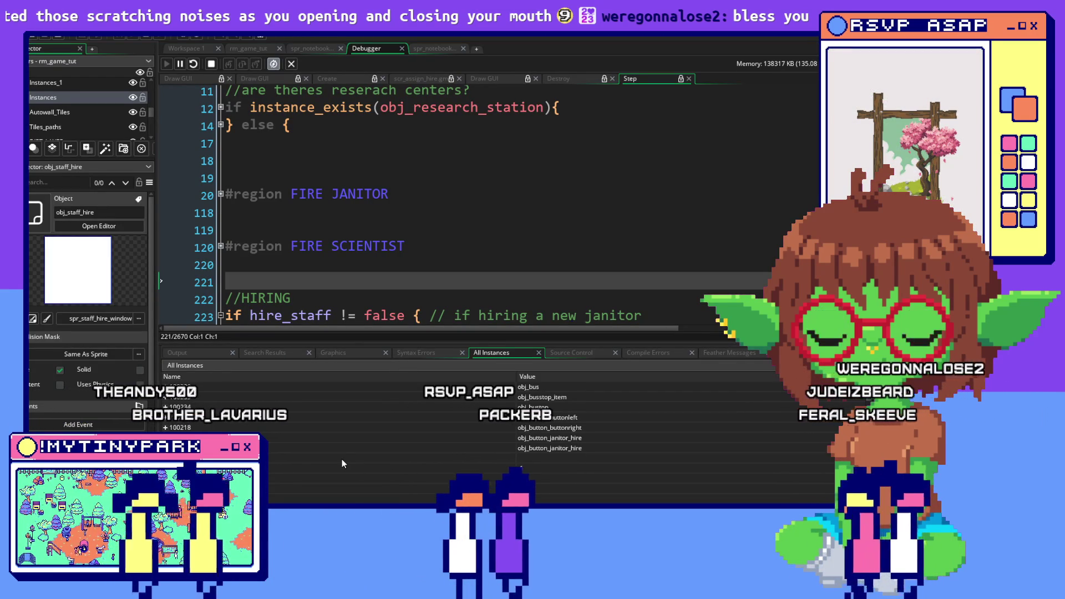
{"action": "scroll", "coordinate": [342, 459], "scroll_direction": "down", "scroll_amount": 10}
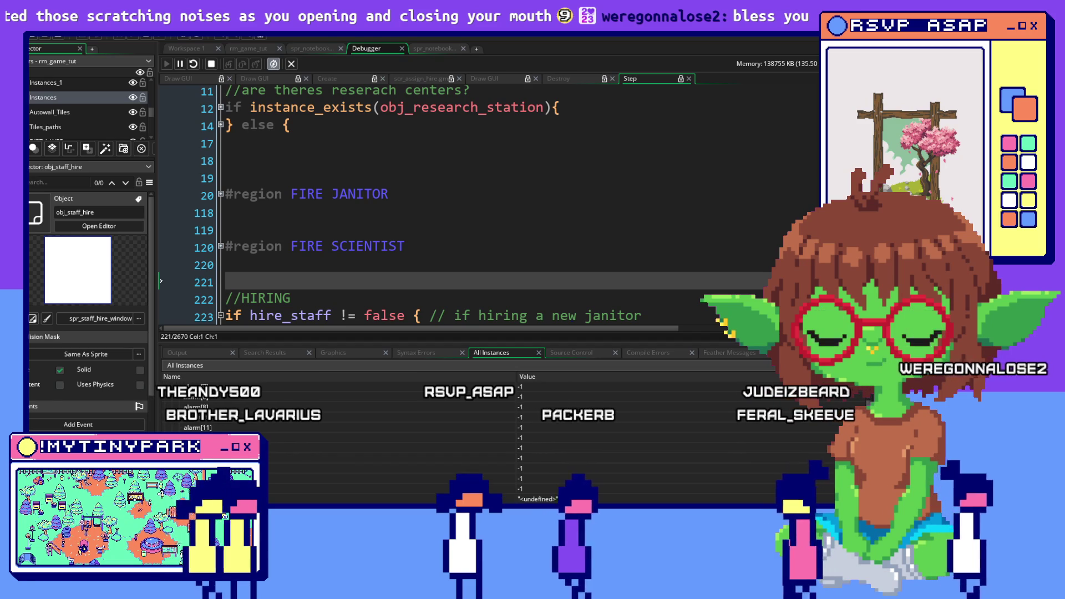
{"action": "scroll", "coordinate": [342, 459], "scroll_direction": "down", "scroll_amount": 2}
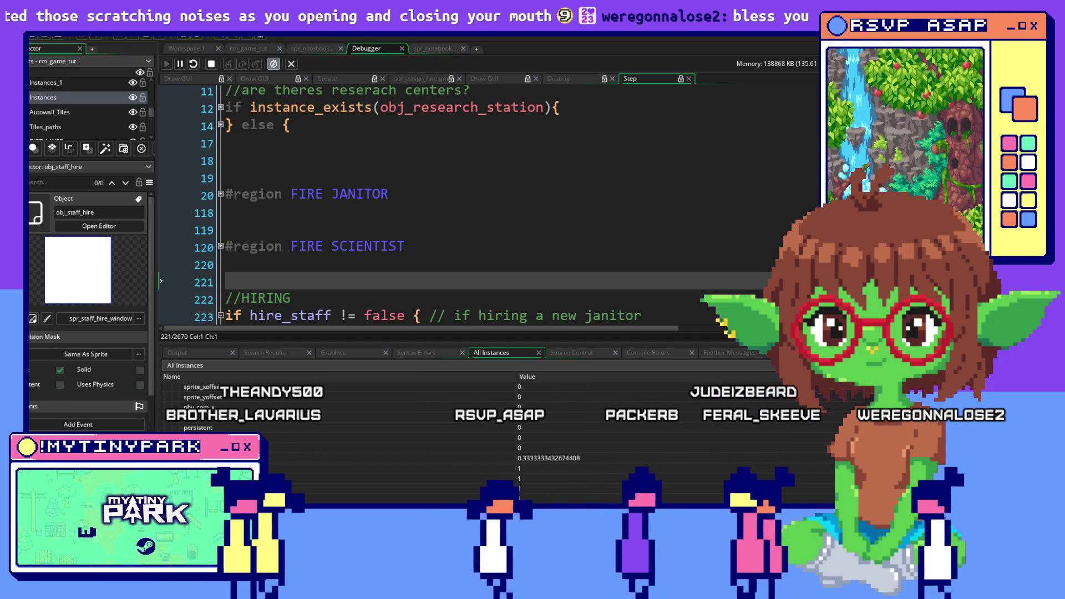
{"action": "scroll", "coordinate": [342, 458], "scroll_direction": "down", "scroll_amount": 1}
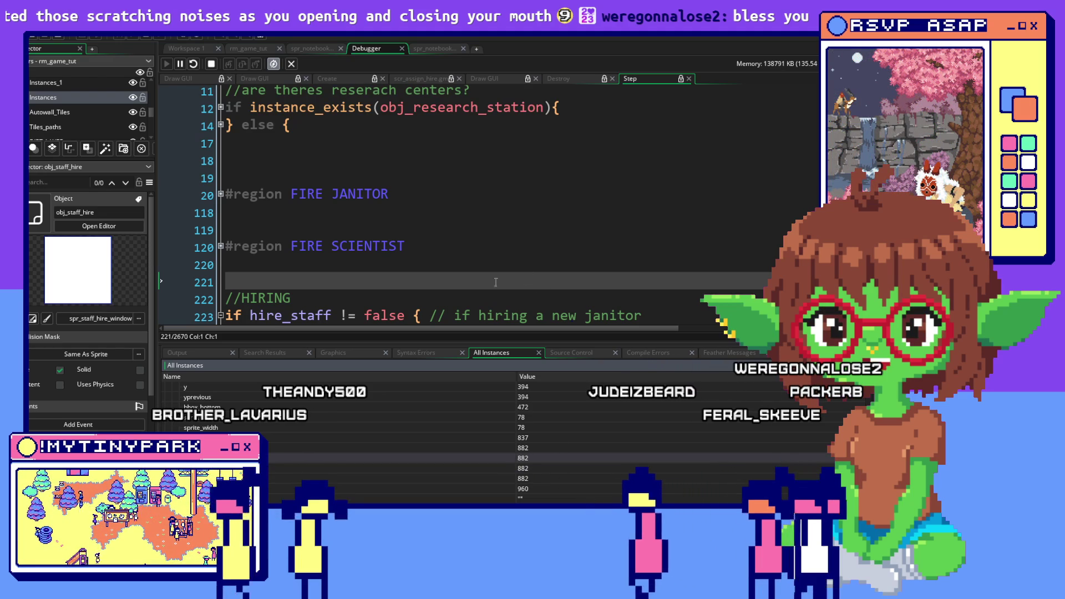
{"action": "scroll", "coordinate": [312, 441], "scroll_direction": "down", "scroll_amount": 3}
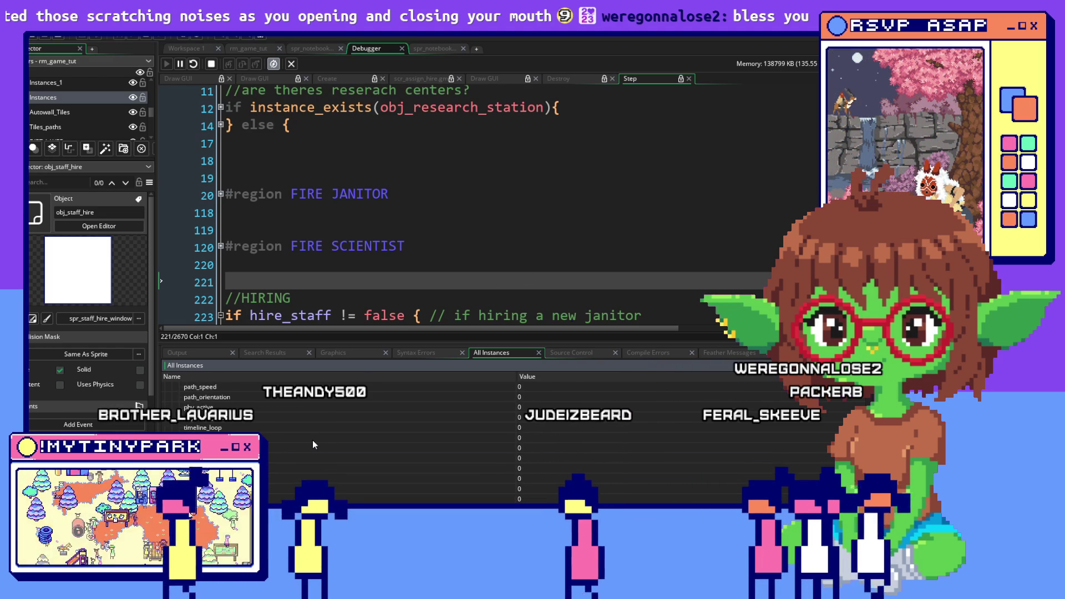
{"action": "scroll", "coordinate": [312, 441], "scroll_direction": "down", "scroll_amount": 3}
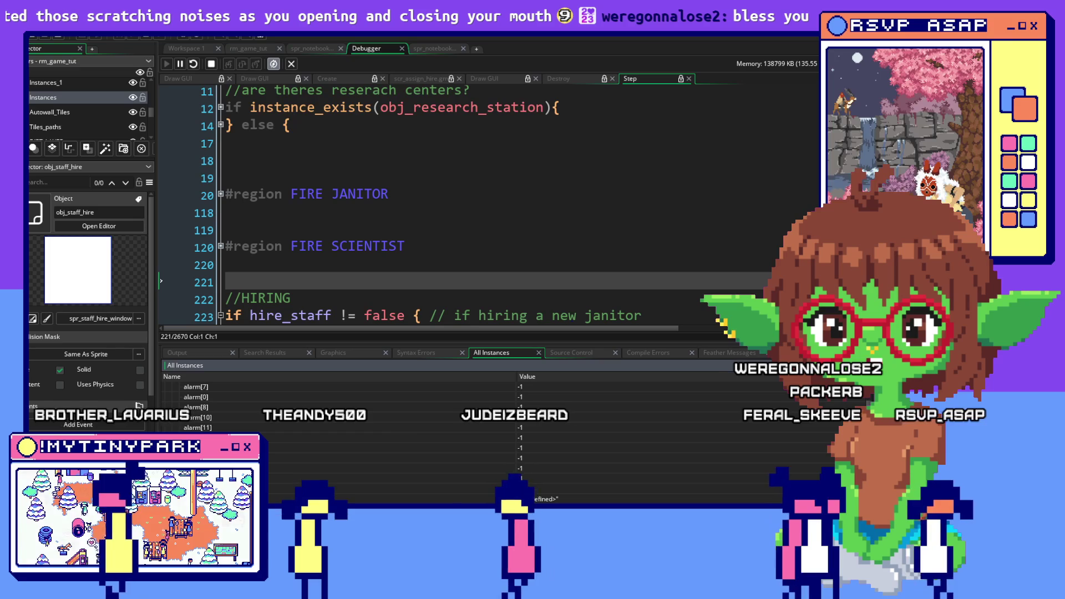
Select the TOP layer of rm_game_tut to see obj_bulletinboard and obj_center_token.
{"action": "scroll", "coordinate": [70, 98], "scroll_direction": "up", "scroll_amount": 2}
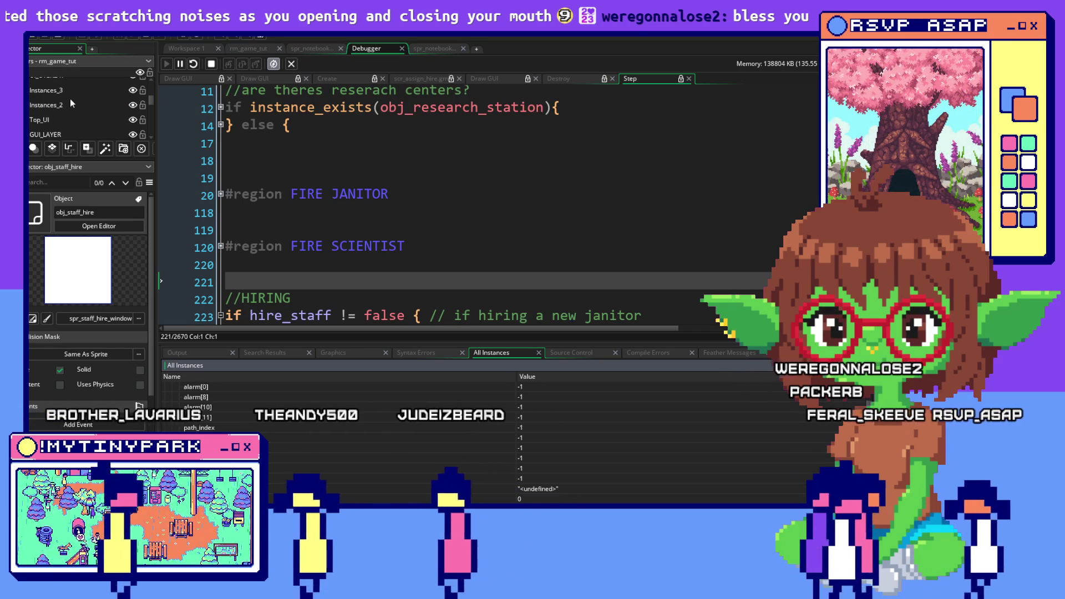
{"action": "scroll", "coordinate": [70, 98], "scroll_direction": "up", "scroll_amount": 3}
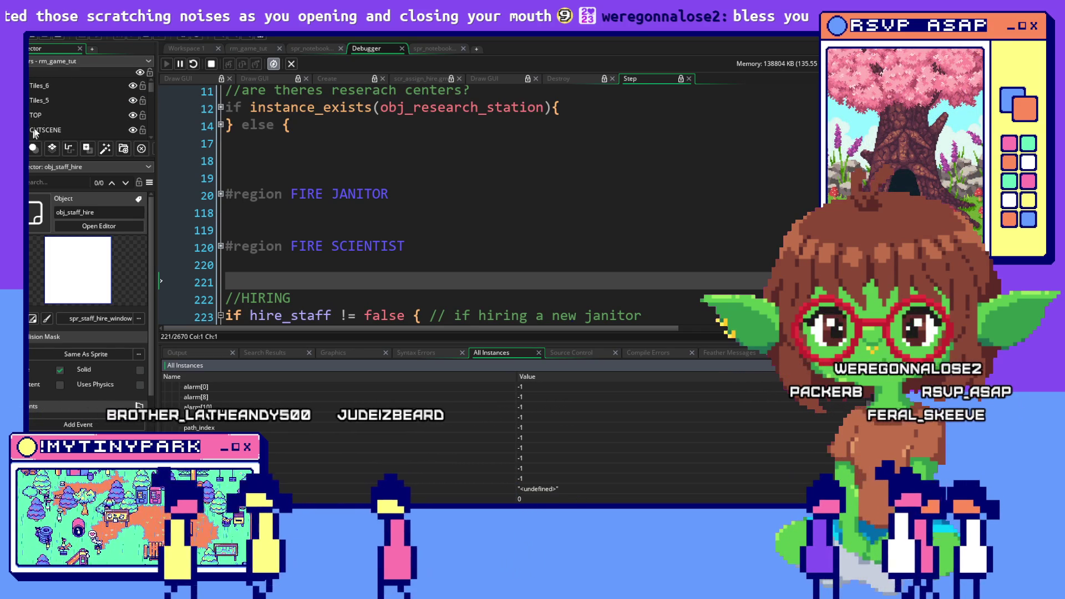
{"action": "left_click", "coordinate": [41, 115]}
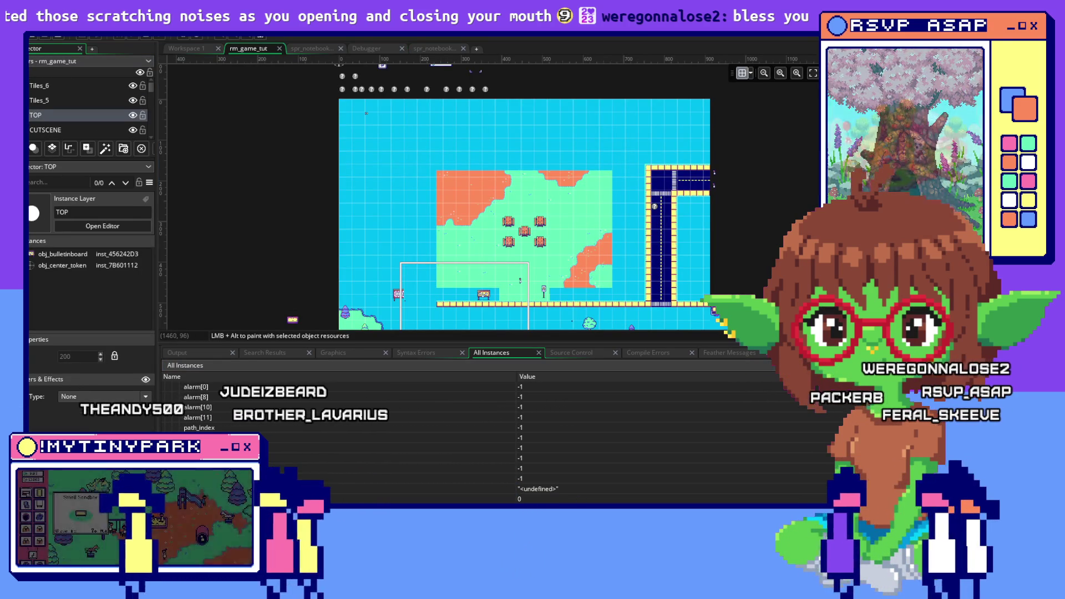
Change the layer of both janitor hire button instance_create_layer calls from "CUTSCENE" to "TOP".
{"action": "key", "text": "ctrl+shift+Tab"}
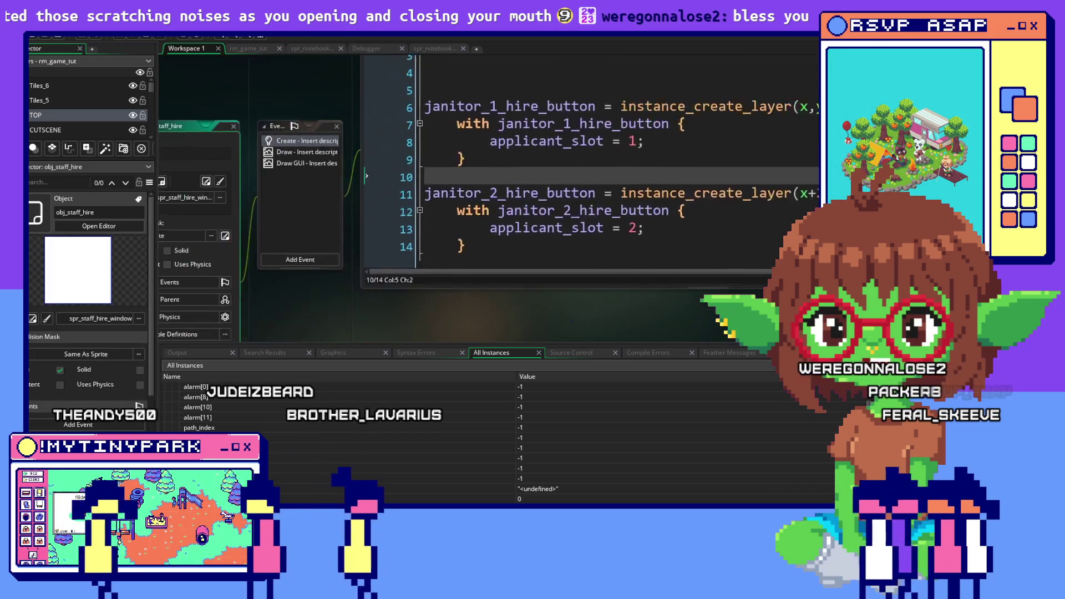
{"action": "scroll", "coordinate": [573, 154], "scroll_direction": "up", "scroll_amount": 5}
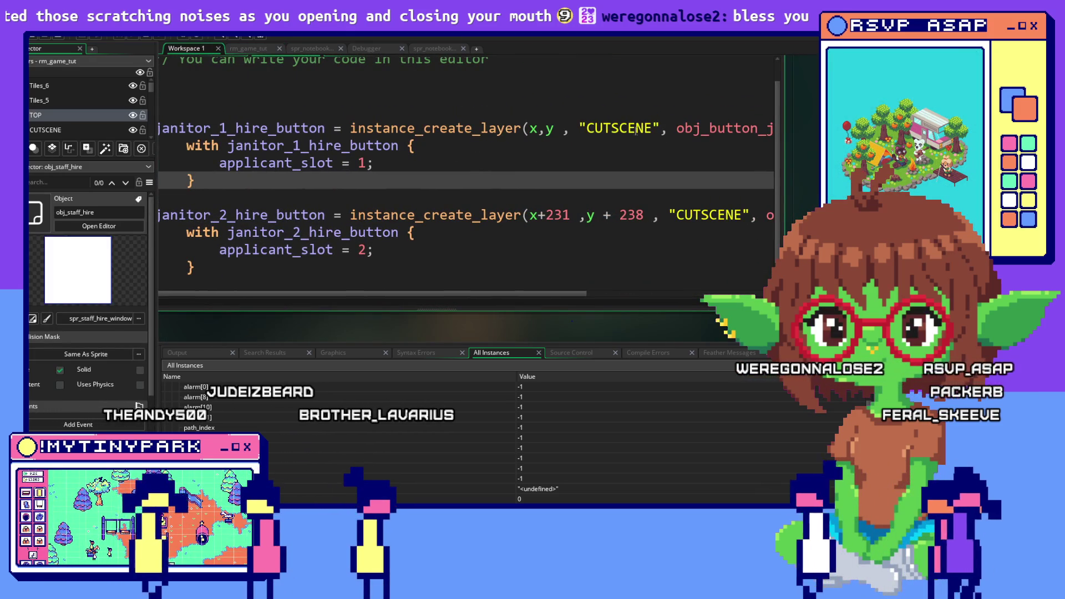
{"action": "double_click", "coordinate": [649, 128]}
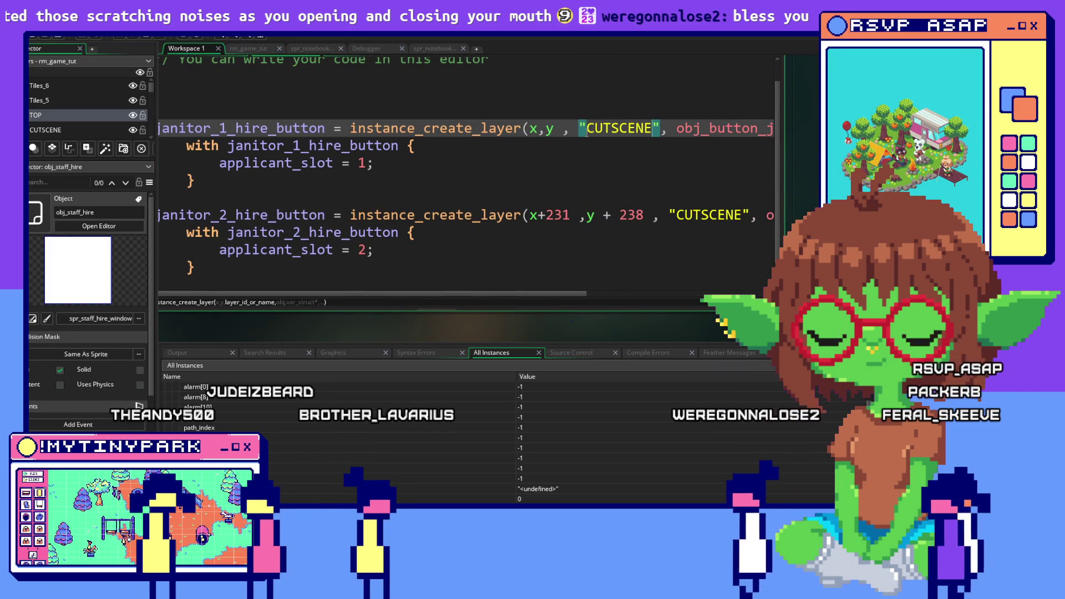
{"action": "type", "text": "TOP"}
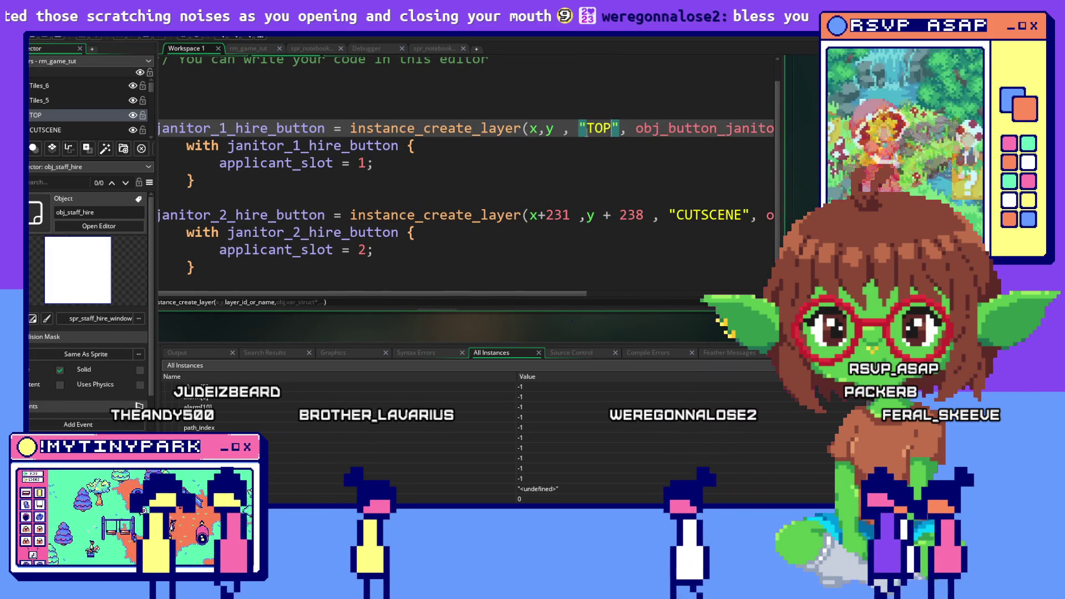
{"action": "double_click", "coordinate": [681, 217]}
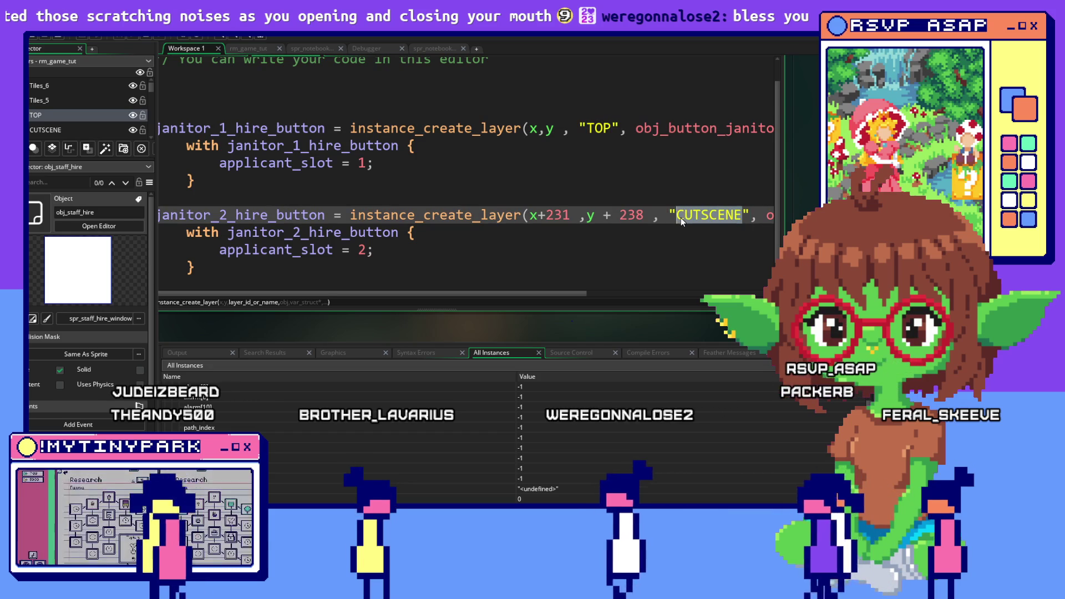
{"action": "type", "text": "TOP"}
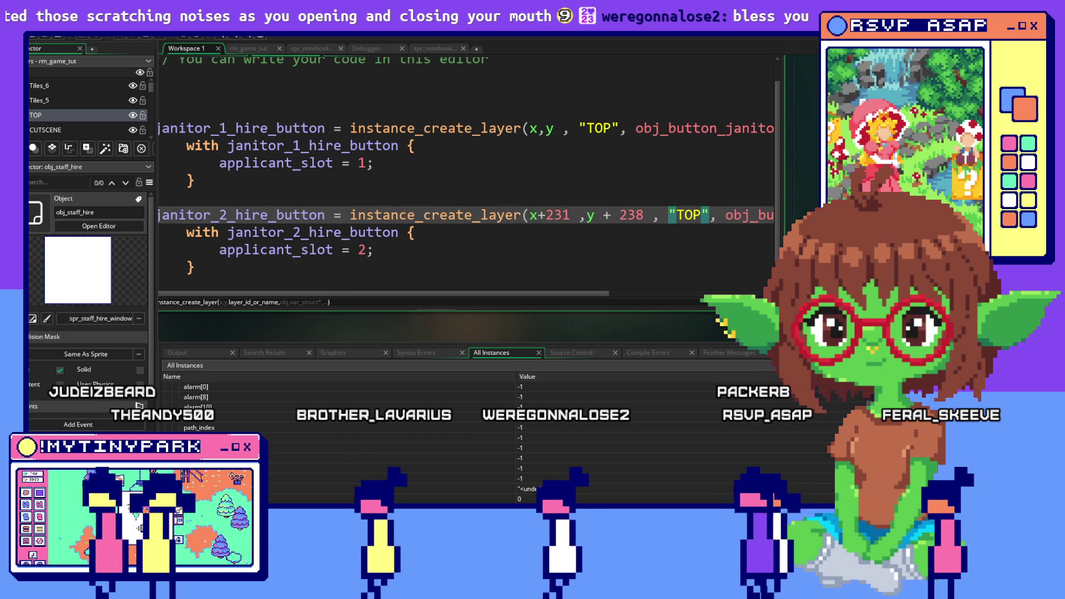
{"action": "key", "text": "Up"}
{"action": "key", "text": "Up"}
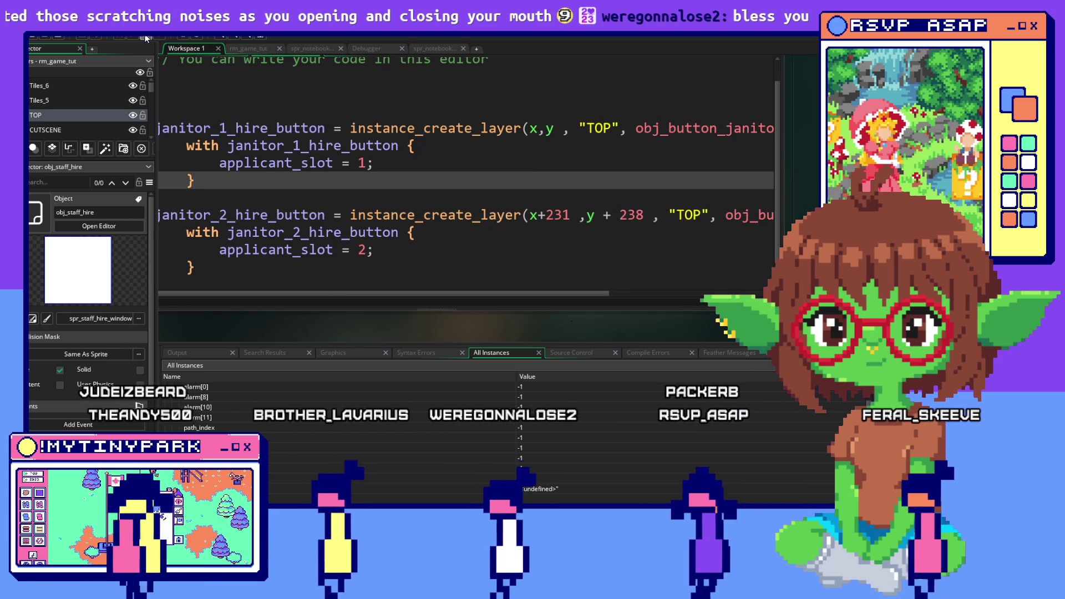
{"action": "key", "text": "alt+Tab"}
{"action": "key", "text": "alt+Tab"}
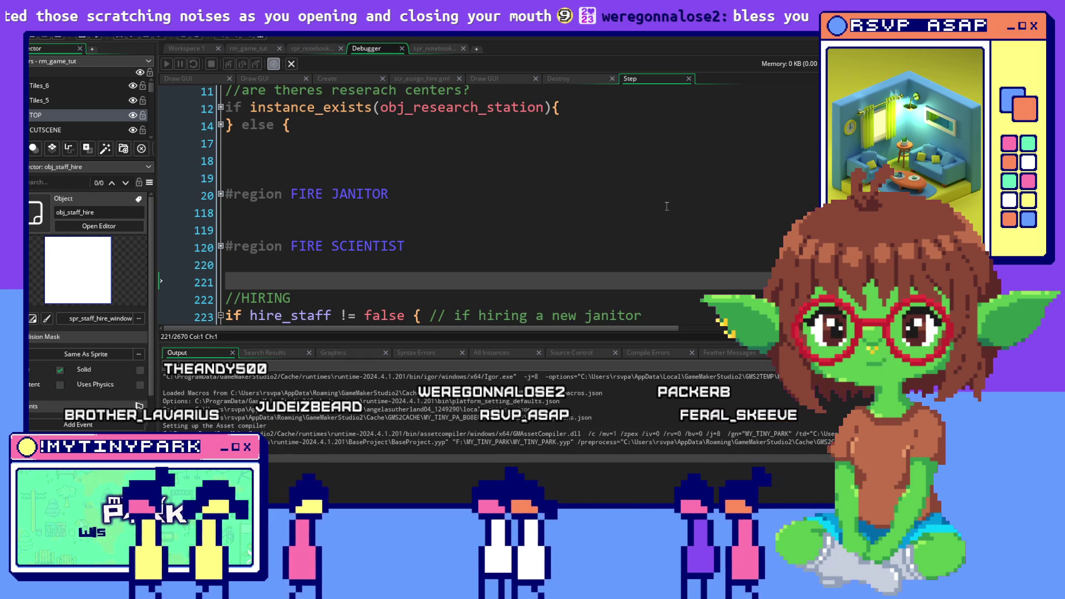
Review the hiring Step code, then check the Compile Errors tab and the Output build log.
{"action": "scroll", "coordinate": [667, 206], "scroll_direction": "down", "scroll_amount": 2}
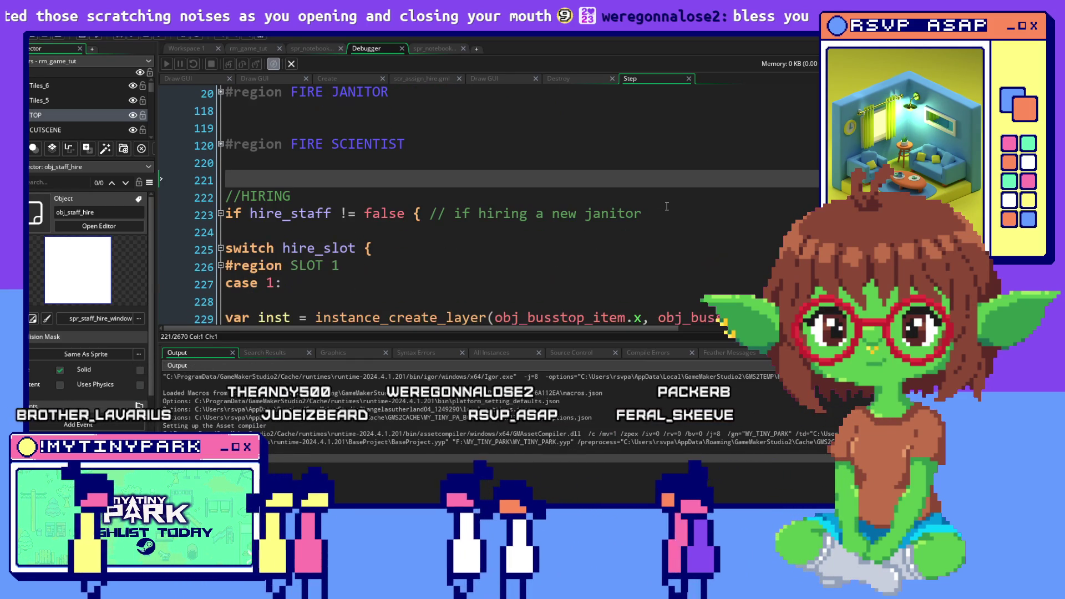
{"action": "scroll", "coordinate": [667, 206], "scroll_direction": "down", "scroll_amount": 1}
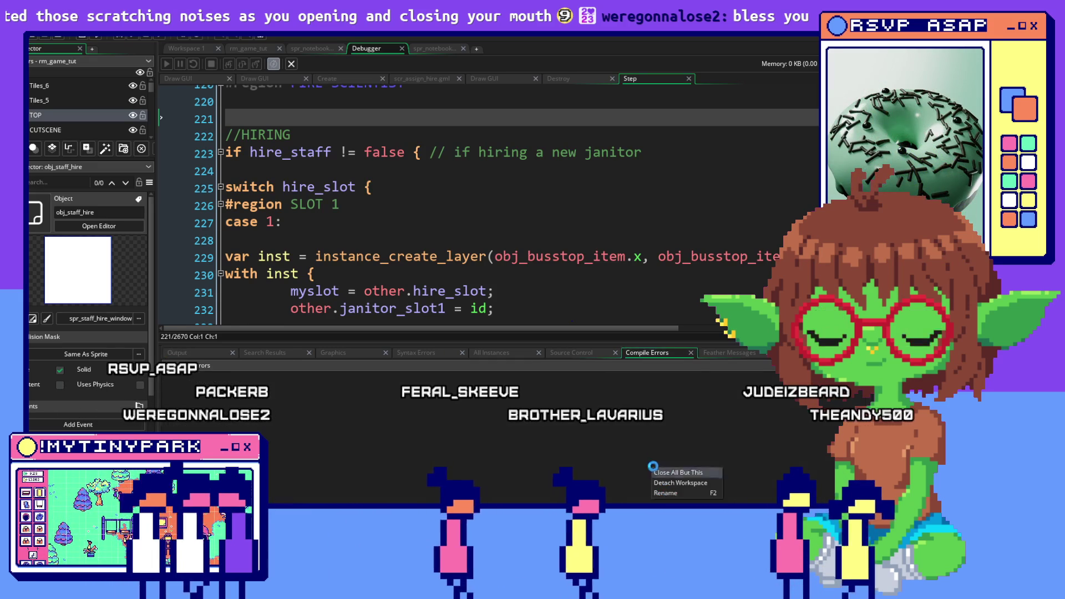
{"action": "right_click", "coordinate": [629, 353]}
{"action": "left_click", "coordinate": [233, 352]}
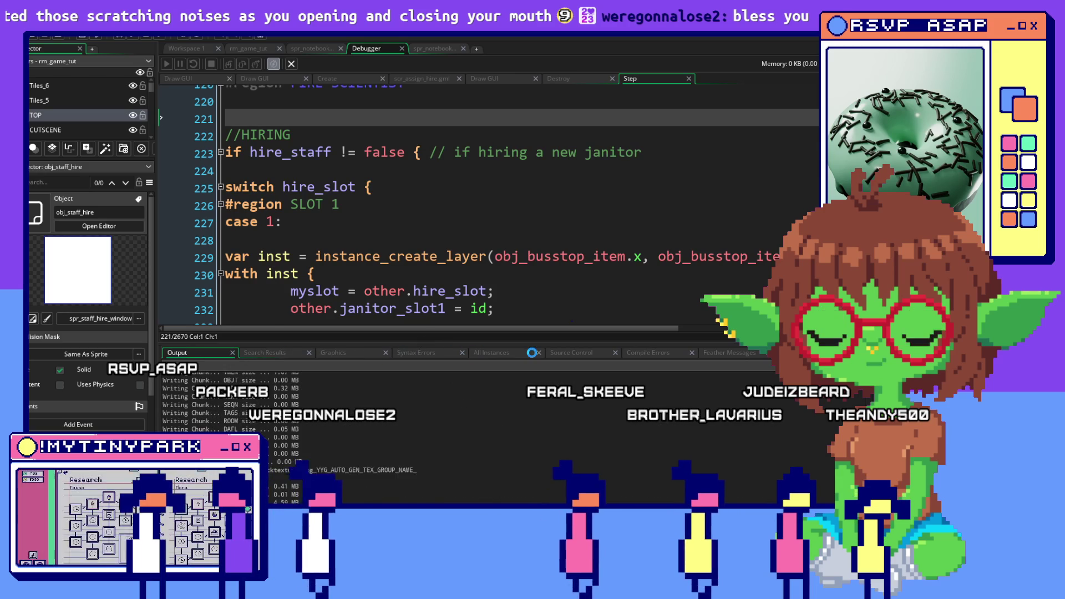
{"action": "scroll", "coordinate": [566, 216], "scroll_direction": "down", "scroll_amount": 1}
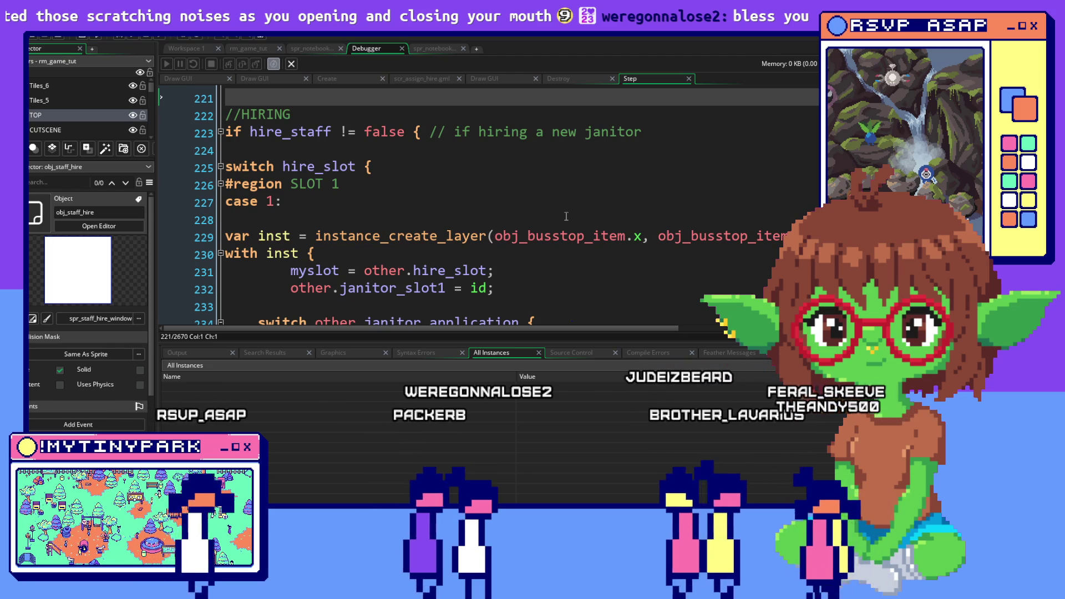
{"action": "key", "text": "alt+Tab"}
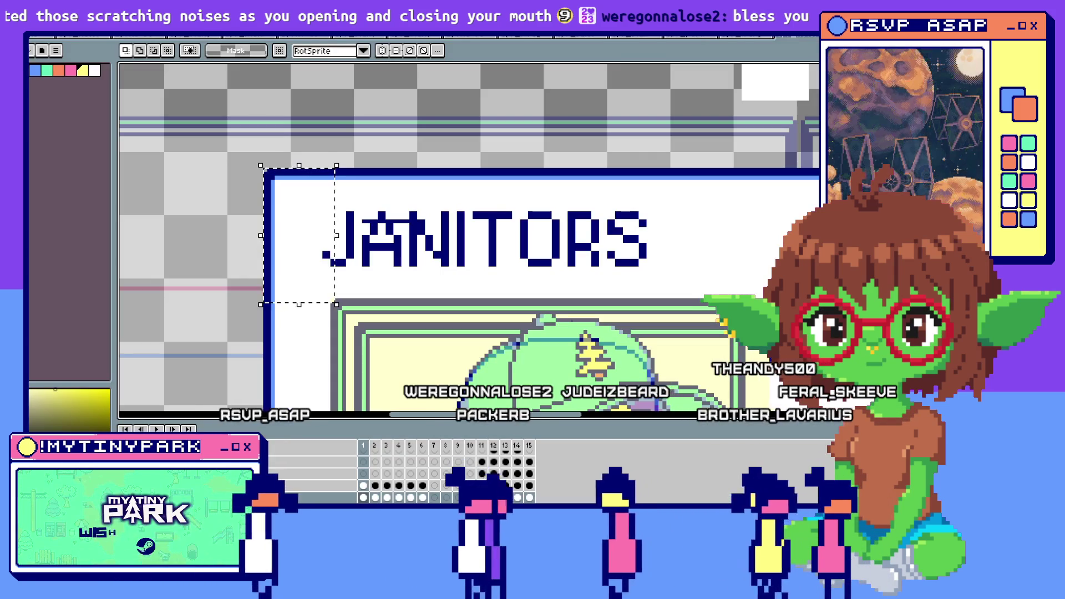
Finish the mayor's dialogue in the rebuilt test to reveal the Janitors hiring panel.
{"action": "key", "text": "alt+Tab"}
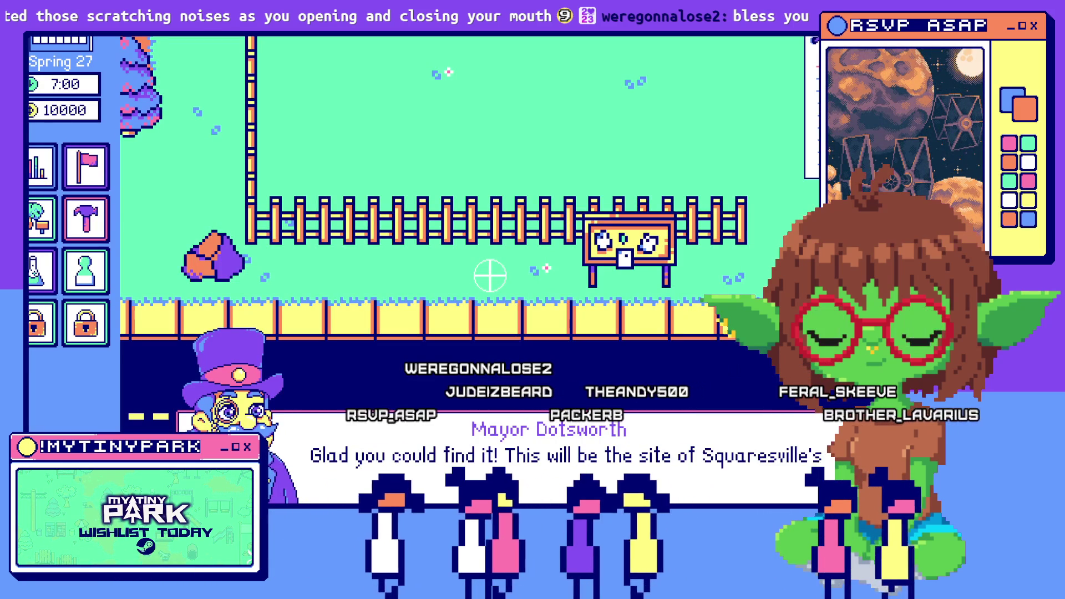
{"action": "left_click", "coordinate": [666, 466]}
{"action": "left_click", "coordinate": [665, 466]}
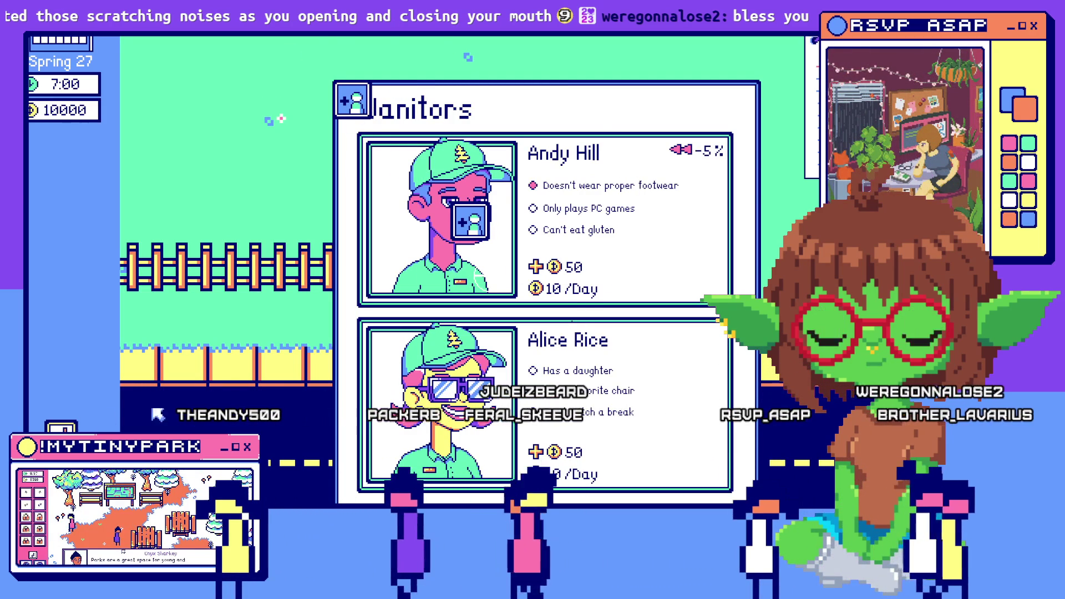
Pan the park map with D, S and W to reveal the house and tree.
{"action": "scroll", "coordinate": [323, 316], "scroll_direction": "down", "scroll_amount": 2}
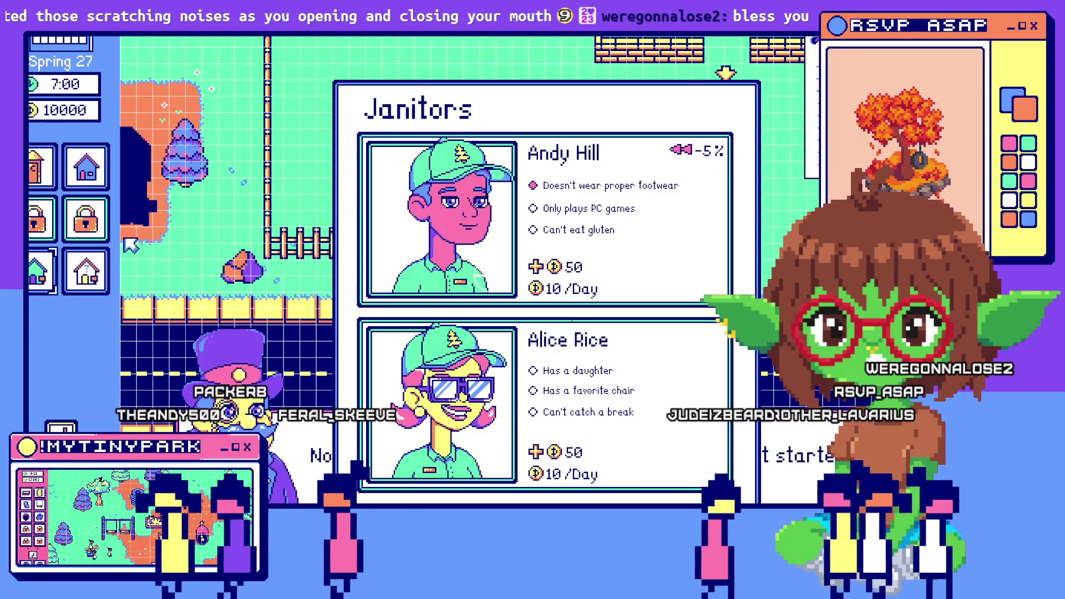
{"action": "mouse_move", "coordinate": [72, 234]}
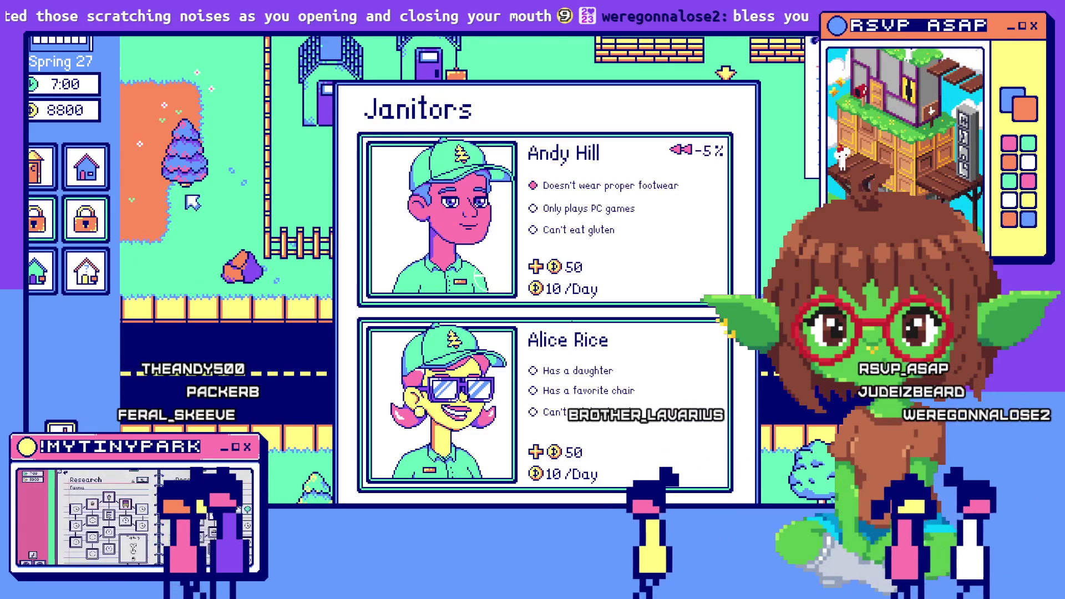
{"action": "key", "text": "d"}
{"action": "key", "text": "s"}
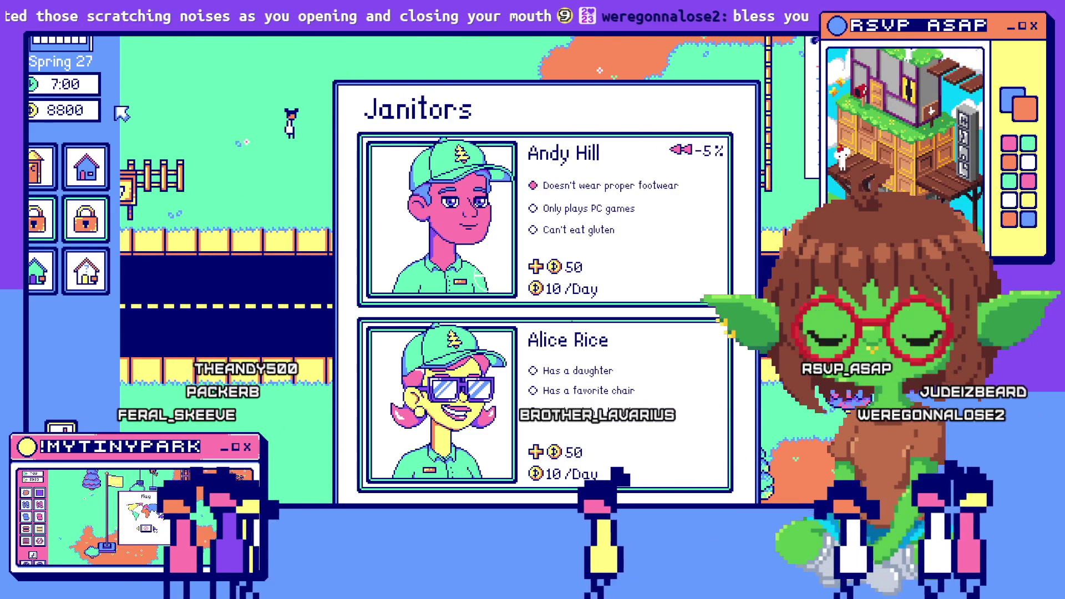
{"action": "key", "text": "w"}
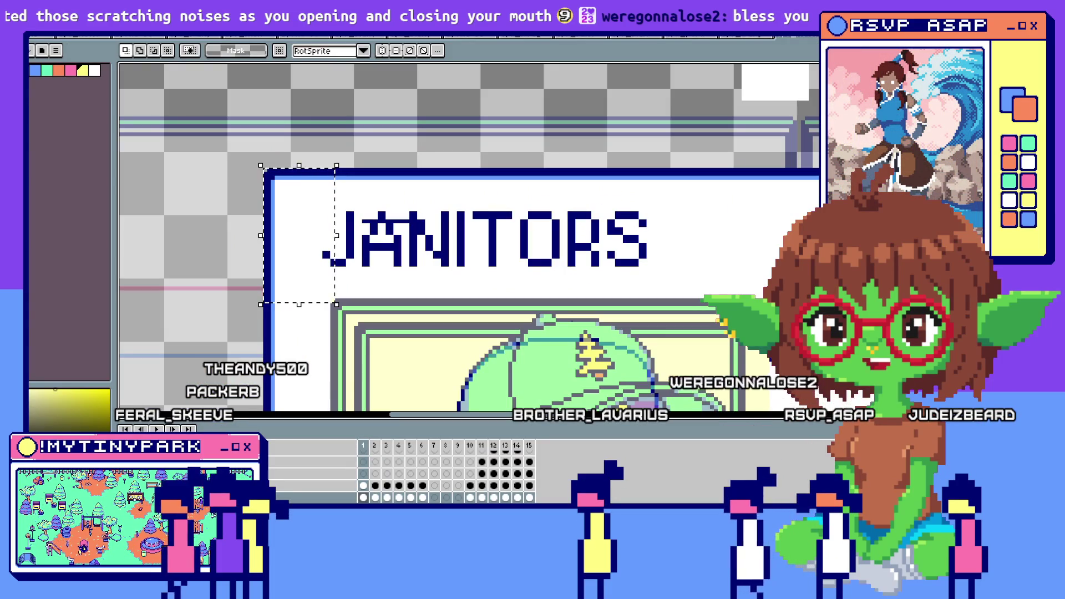
Scroll through the running game's All Instances list in the debugger.
{"action": "key", "text": "alt+Tab"}
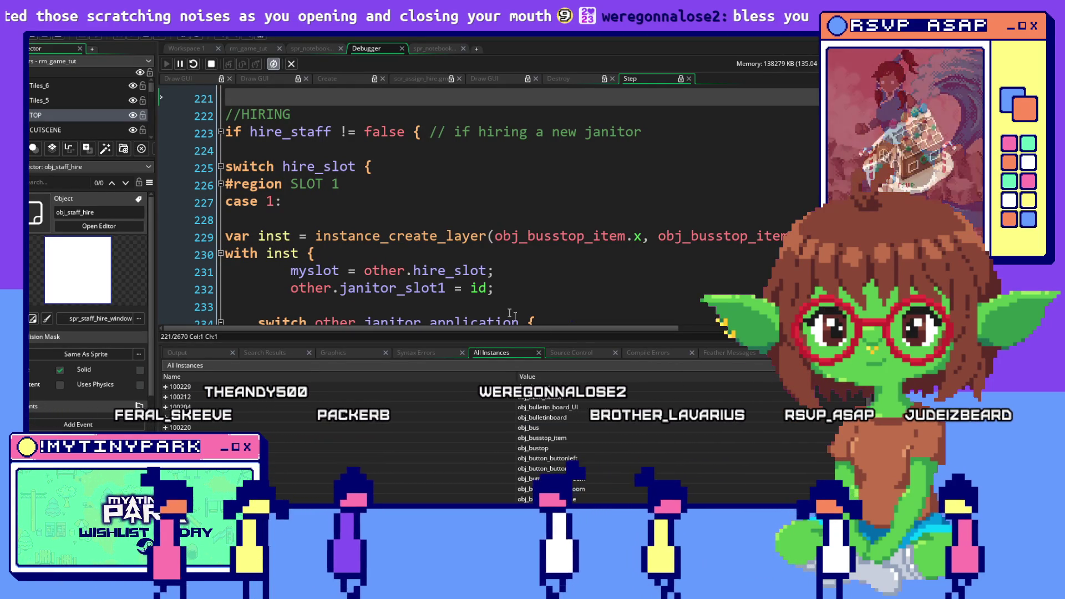
{"action": "scroll", "coordinate": [568, 441], "scroll_direction": "down", "scroll_amount": 4}
{"action": "scroll", "coordinate": [568, 441], "scroll_direction": "up", "scroll_amount": 3}
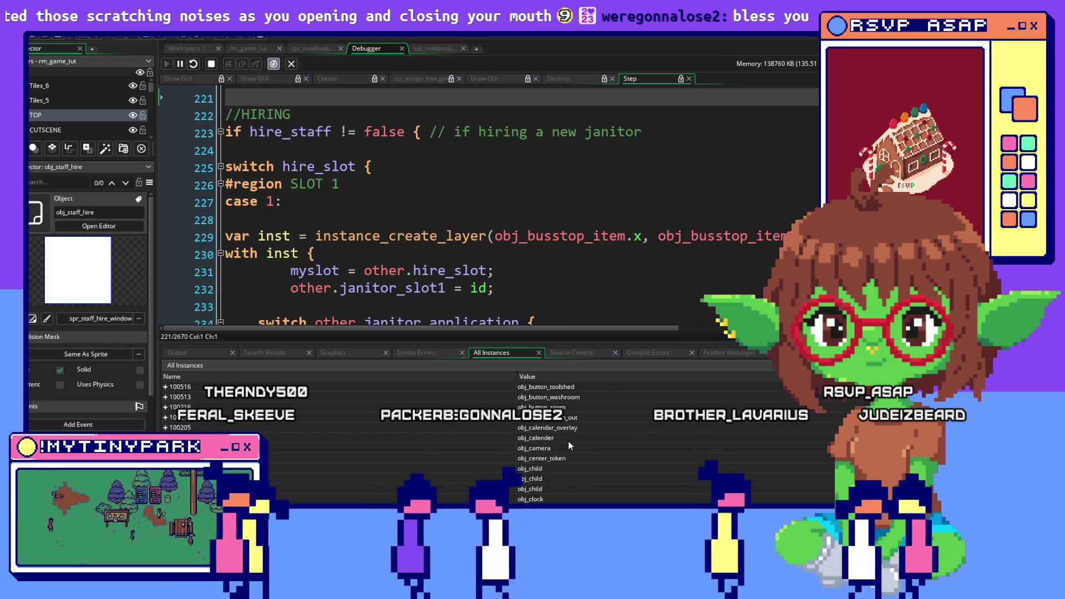
{"action": "scroll", "coordinate": [568, 441], "scroll_direction": "down", "scroll_amount": 1}
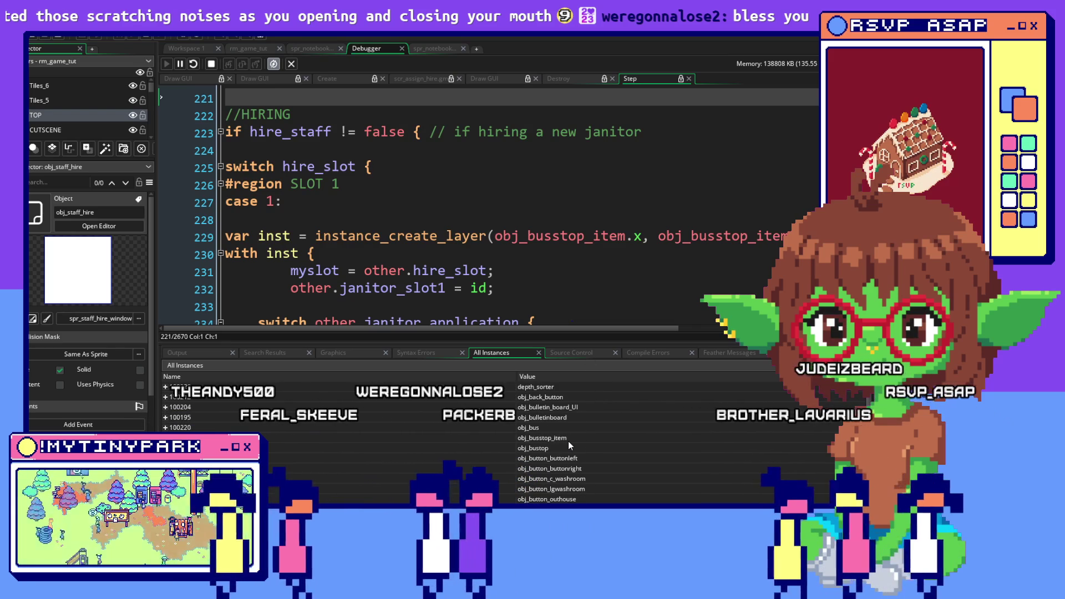
{"action": "scroll", "coordinate": [568, 441], "scroll_direction": "down", "scroll_amount": 4}
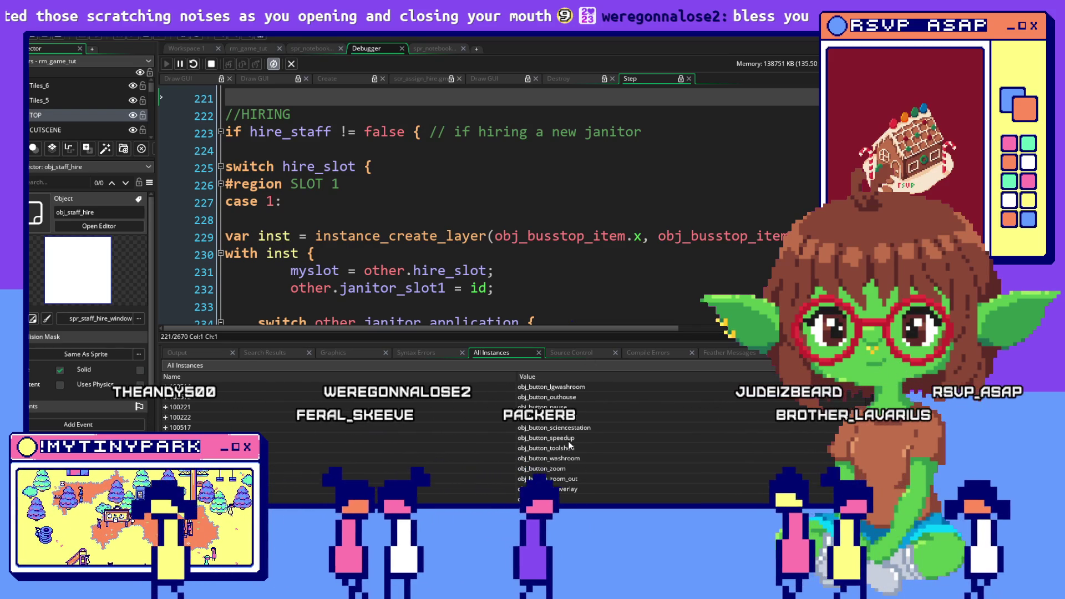
{"action": "scroll", "coordinate": [568, 441], "scroll_direction": "down", "scroll_amount": 3}
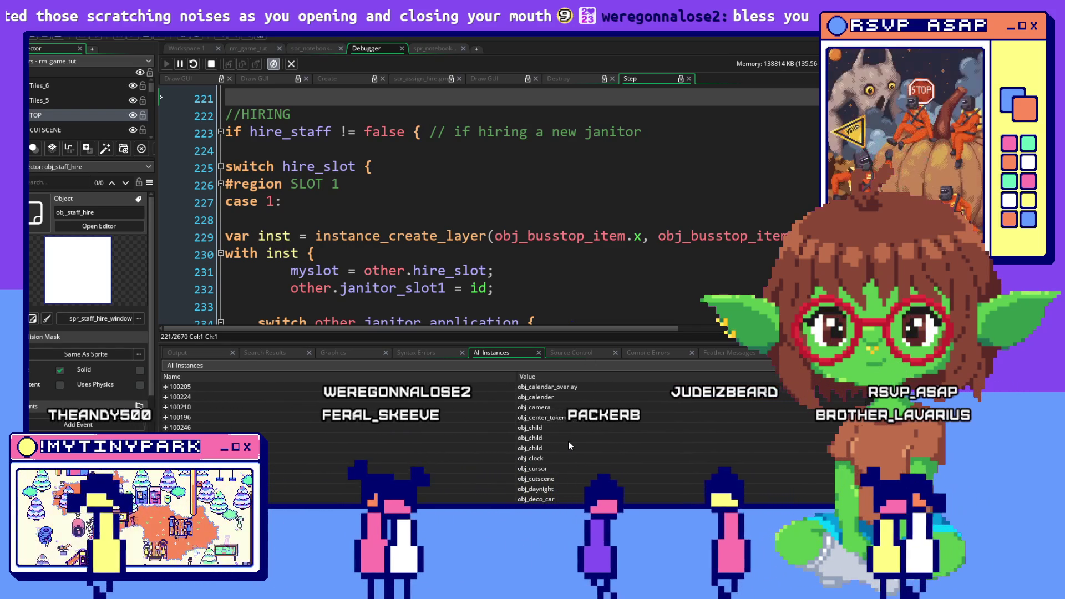
{"action": "scroll", "coordinate": [568, 441], "scroll_direction": "down", "scroll_amount": 5}
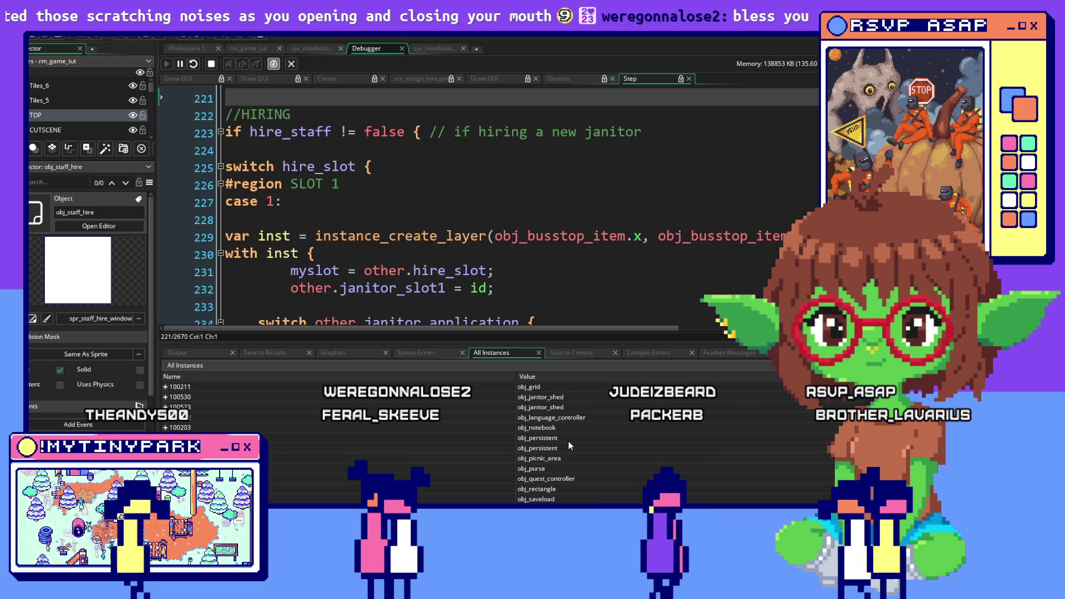
{"action": "scroll", "coordinate": [568, 441], "scroll_direction": "down", "scroll_amount": 3}
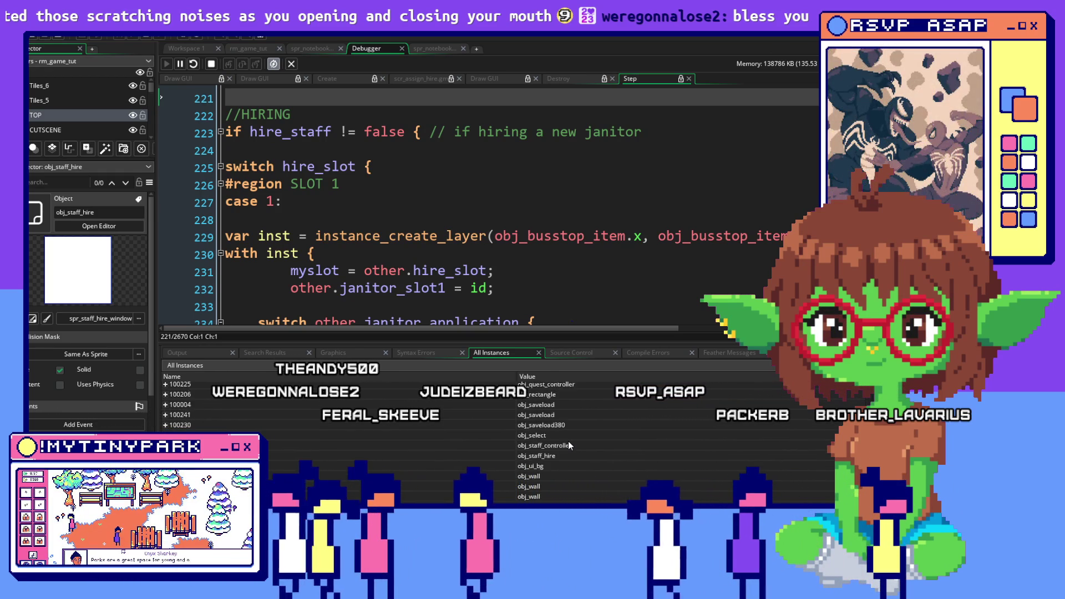
Bring the top of the obj_staff_hire Step code into view with the caret on line 12.
{"action": "scroll", "coordinate": [568, 445], "scroll_direction": "up", "scroll_amount": 5}
{"action": "scroll", "coordinate": [570, 446], "scroll_direction": "up", "scroll_amount": 5}
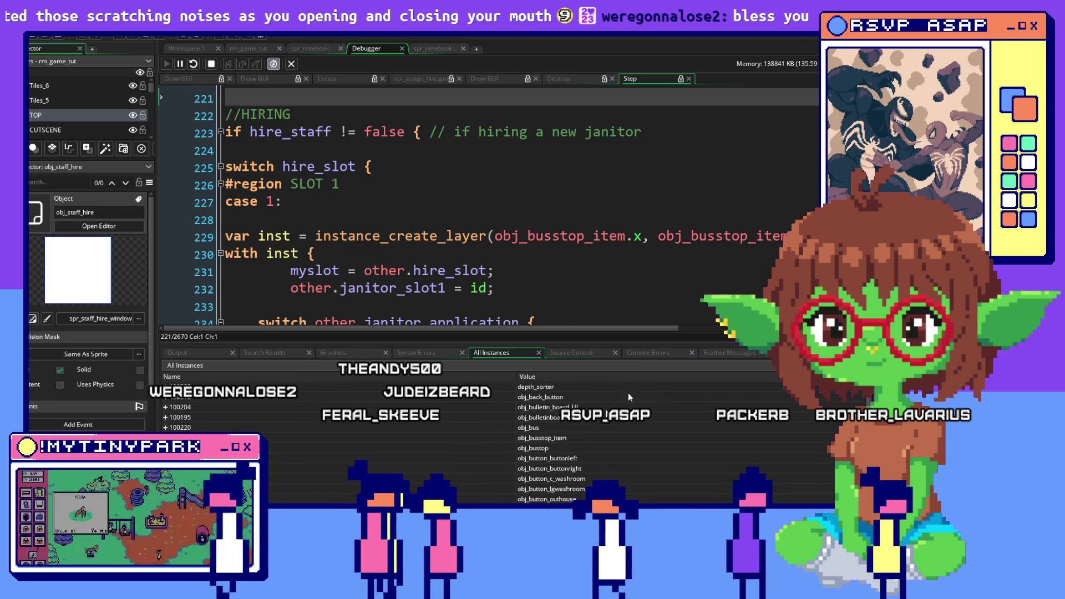
{"action": "scroll", "coordinate": [741, 170], "scroll_direction": "up", "scroll_amount": 15}
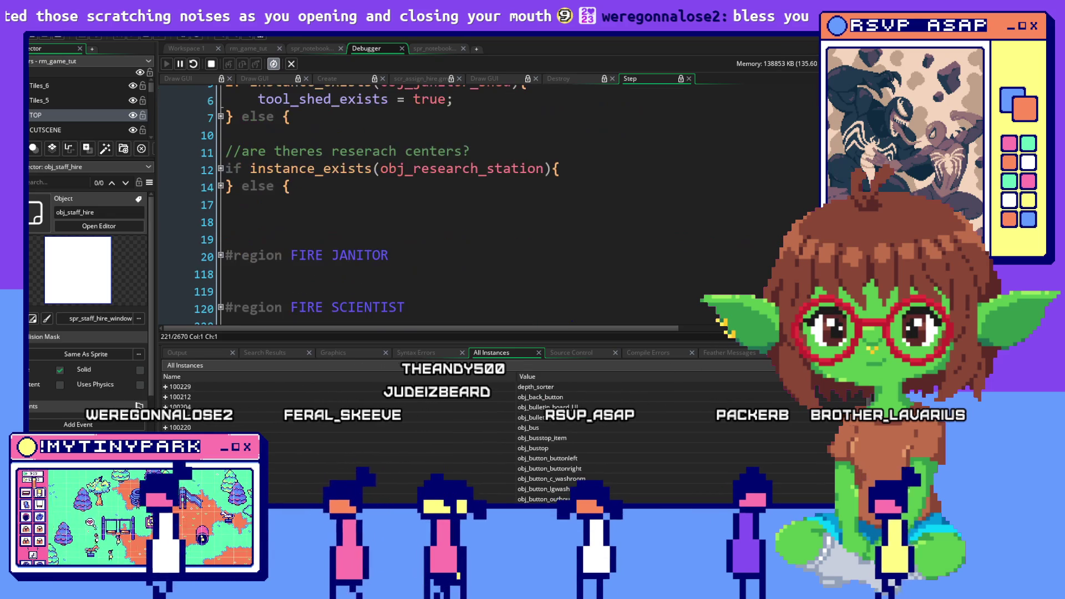
{"action": "left_click", "coordinate": [740, 170]}
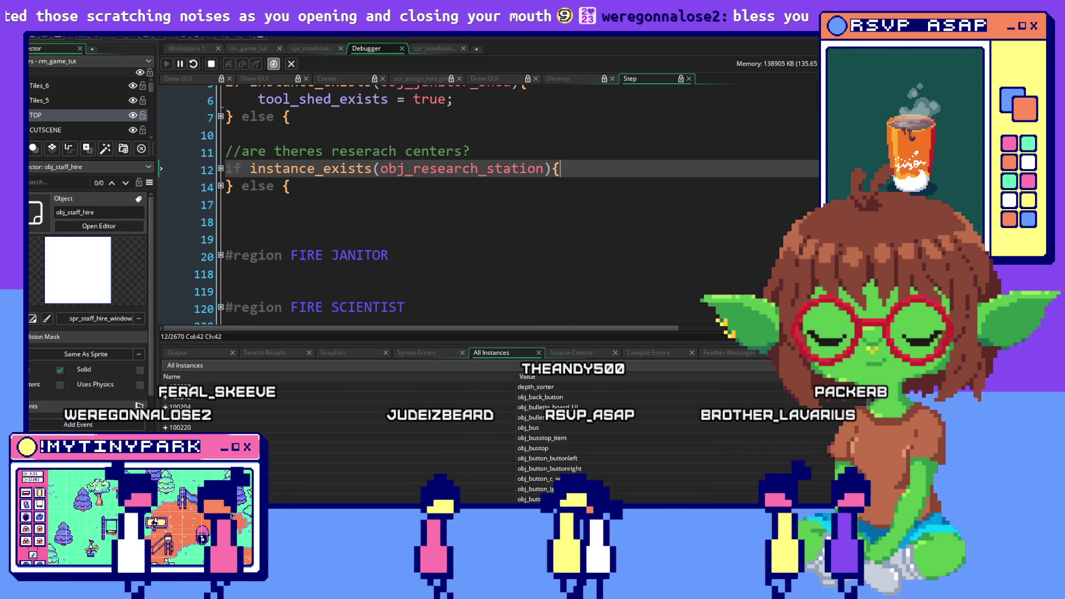
Run a project-wide Find All for obj_button_janitor_hire.
{"action": "key", "text": "ctrl+shift+f"}
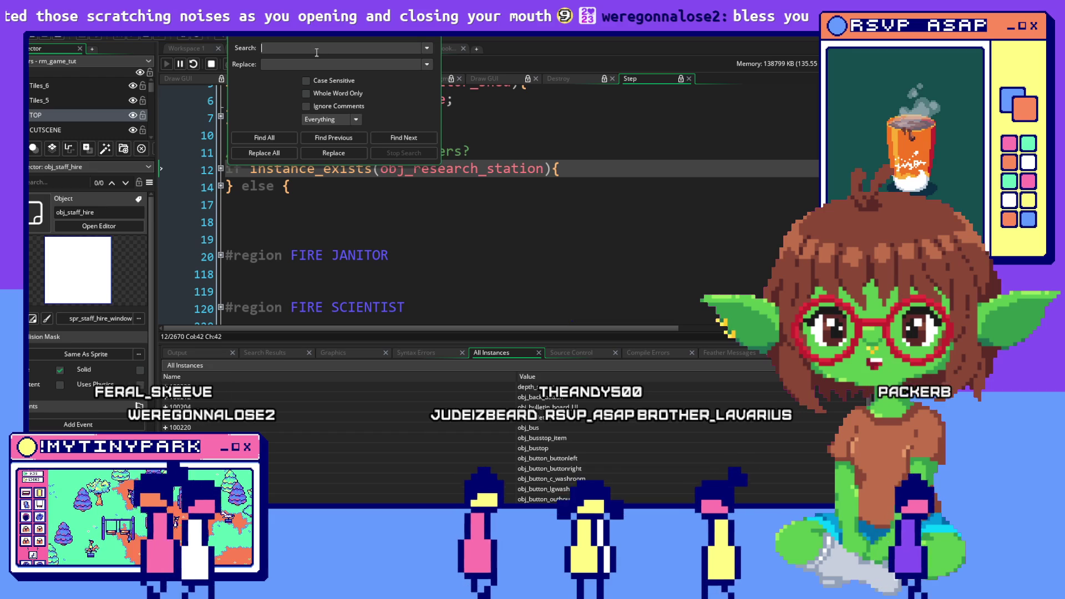
{"action": "left_click", "coordinate": [317, 50]}
{"action": "type", "text": "janitor+"}
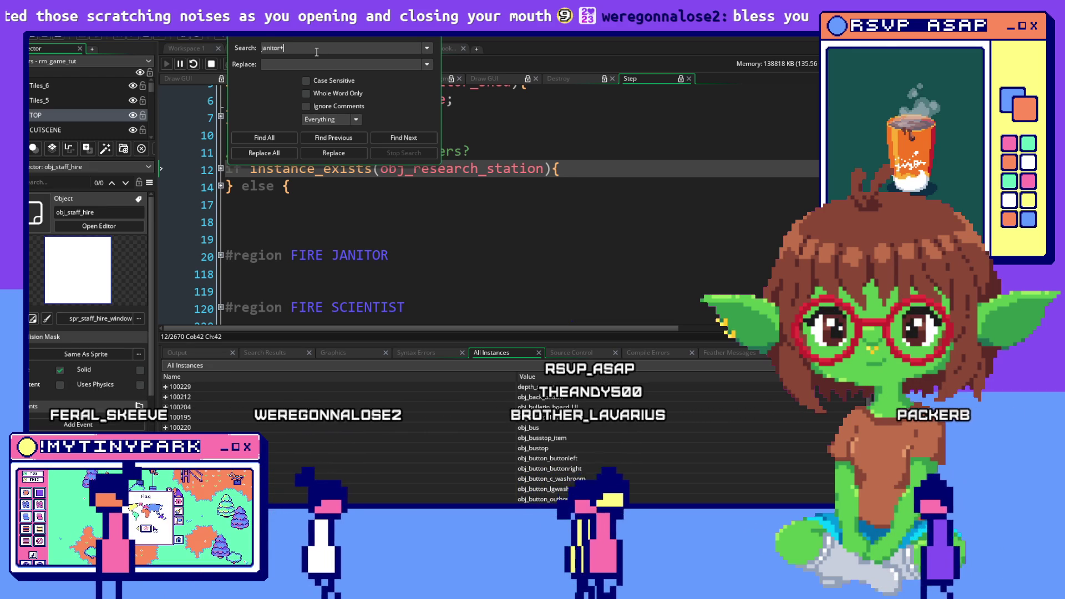
{"action": "key", "text": "BackSpace"}
{"action": "key", "text": "BackSpace"}
{"action": "key", "text": "BackSpace"}
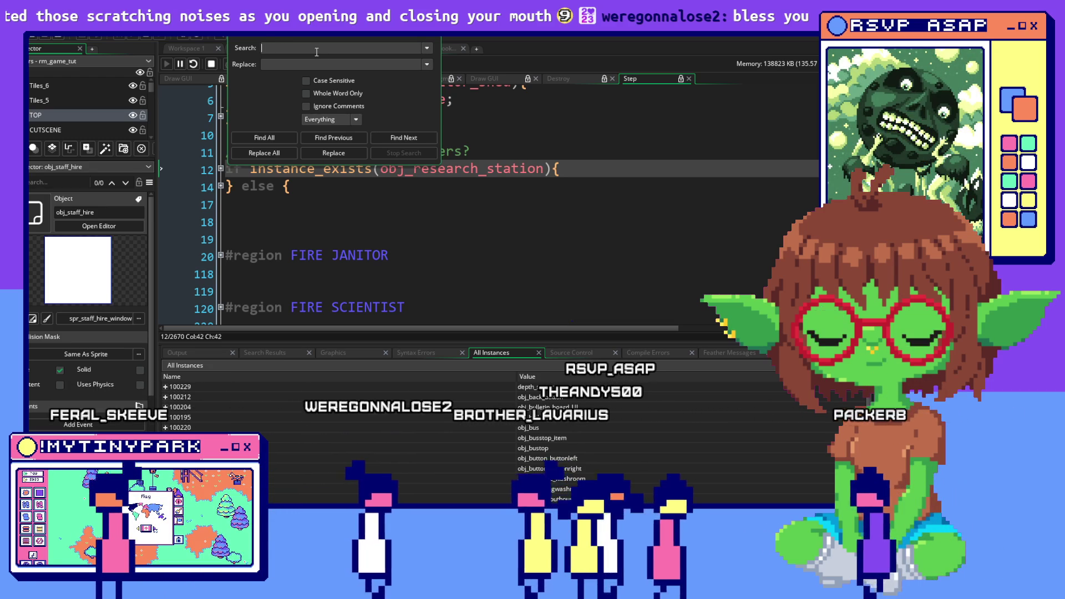
{"action": "type", "text": "obj_button_janitor"}
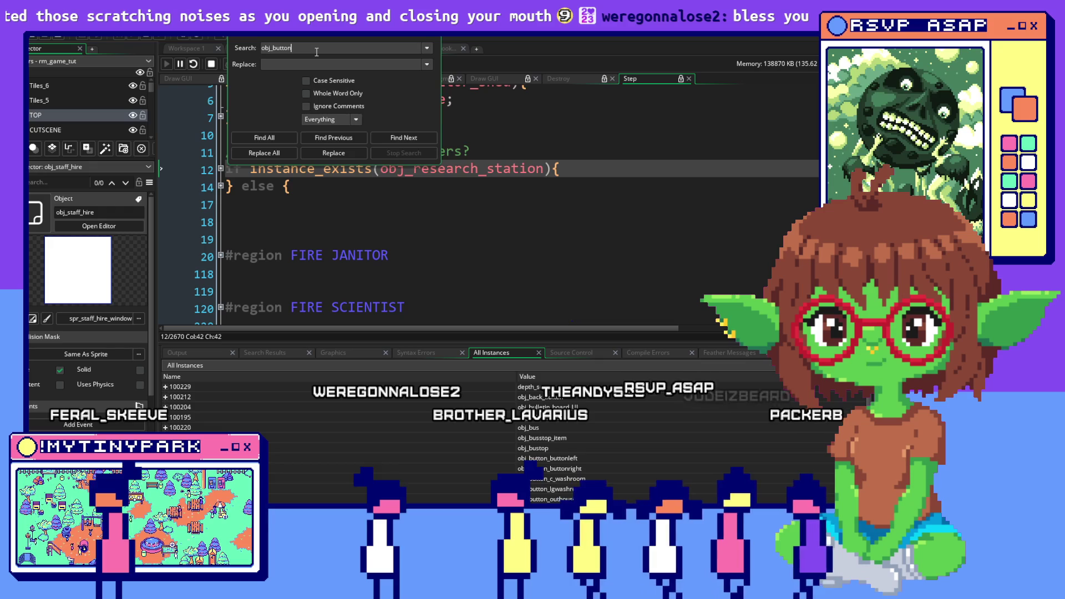
{"action": "type", "text": "_hire"}
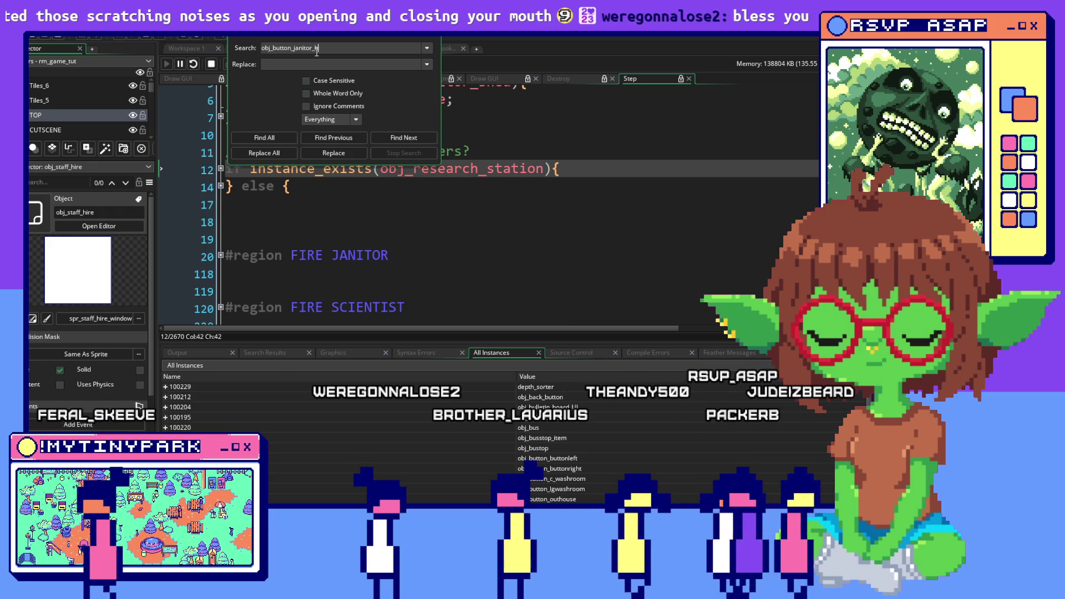
{"action": "key", "text": "Return"}
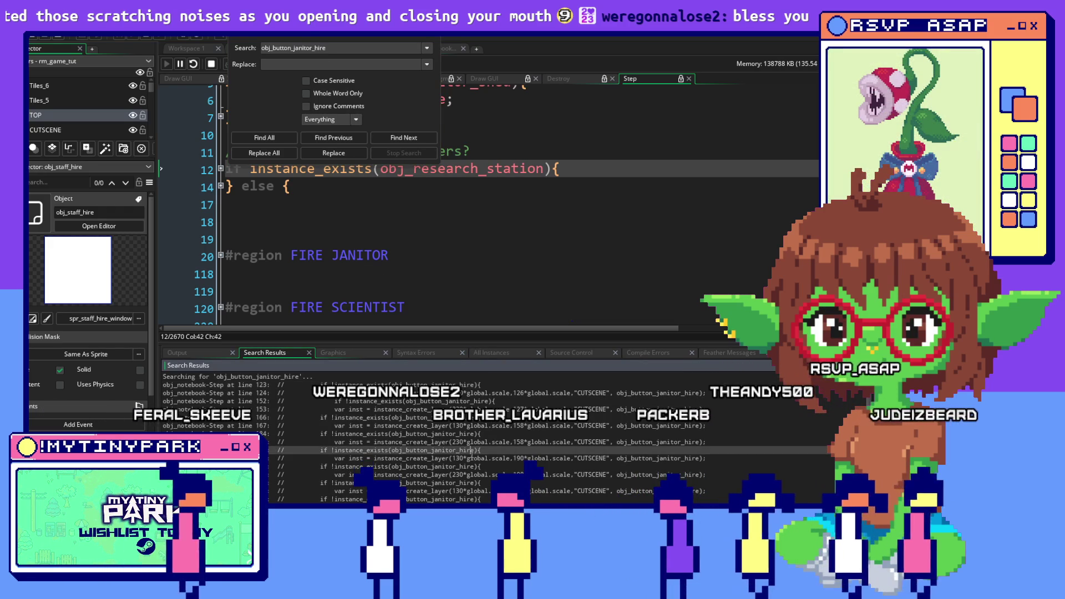
Inspect the janitor_1_hire_button creation match and the notebook matches at lines 253 and 166.
{"action": "scroll", "coordinate": [530, 451], "scroll_direction": "down", "scroll_amount": 3}
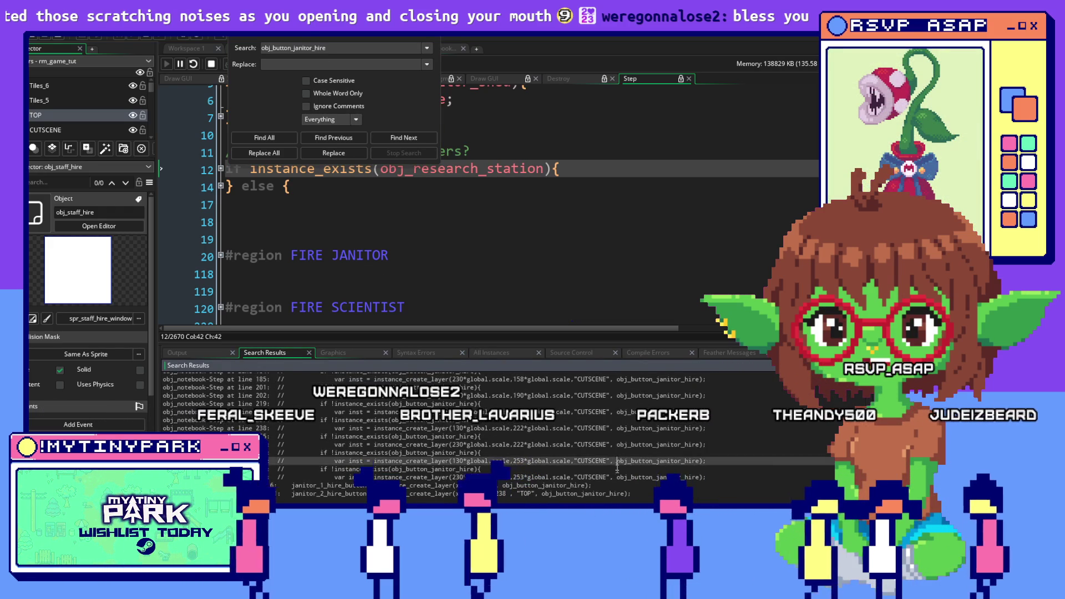
{"action": "left_click", "coordinate": [436, 486]}
{"action": "left_click", "coordinate": [444, 462]}
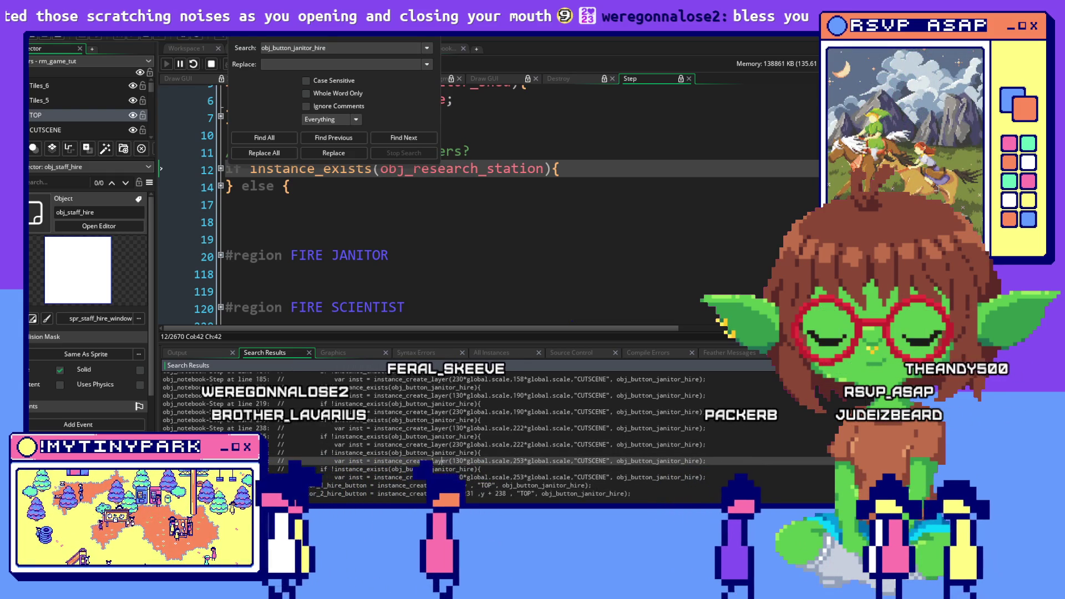
{"action": "scroll", "coordinate": [405, 433], "scroll_direction": "up", "scroll_amount": 3}
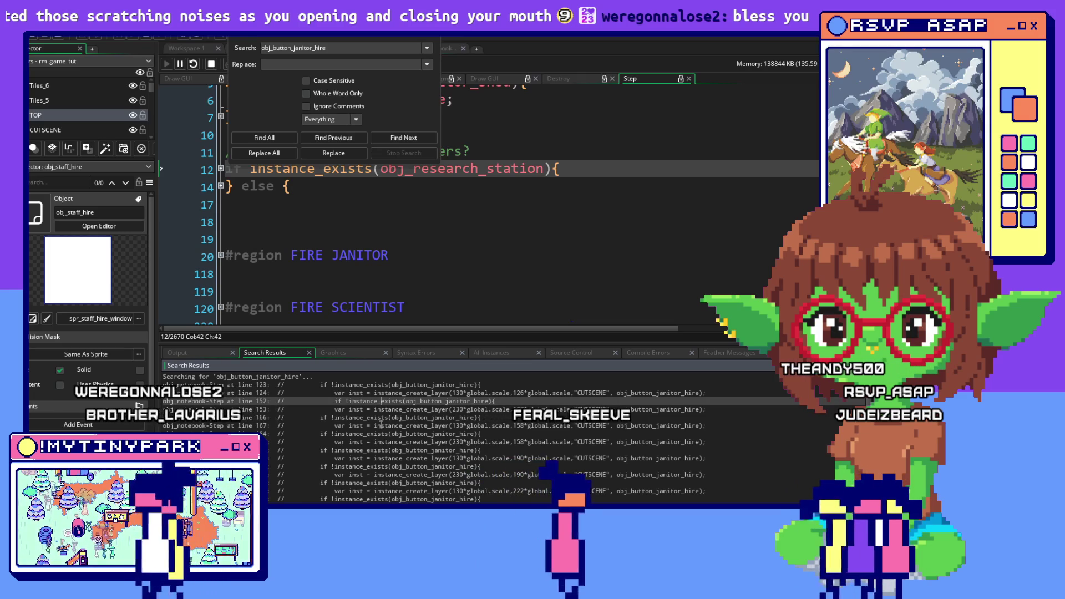
{"action": "left_click", "coordinate": [380, 417]}
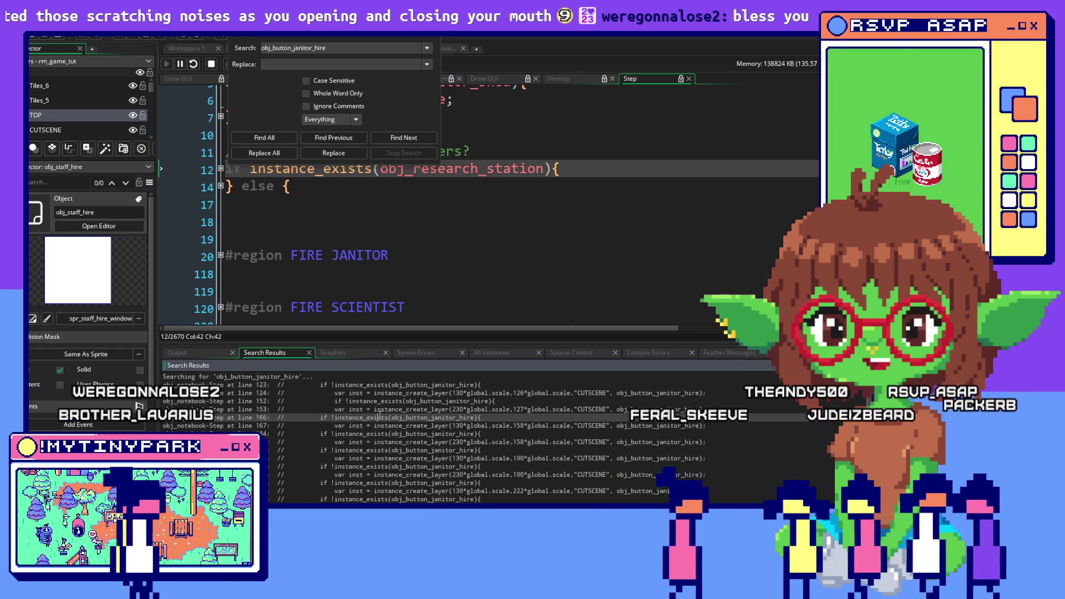
Inspect the line-167, 130*253 and 230*253 notebook matches, then the FIRE JANITOR region.
{"action": "scroll", "coordinate": [380, 416], "scroll_direction": "down", "scroll_amount": 3}
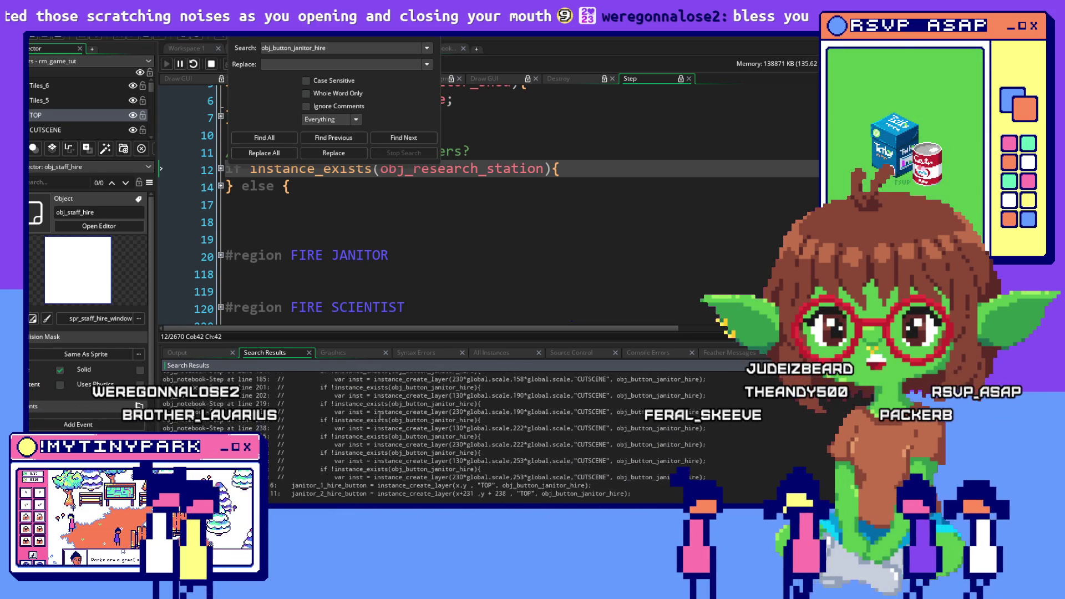
{"action": "scroll", "coordinate": [380, 416], "scroll_direction": "up", "scroll_amount": 3}
{"action": "left_click", "coordinate": [630, 405]}
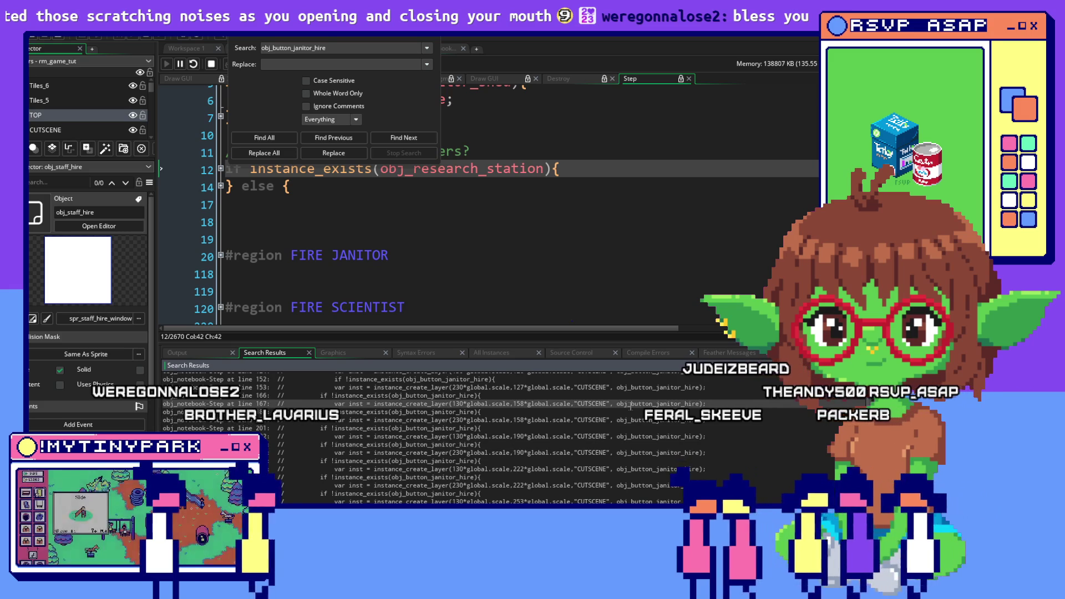
{"action": "scroll", "coordinate": [322, 455], "scroll_direction": "down", "scroll_amount": 2}
{"action": "left_click", "coordinate": [321, 459]}
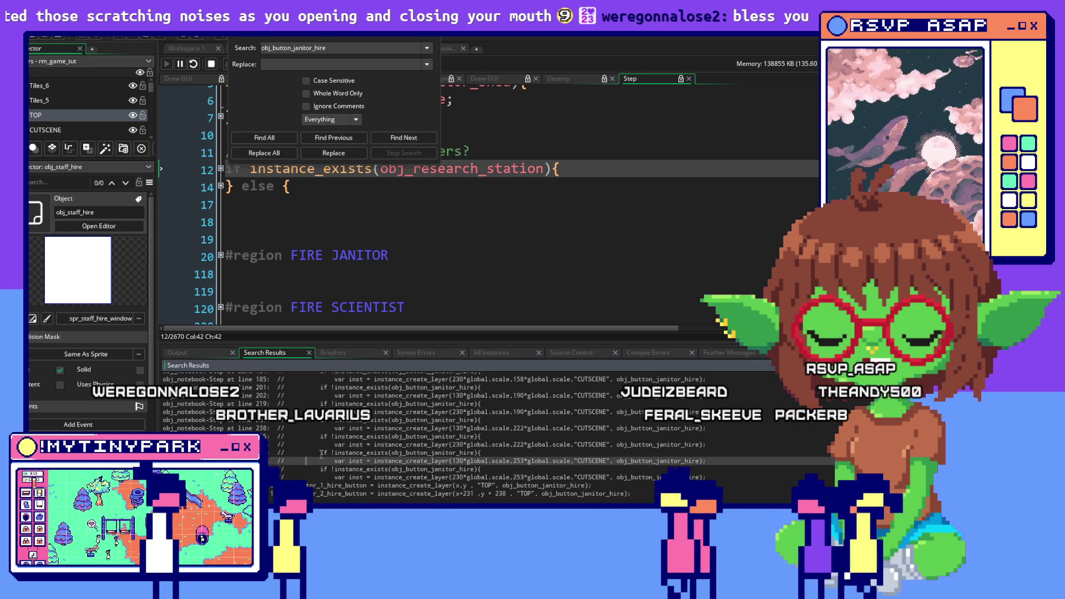
{"action": "left_click", "coordinate": [304, 476]}
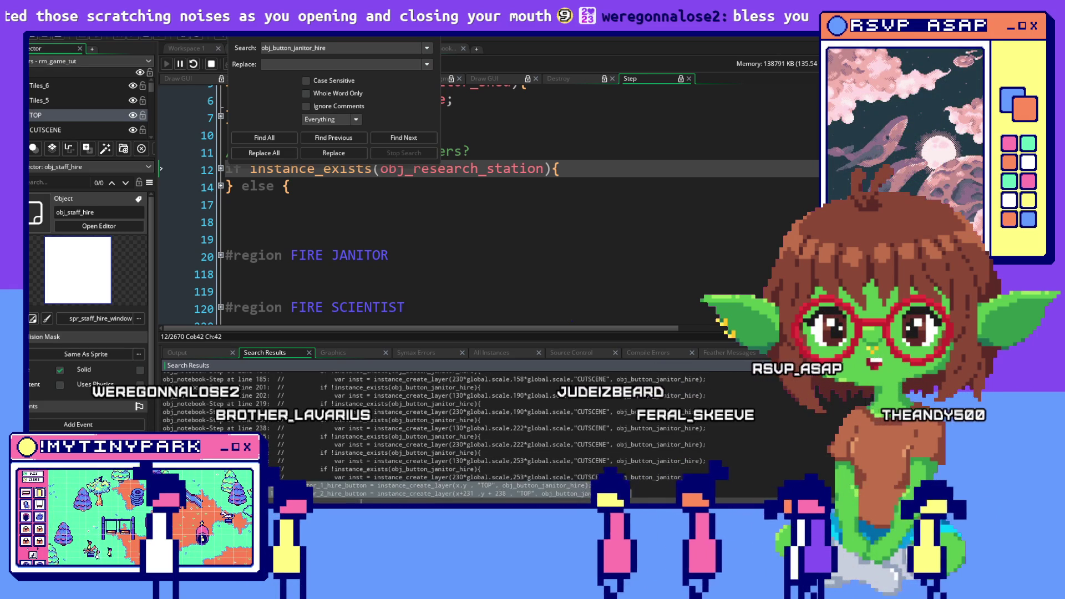
{"action": "left_click", "coordinate": [395, 253]}
{"action": "scroll", "coordinate": [405, 253], "scroll_direction": "up", "scroll_amount": 2}
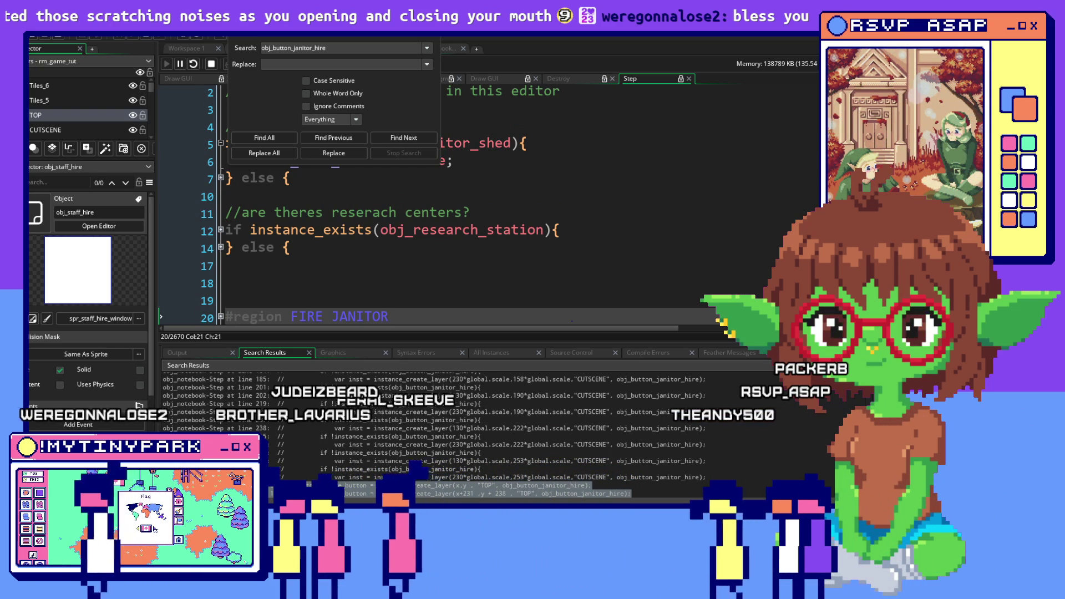
Open obj_staff_hire's Create event at janitor_2_hire_button's creation and place the caret between the button blocks.
{"action": "key", "text": "Return"}
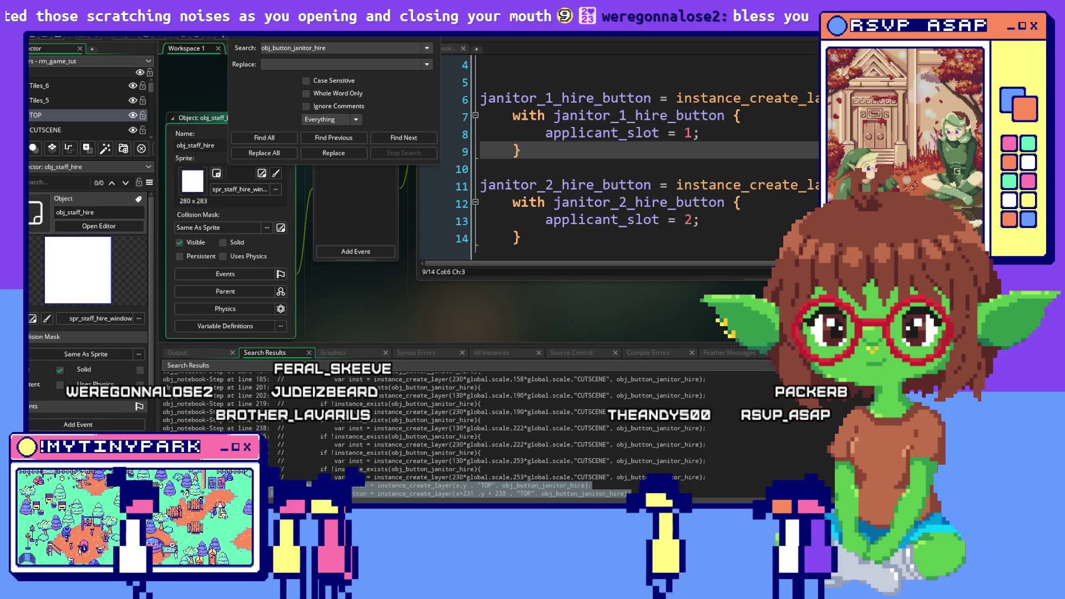
{"action": "scroll", "coordinate": [782, 172], "scroll_direction": "down", "scroll_amount": 1}
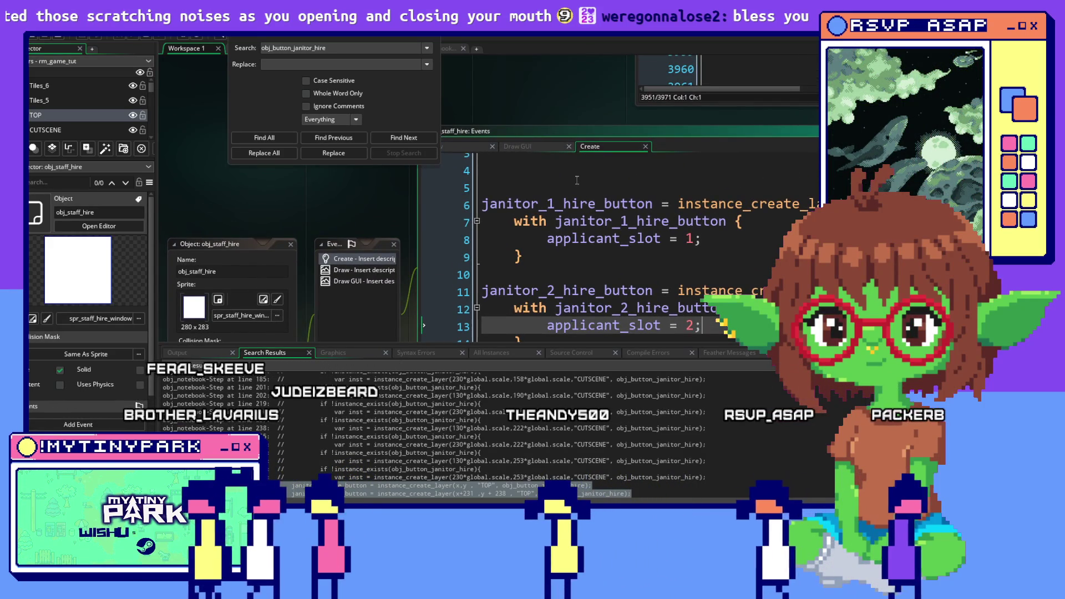
{"action": "left_click", "coordinate": [688, 173]}
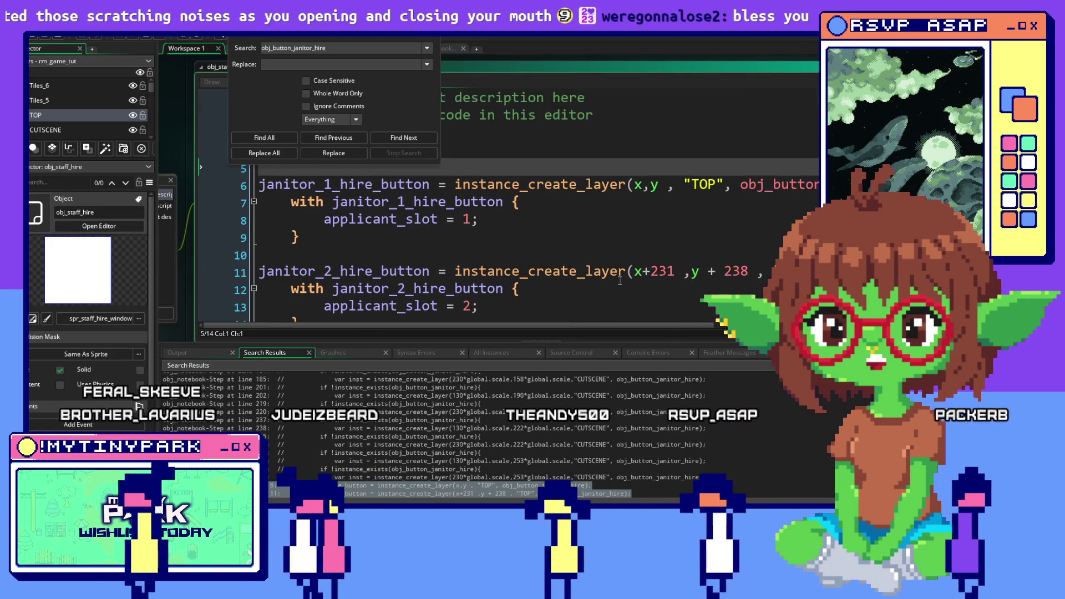
{"action": "scroll", "coordinate": [483, 194], "scroll_direction": "down", "scroll_amount": 1}
{"action": "left_click", "coordinate": [333, 203]}
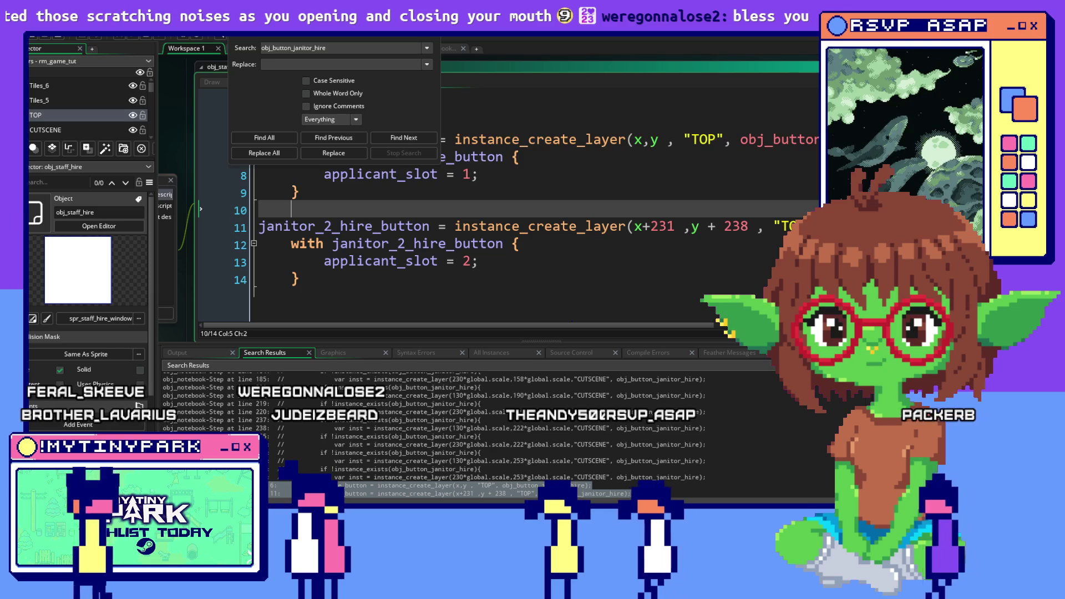
{"action": "key", "text": "F12"}
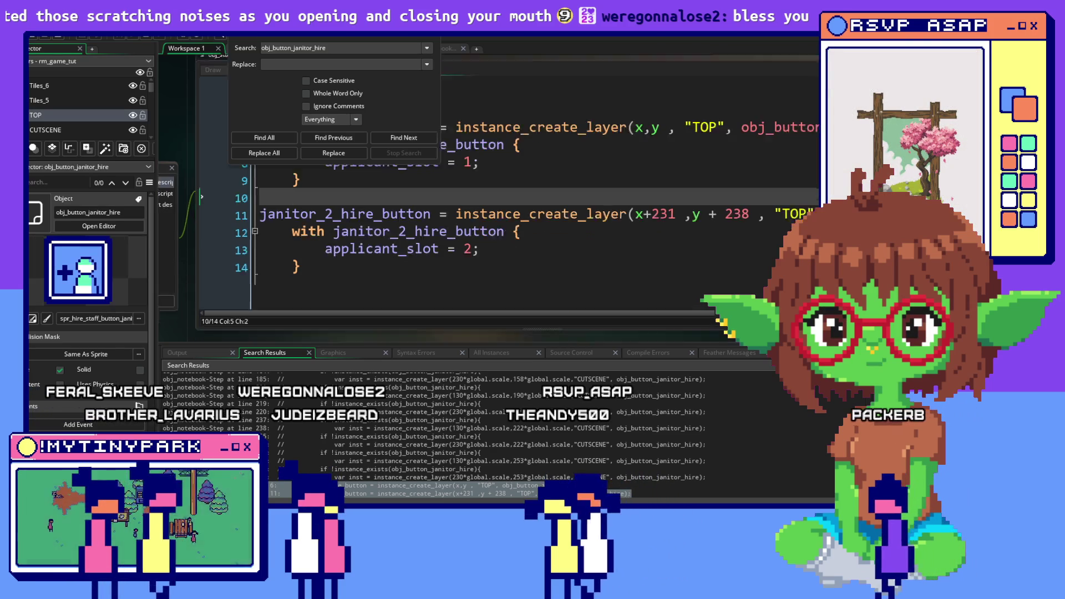
{"action": "scroll", "coordinate": [734, 206], "scroll_direction": "down", "scroll_amount": 2}
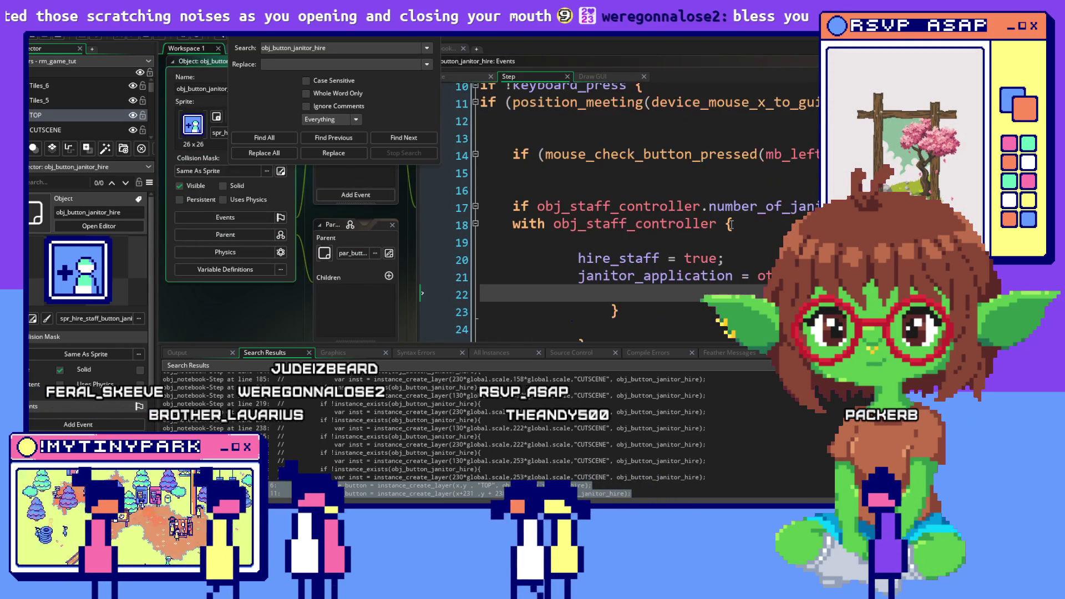
{"action": "scroll", "coordinate": [731, 227], "scroll_direction": "down", "scroll_amount": 2}
{"action": "left_click_drag", "start_coordinate": [732, 227], "coordinate": [596, 303]}
{"action": "left_click", "coordinate": [596, 302]}
{"action": "scroll", "coordinate": [596, 303], "scroll_direction": "up", "scroll_amount": 2}
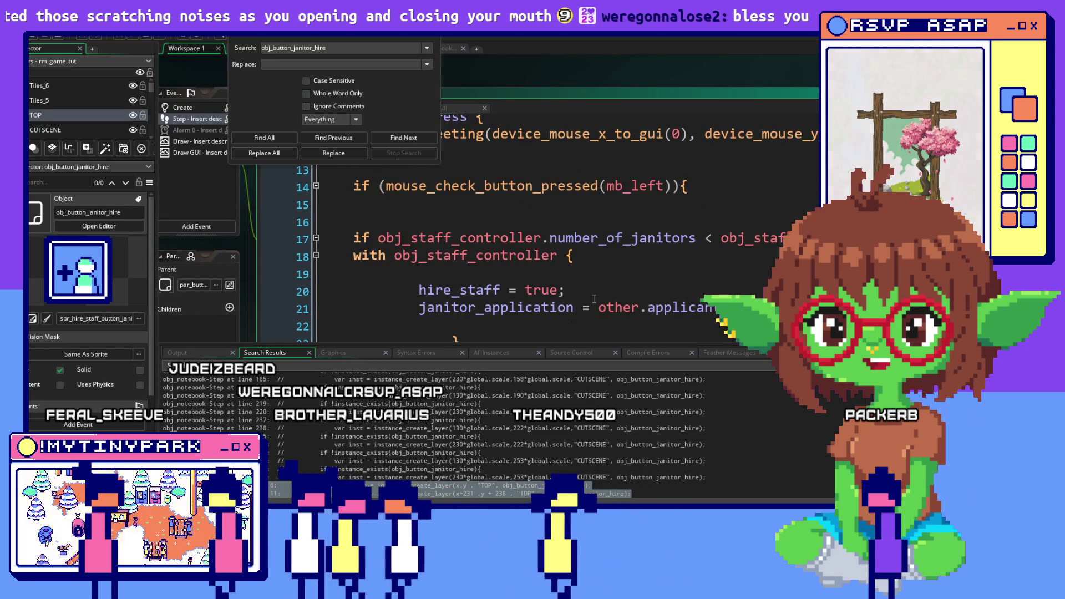
{"action": "scroll", "coordinate": [596, 302], "scroll_direction": "down", "scroll_amount": 3}
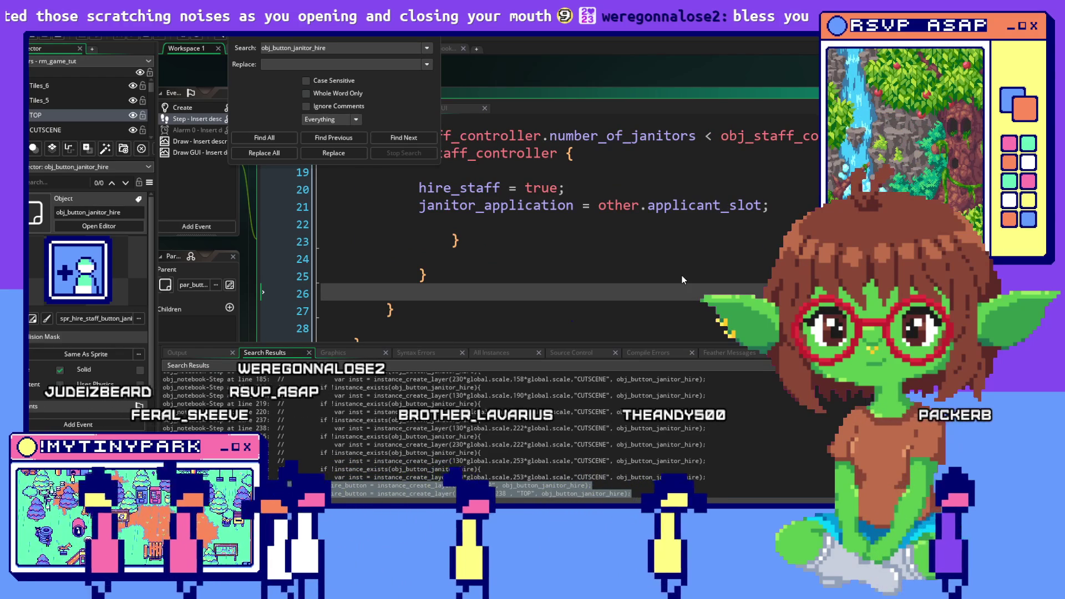
{"action": "scroll", "coordinate": [682, 275], "scroll_direction": "up", "scroll_amount": 2}
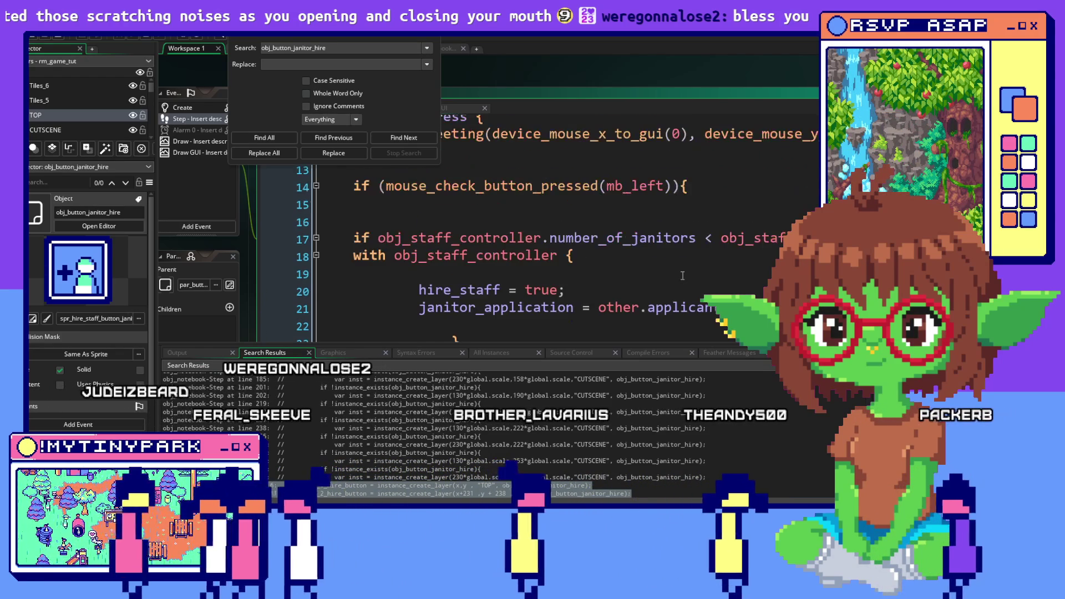
{"action": "scroll", "coordinate": [628, 203], "scroll_direction": "up", "scroll_amount": 1}
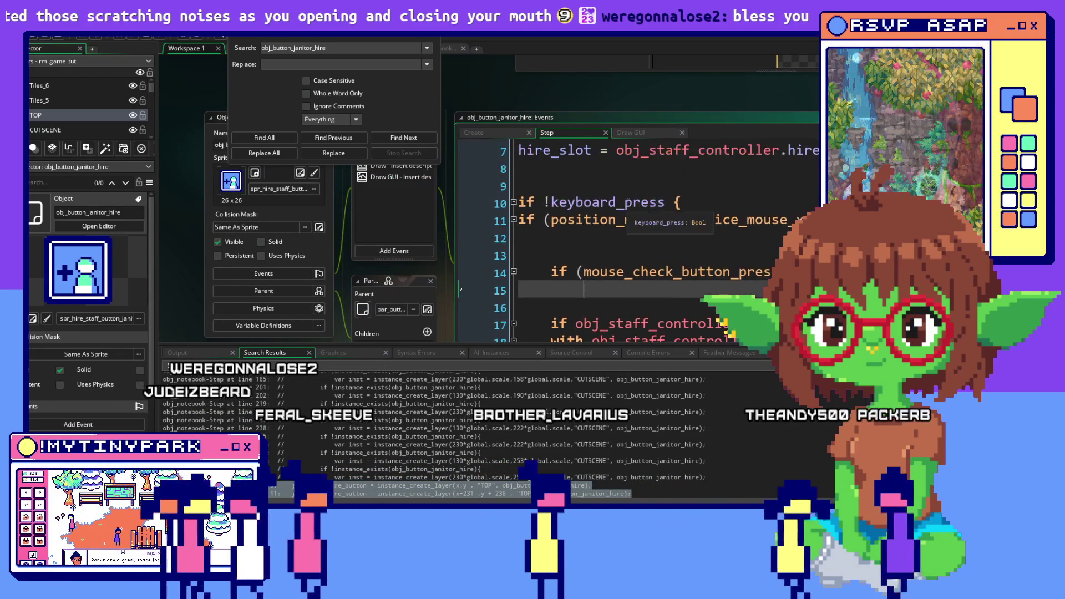
{"action": "scroll", "coordinate": [627, 202], "scroll_direction": "down", "scroll_amount": 6}
{"action": "left_click", "coordinate": [704, 304]}
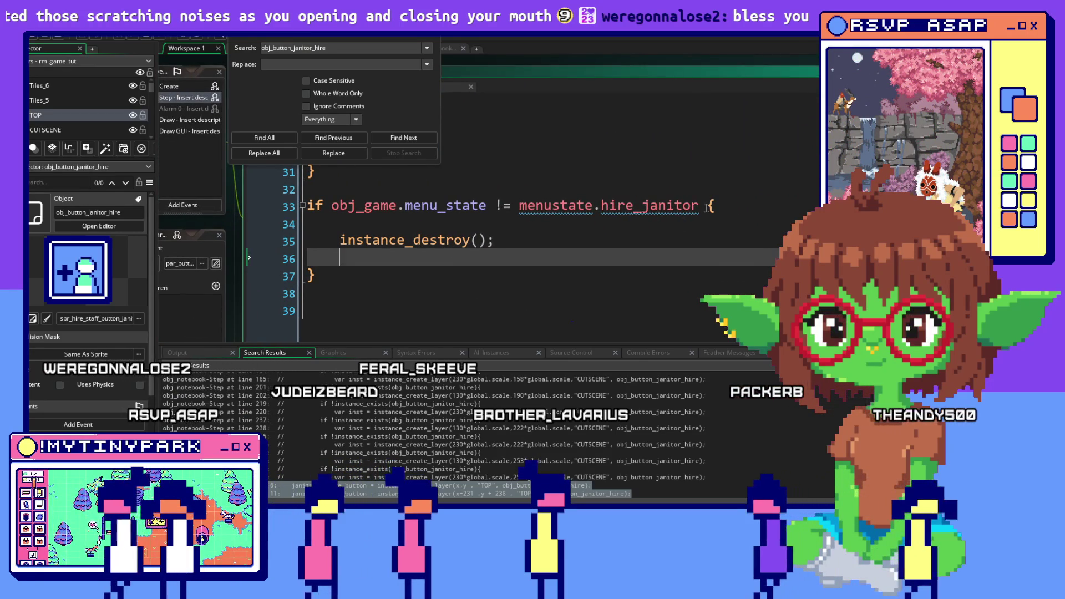
{"action": "left_click", "coordinate": [699, 206]}
{"action": "left_click", "coordinate": [662, 283]}
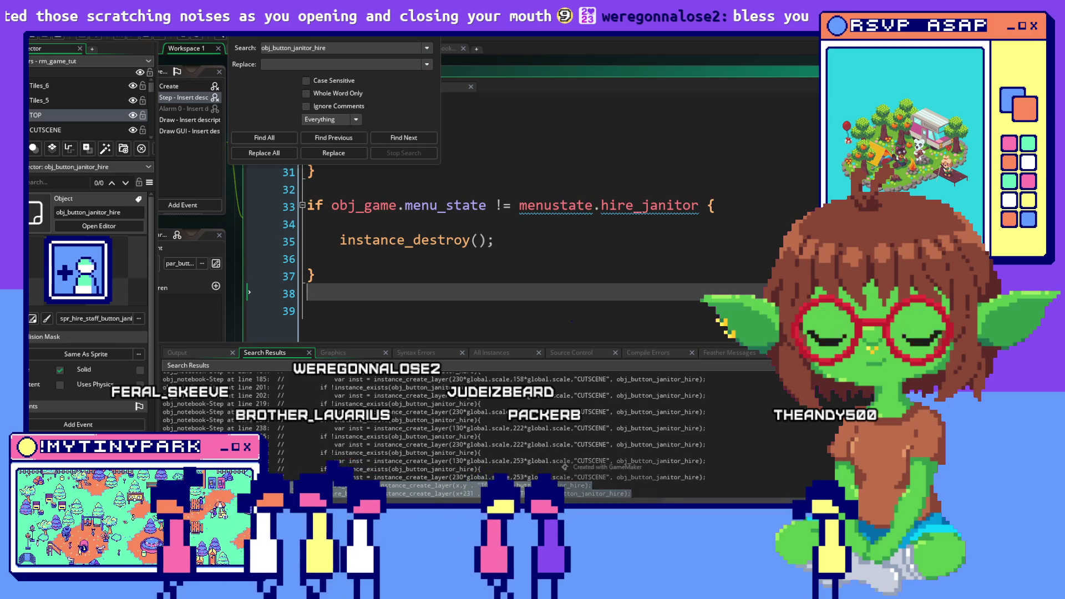
Start My Tiny Park in debug mode from GameMaker.
{"action": "left_click", "coordinate": [657, 309]}
{"action": "key", "text": "alt+Tab"}
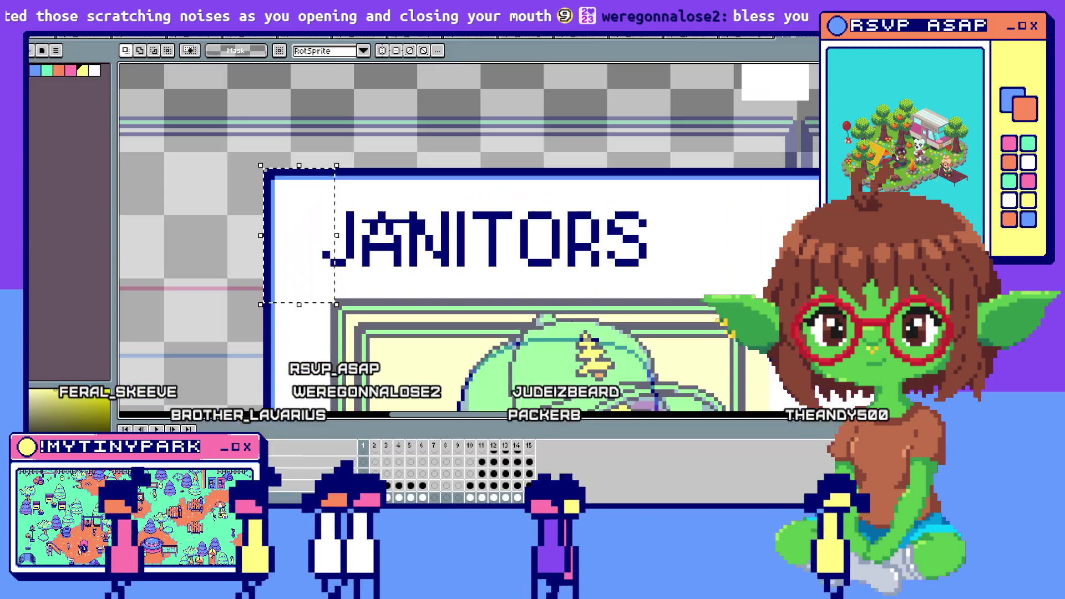
{"action": "key", "text": "alt+Tab"}
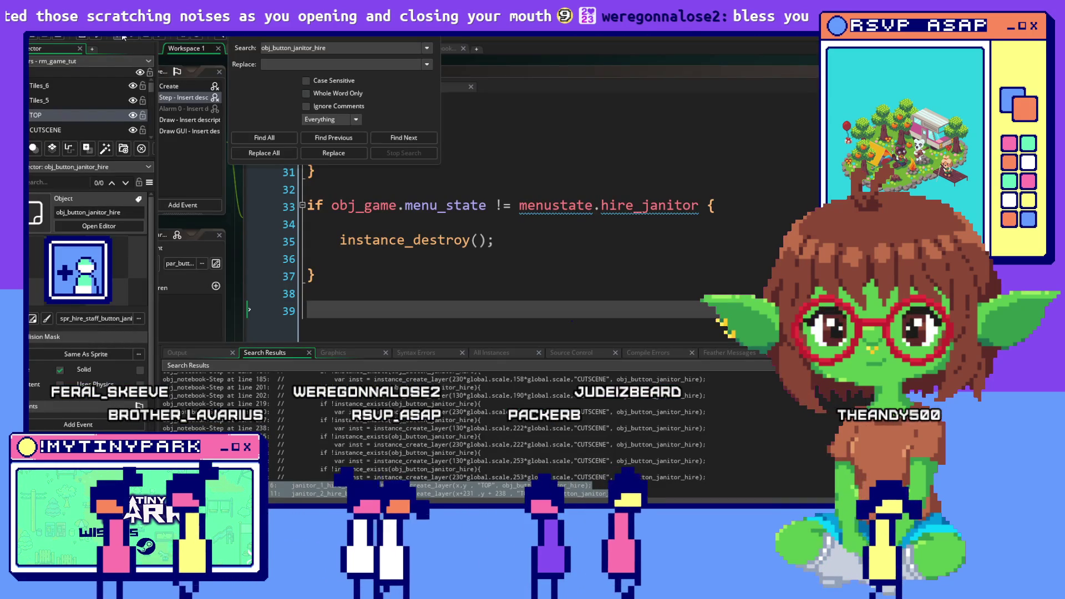
{"action": "left_click", "coordinate": [123, 38]}
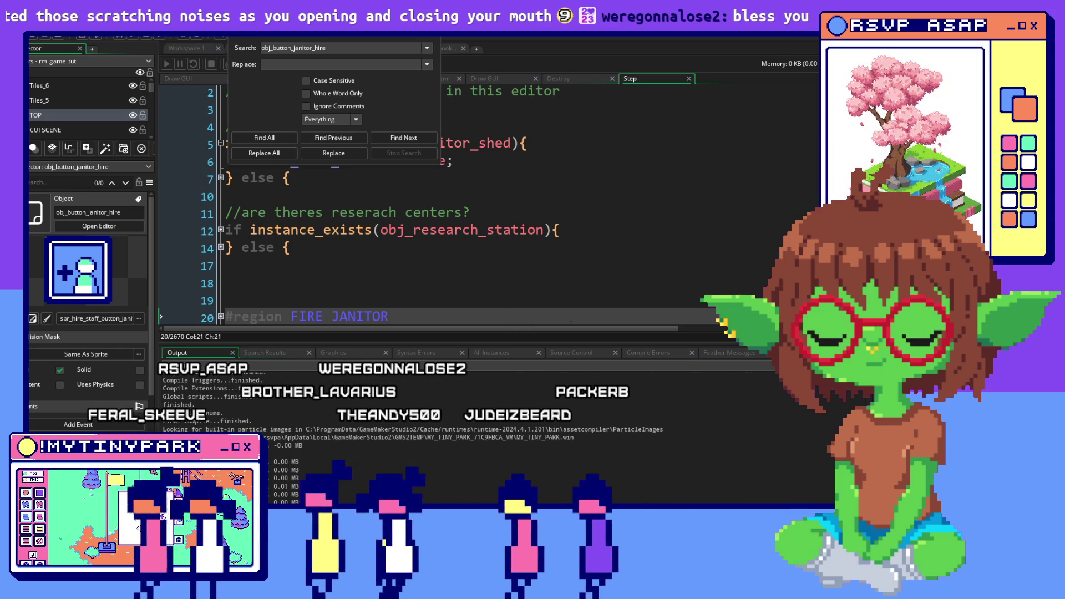
Once the build runs, switch to the game window showing the mayor's opening dialogue.
{"action": "left_click", "coordinate": [661, 286]}
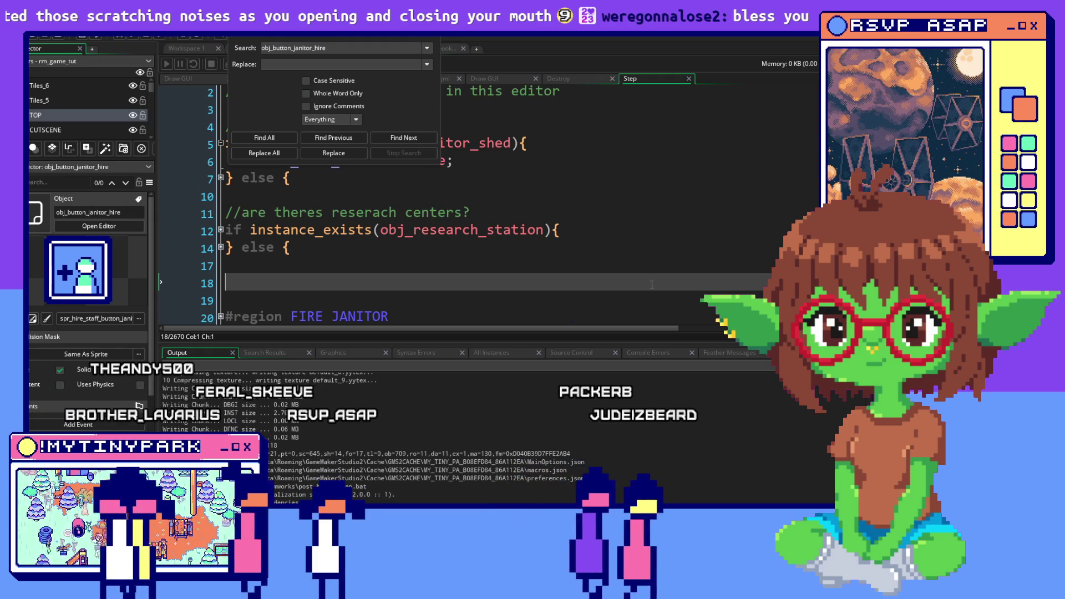
{"action": "key", "text": "alt+Tab"}
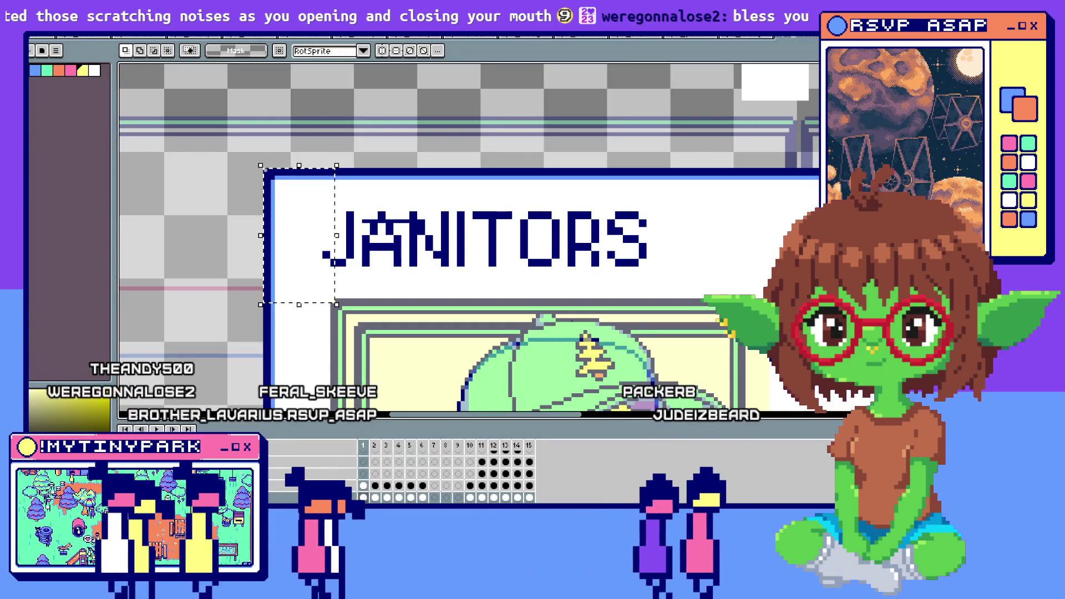
{"action": "key", "text": "alt+Tab"}
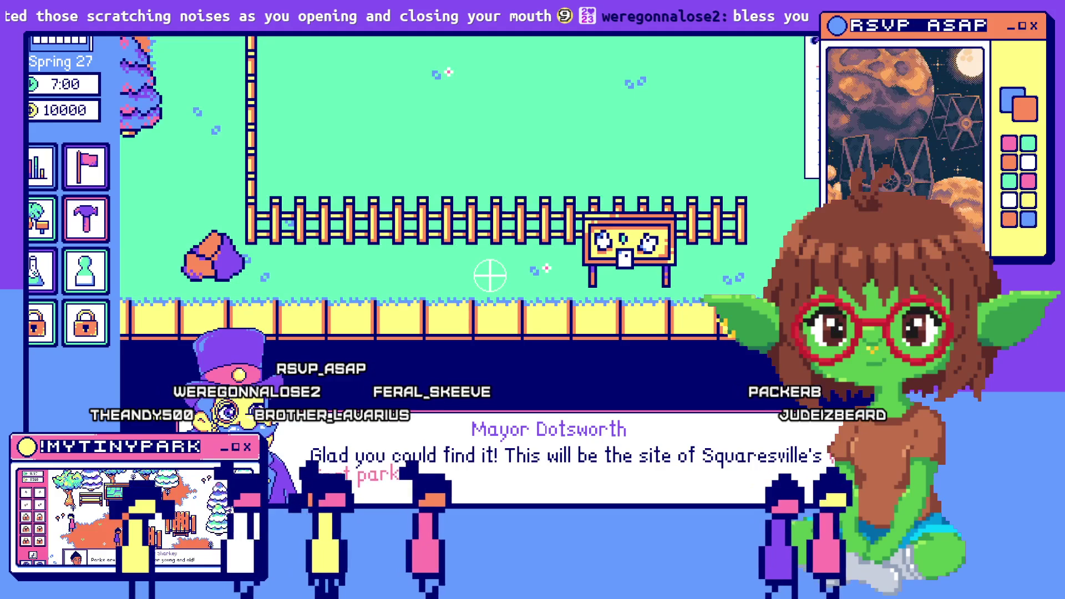
Dismiss the mayor's dialog and place a building to bring up the Janitors hiring window.
{"action": "left_click", "coordinate": [775, 478]}
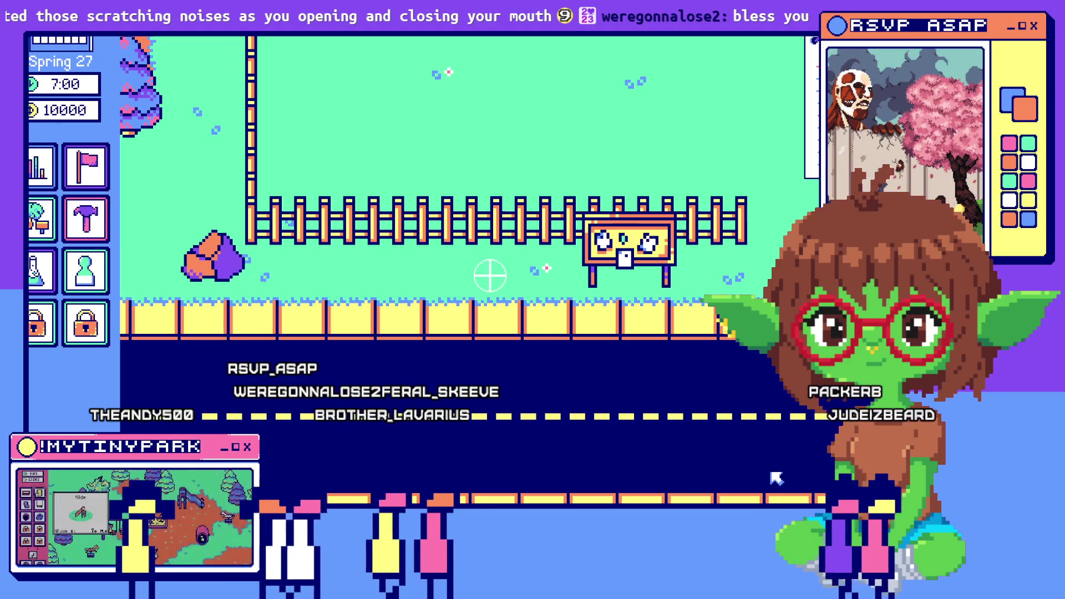
{"action": "left_click", "coordinate": [108, 239]}
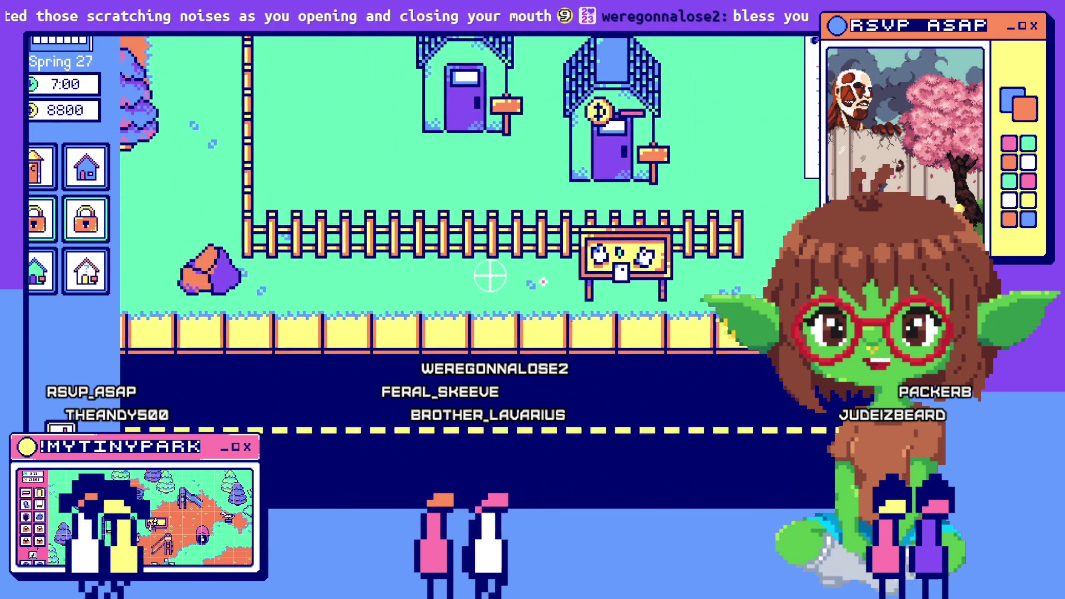
{"action": "left_click", "coordinate": [490, 275]}
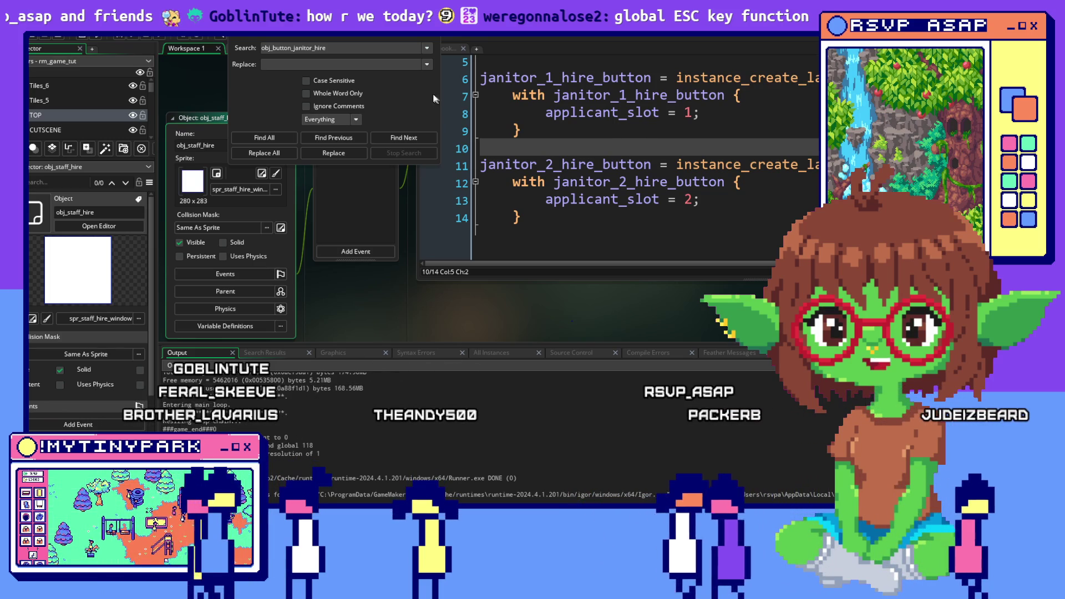
Close find-and-replace and place the caret on lines 9, 13 and 11 of obj_staff_hire's Create code.
{"action": "key", "text": "Escape"}
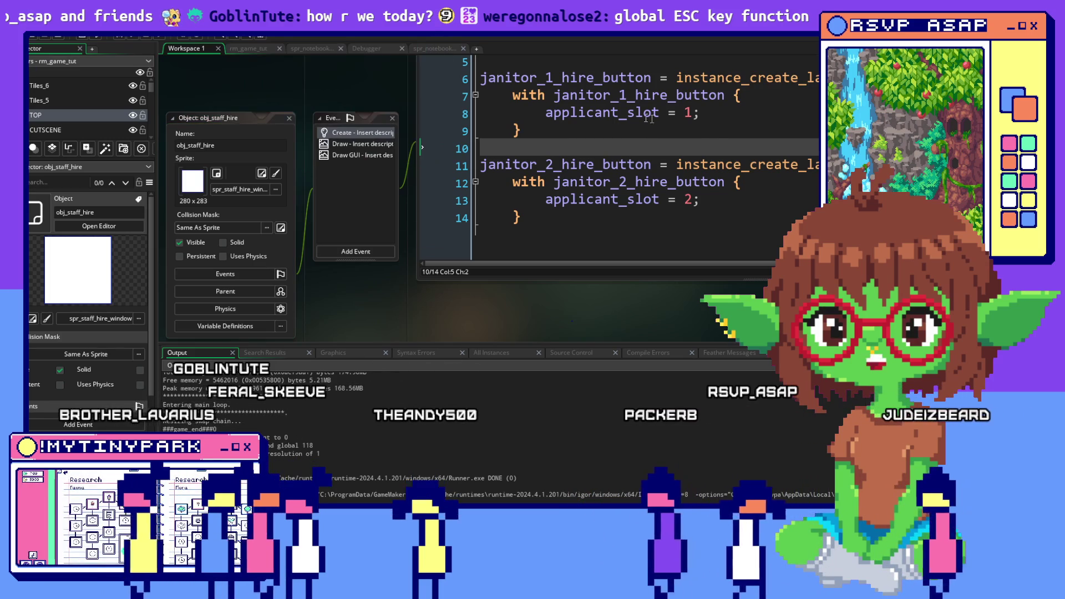
{"action": "left_click", "coordinate": [718, 130]}
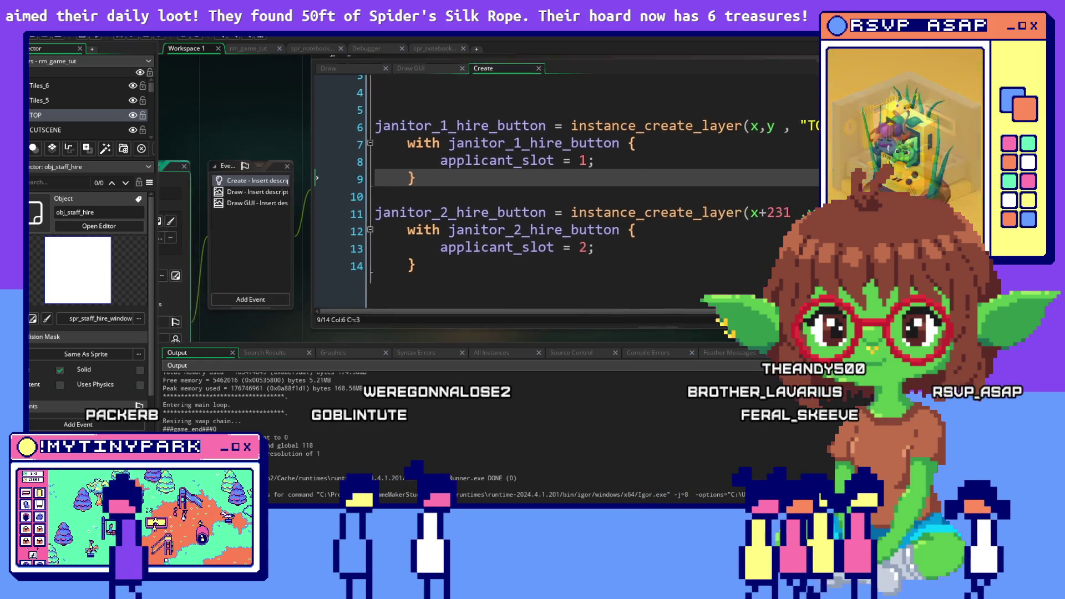
{"action": "left_click", "coordinate": [636, 198]}
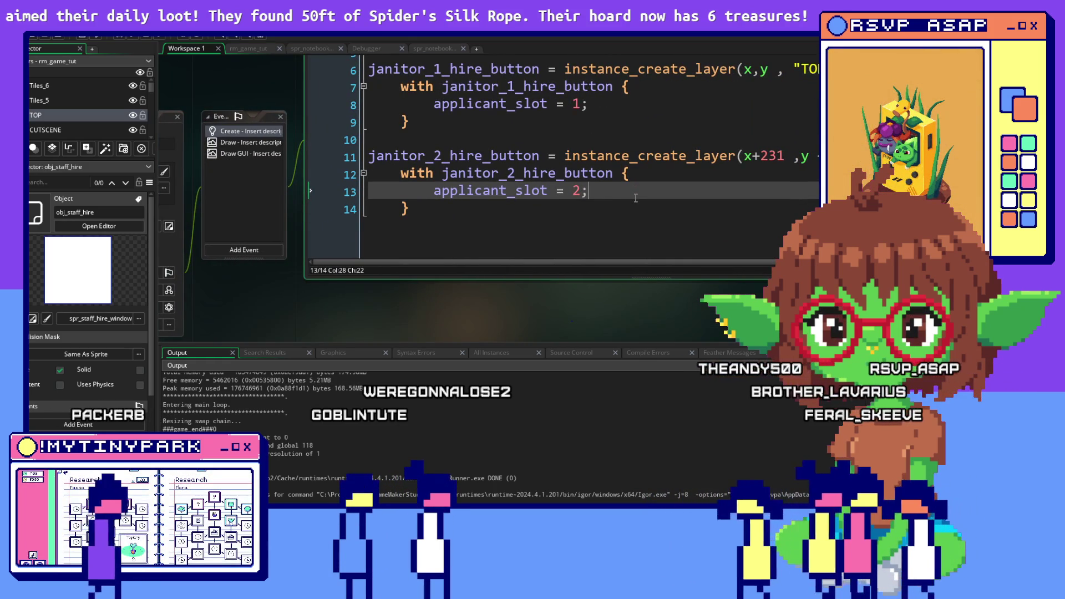
{"action": "left_click", "coordinate": [613, 157]}
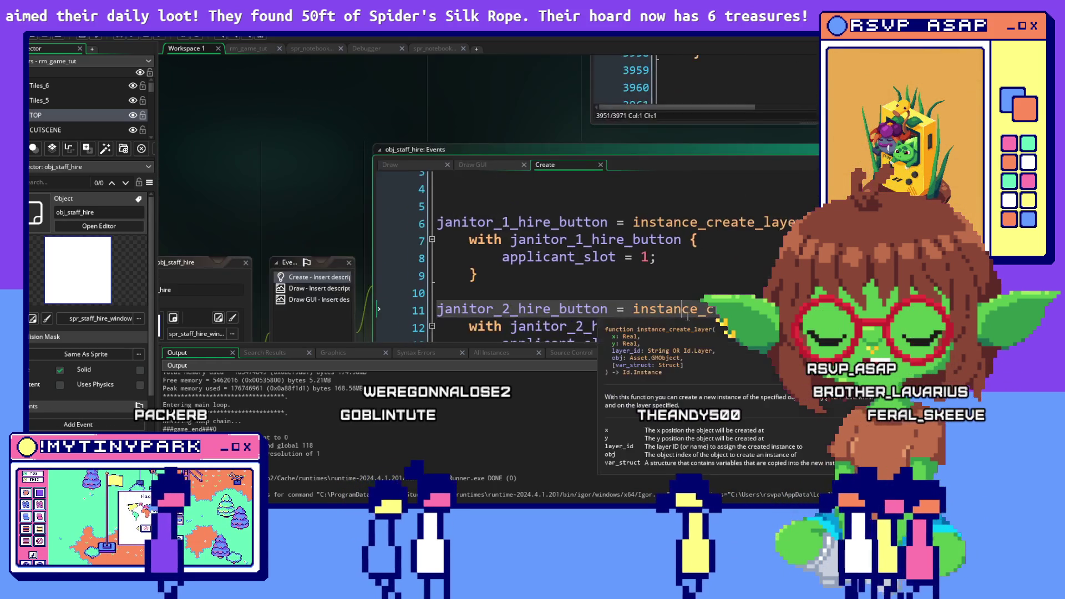
Add a Step event and write the check obj_game.menu_state != menustate.hire_janitor.
{"action": "left_click", "coordinate": [443, 281]}
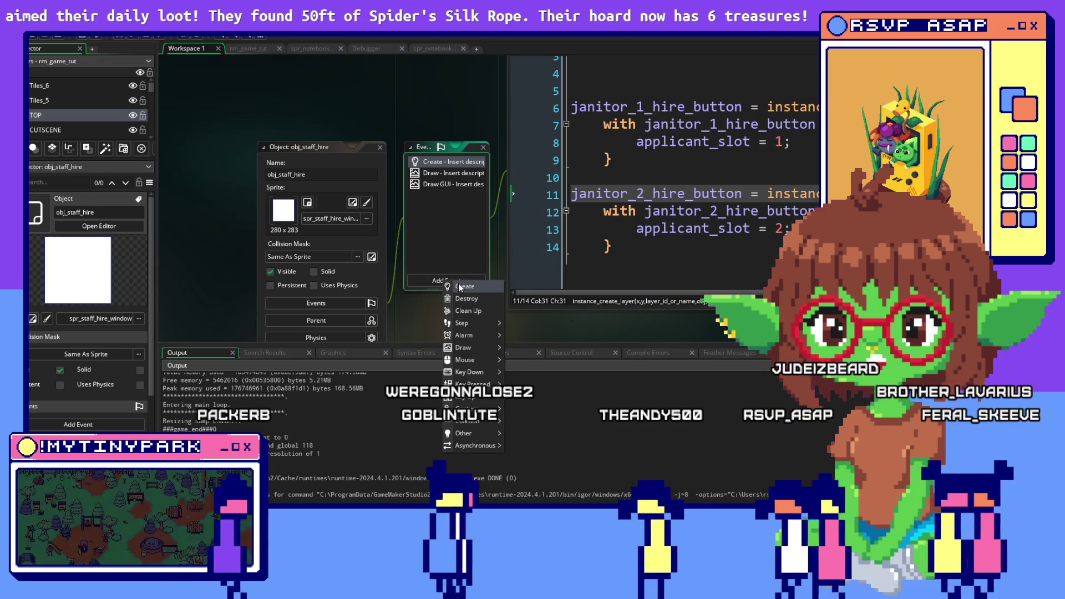
{"action": "mouse_move", "coordinate": [481, 328]}
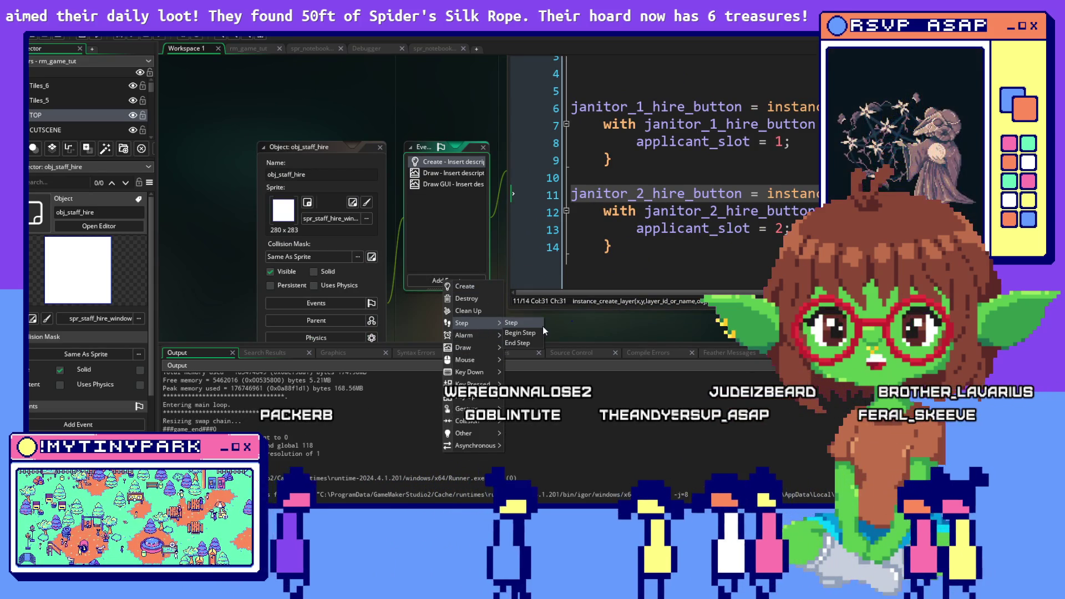
{"action": "left_click", "coordinate": [542, 325]}
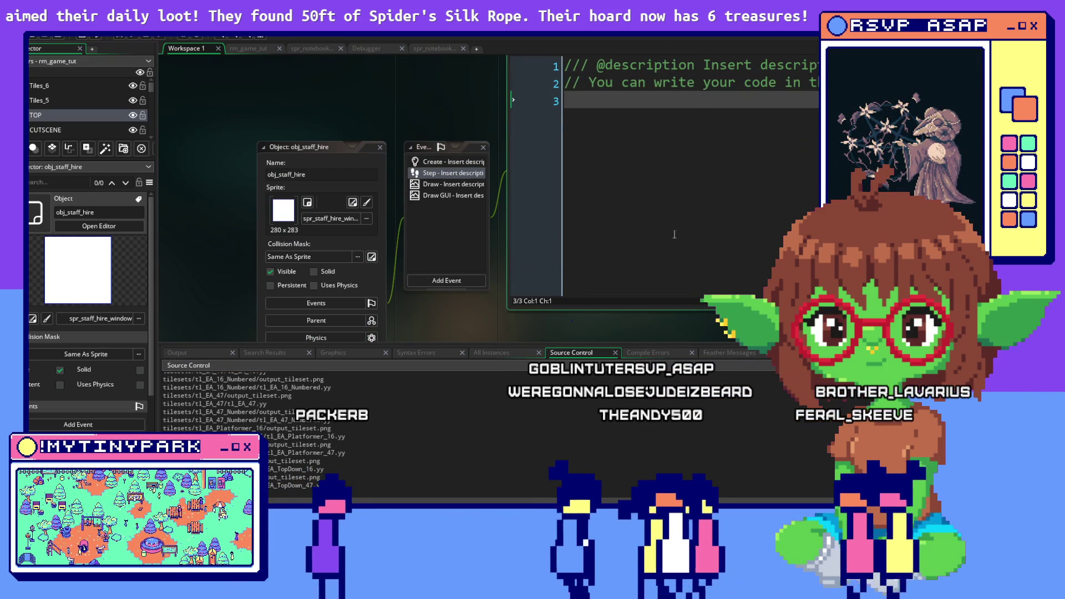
{"action": "key", "text": "Return"}
{"action": "key", "text": "Return"}
{"action": "type", "text": "if o"}
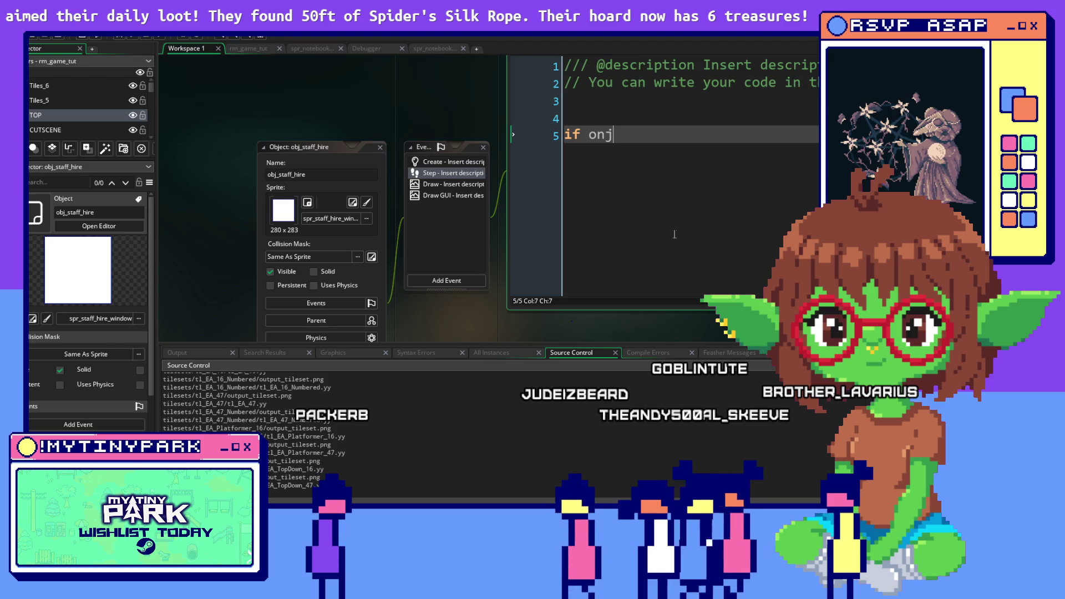
{"action": "type", "text": "bj"}
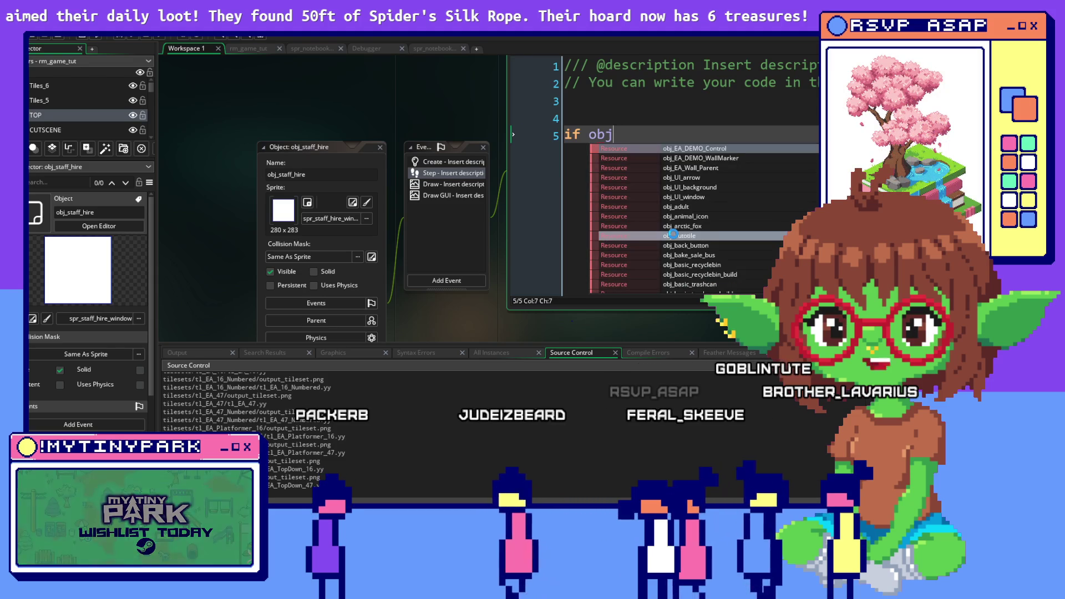
{"action": "type", "text": "_game.menu"}
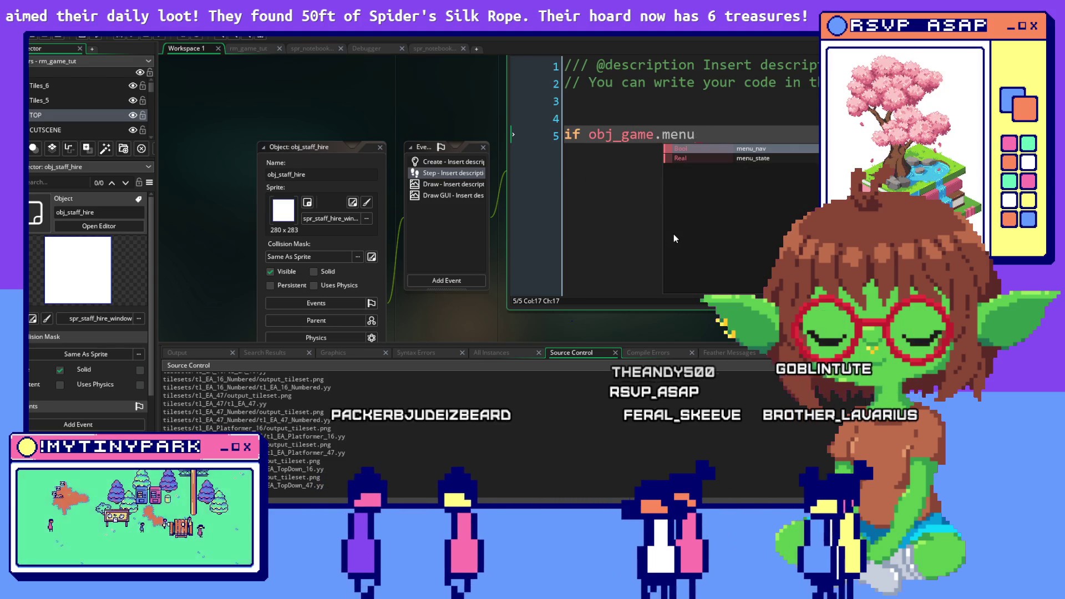
{"action": "type", "text": "_state"}
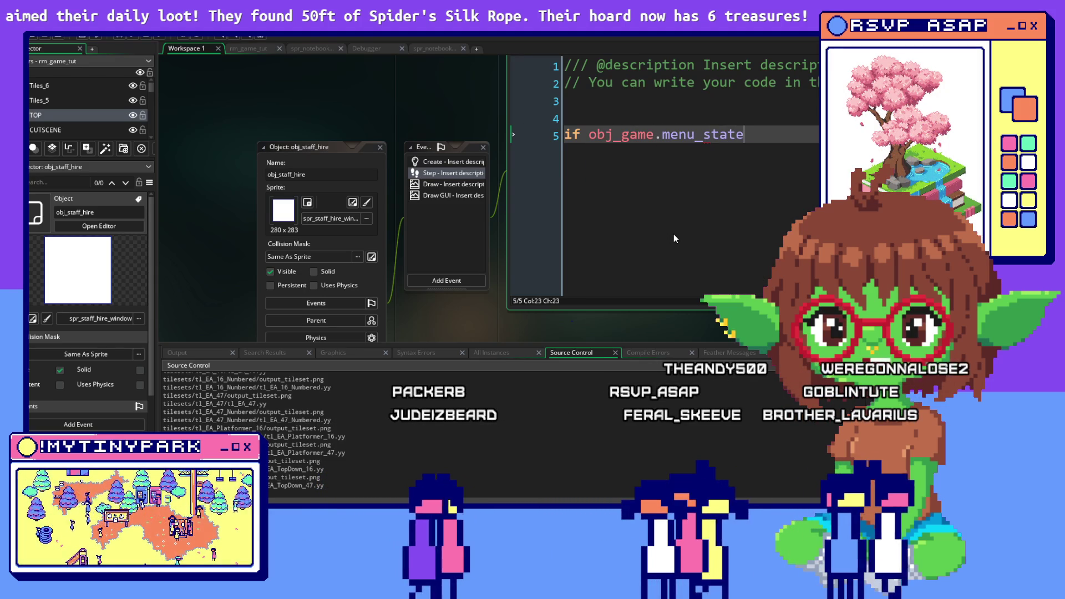
{"action": "type", "text": " != "}
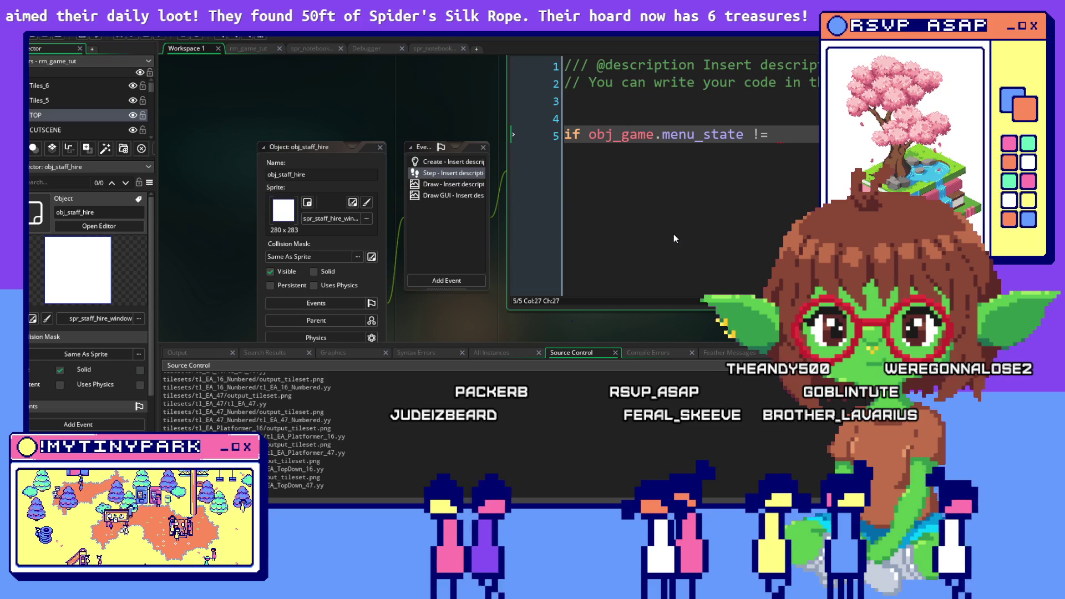
{"action": "type", "text": "menustate.h"}
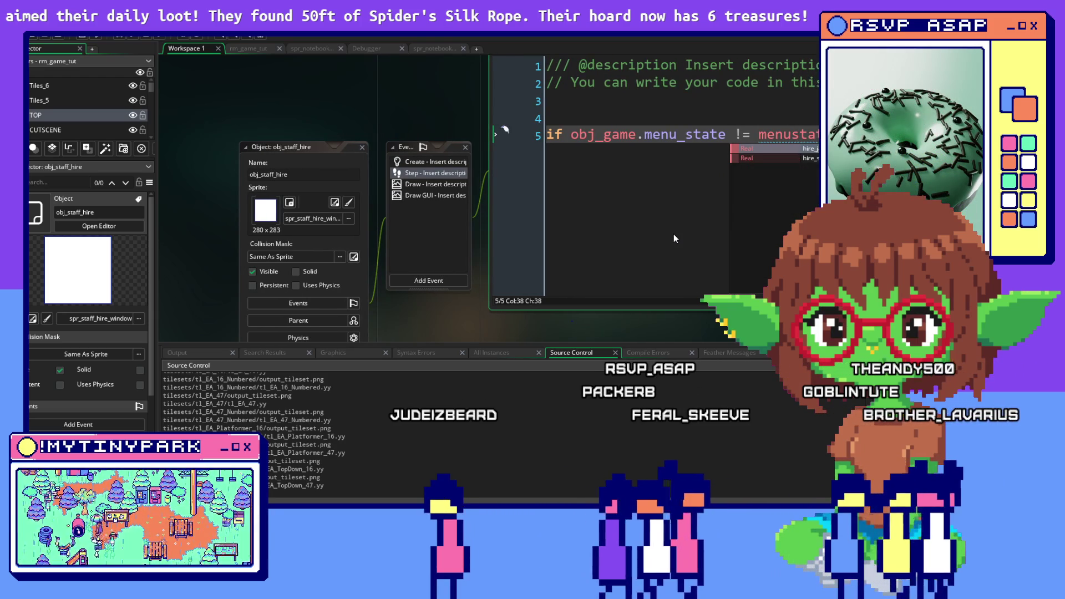
{"action": "left_click", "coordinate": [787, 149]}
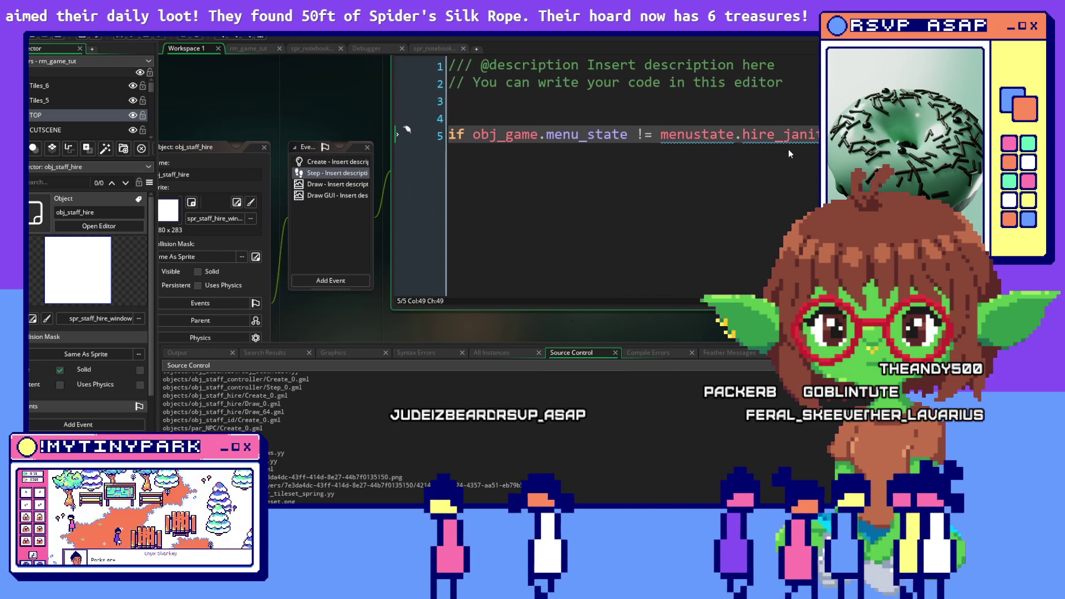
Start a new line after the condition with an opening brace.
{"action": "key", "text": "Return"}
{"action": "key", "text": "Return"}
{"action": "key", "text": "Return"}
{"action": "key", "text": "Tab"}
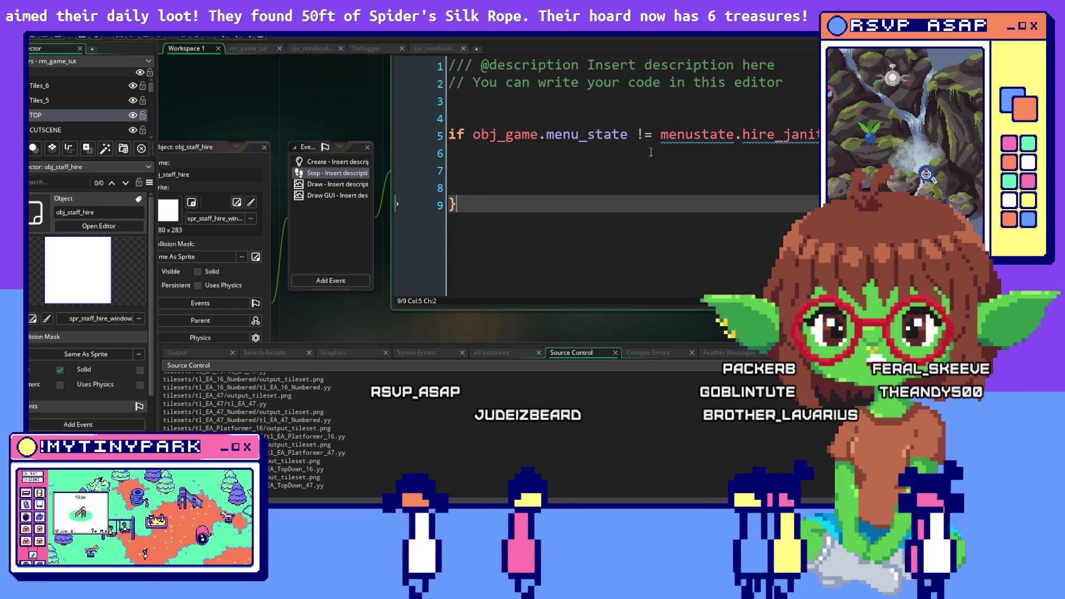
{"action": "left_click", "coordinate": [747, 152]}
{"action": "key", "text": "Up"}
{"action": "key", "text": "End"}
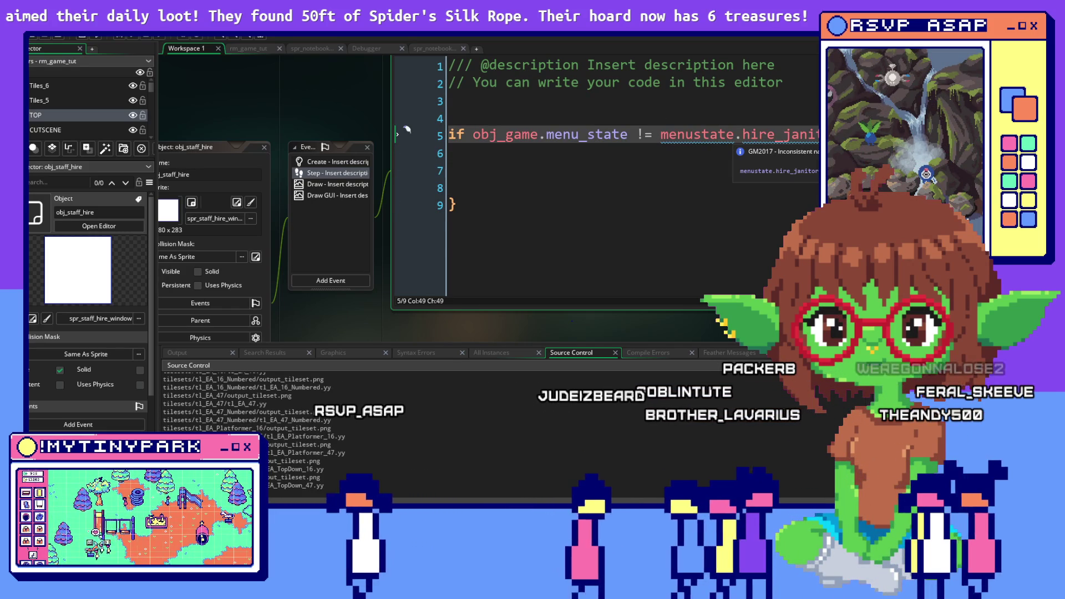
{"action": "key", "text": "Return"}
{"action": "type", "text": "{"}
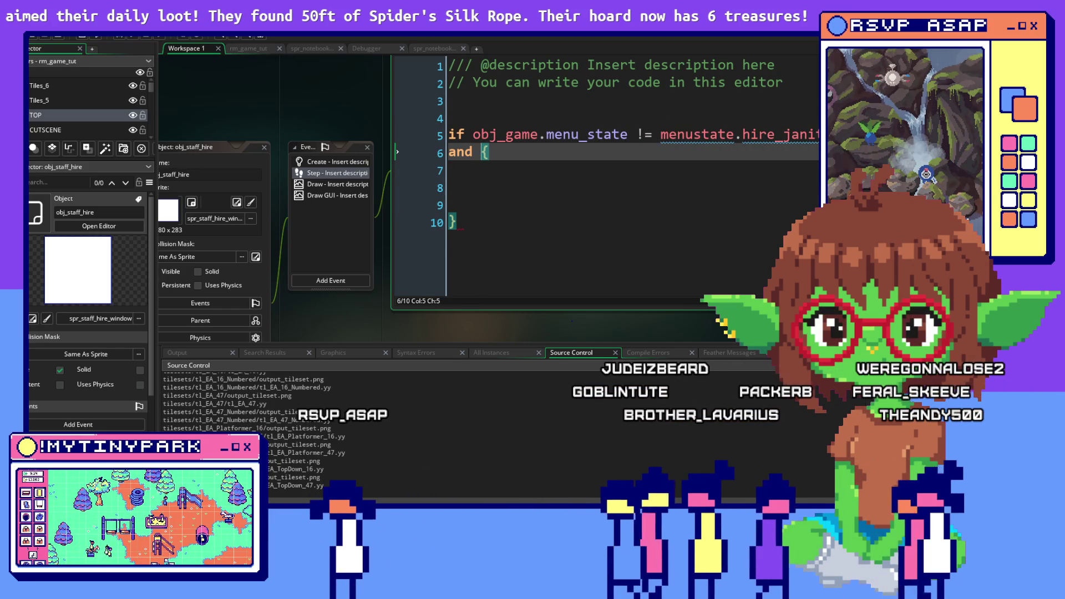
Duplicate the comparison for menustate.hire_scientist and add instance_destroy(); in the body.
{"action": "left_click_drag", "start_coordinate": [815, 136], "coordinate": [529, 141]}
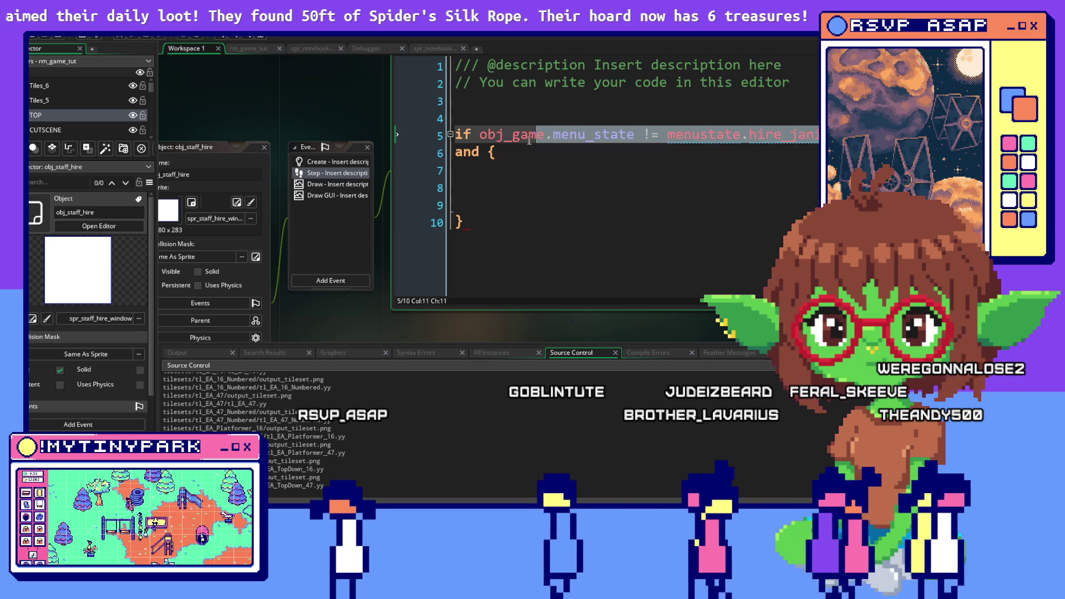
{"action": "key", "text": "ctrl+c"}
{"action": "double_click", "coordinate": [491, 152]}
{"action": "key", "text": "ctrl+v"}
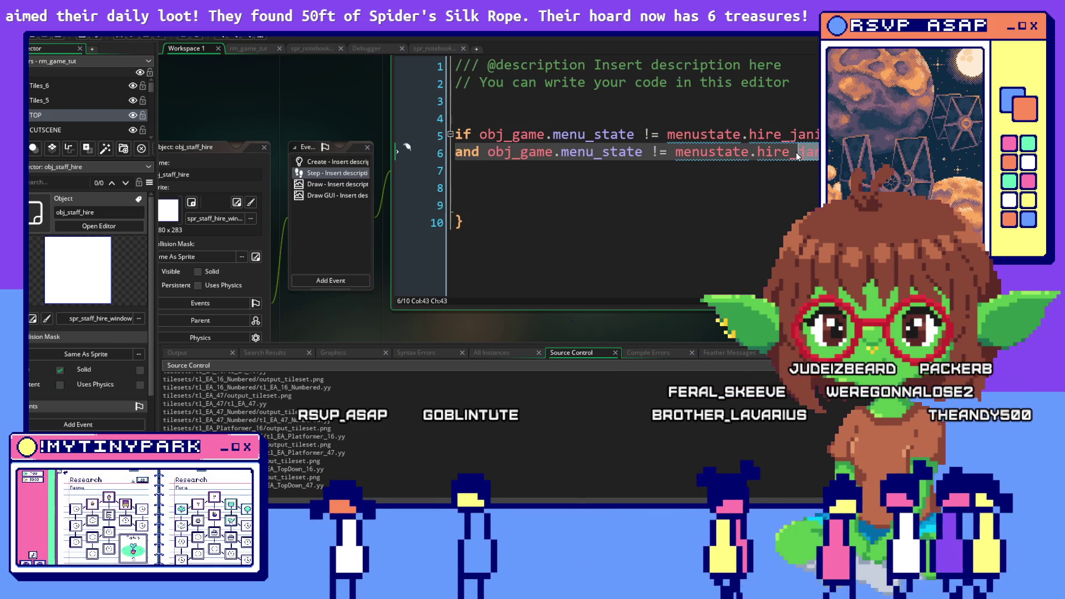
{"action": "key", "text": "Return"}
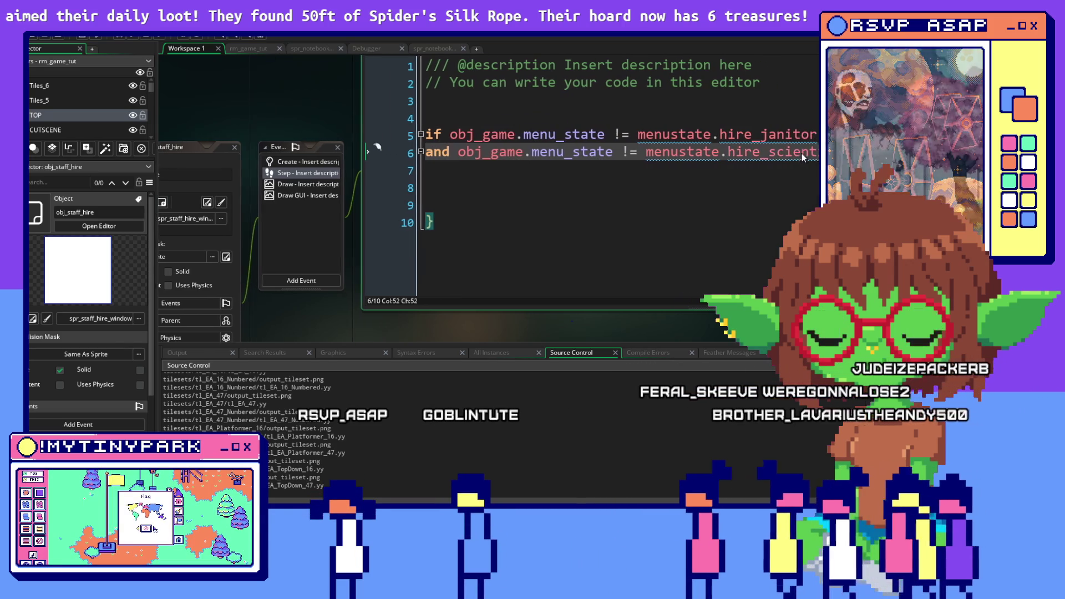
{"action": "left_click", "coordinate": [436, 183]}
{"action": "type", "text": "i"}
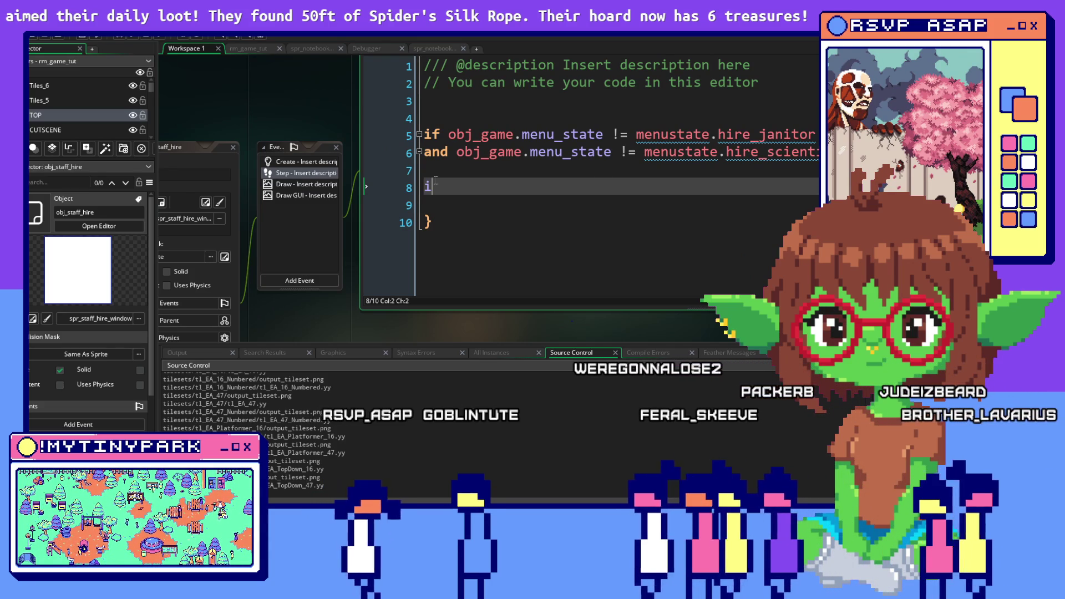
{"action": "type", "text": "n"}
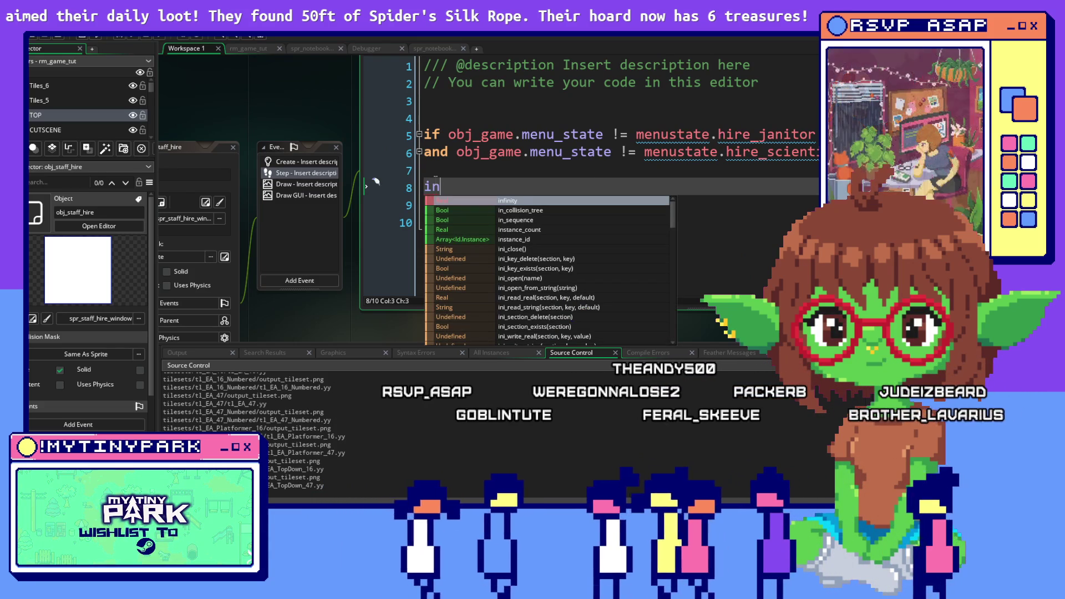
{"action": "type", "text": "stance"}
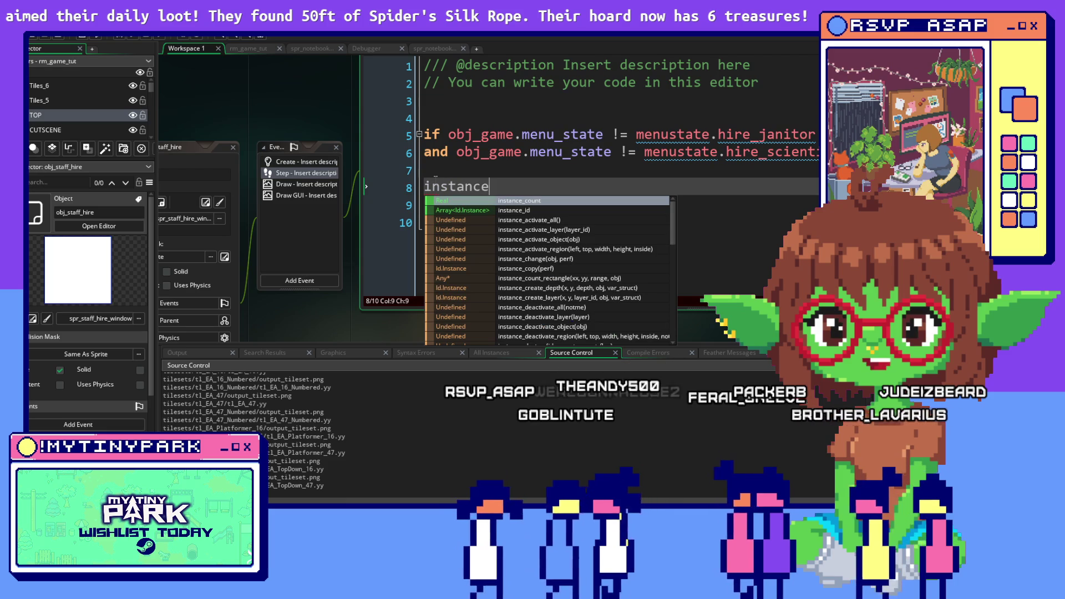
{"action": "type", "text": "_d"}
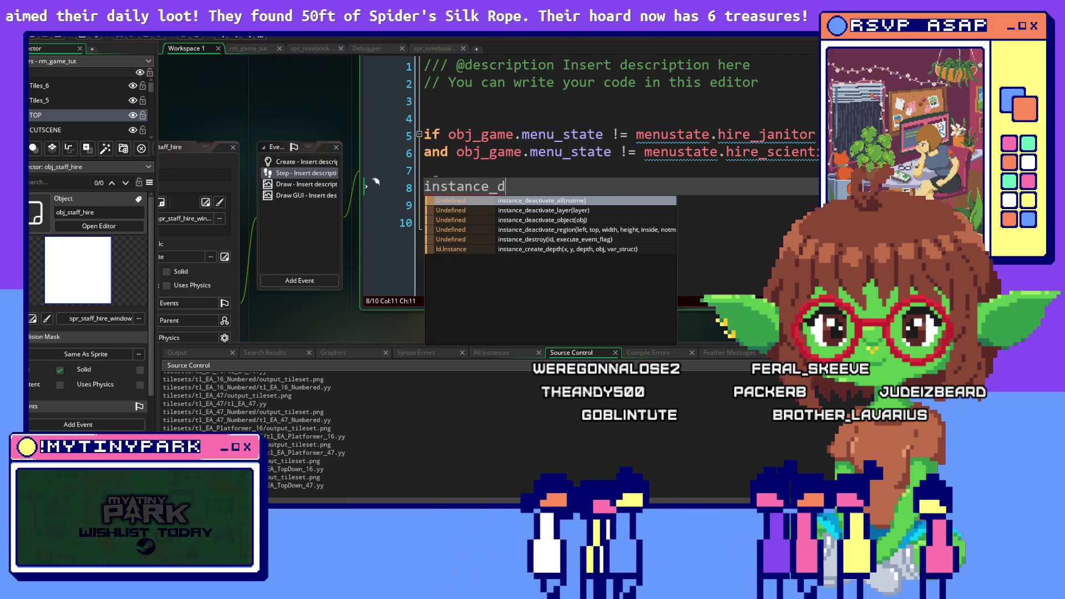
{"action": "type", "text": "estroy"}
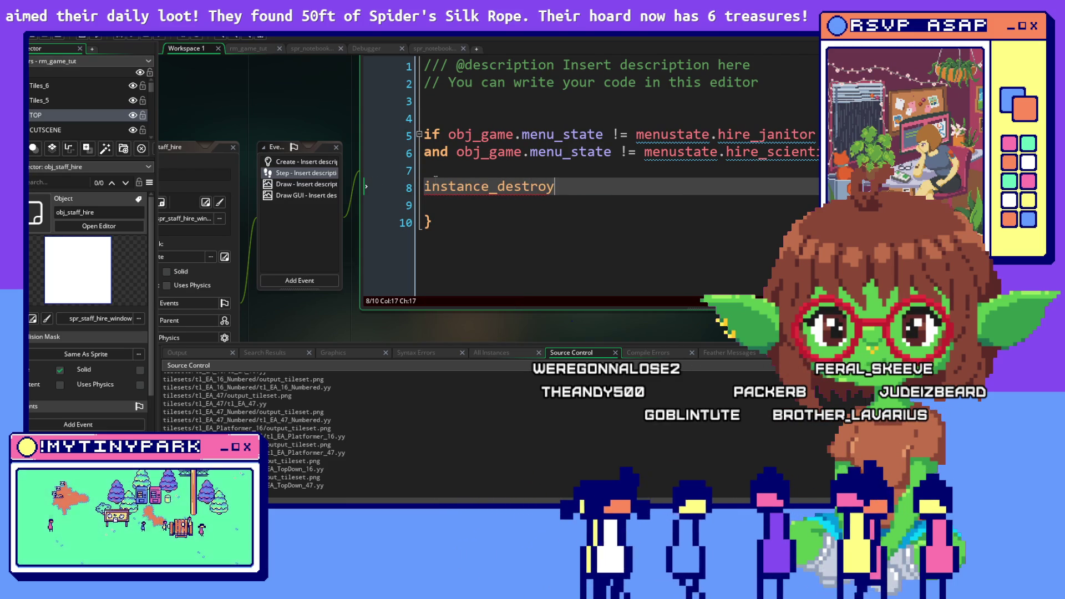
{"action": "type", "text": "();"}
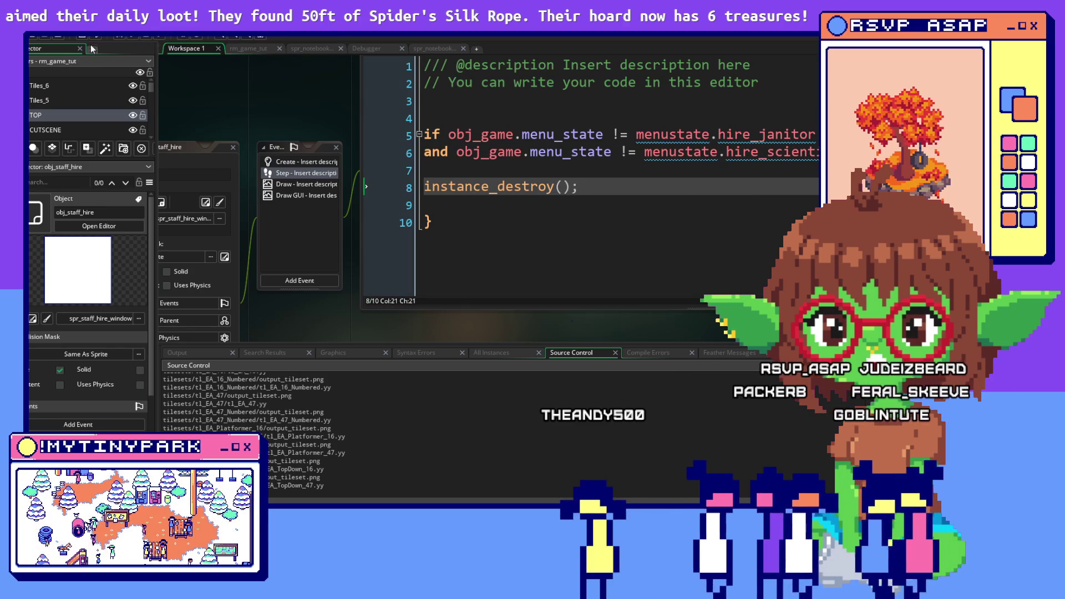
Run a fresh test build of My Tiny Park from GameMaker.
{"action": "left_click", "coordinate": [116, 38]}
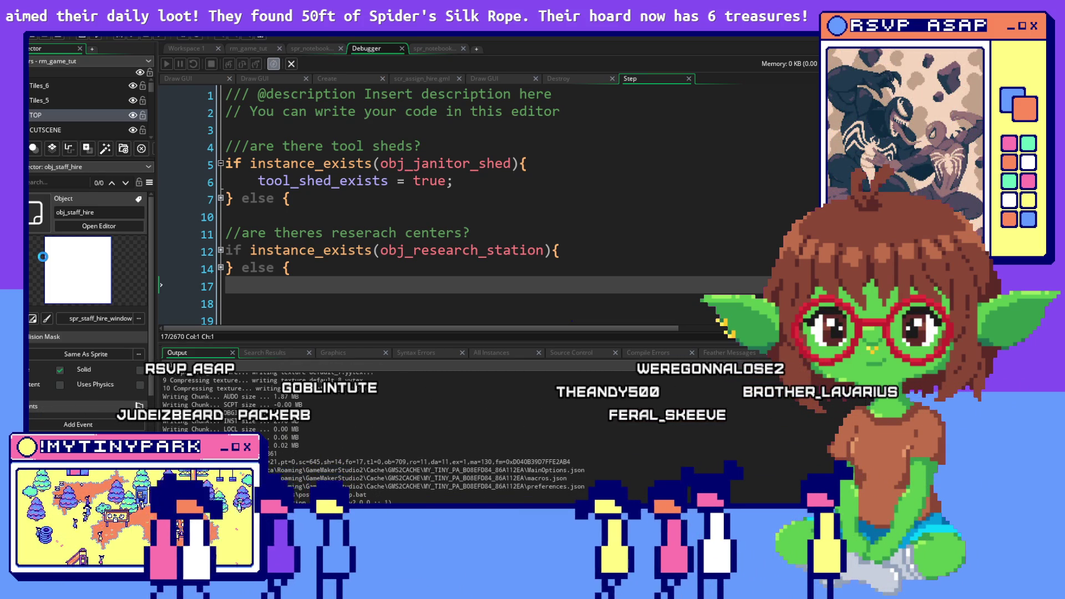
{"action": "key", "text": "alt+Tab"}
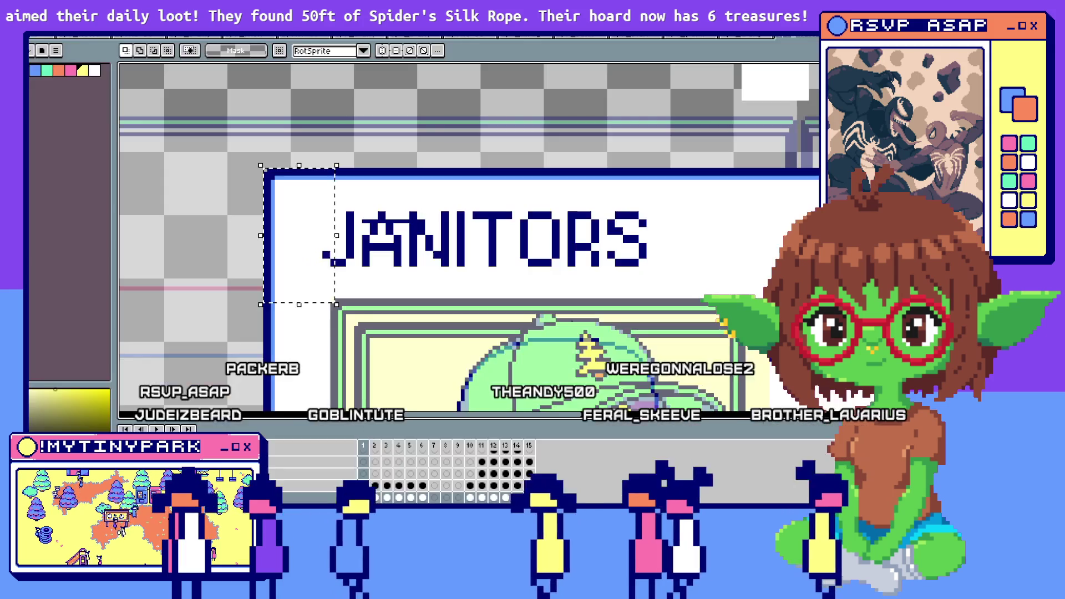
{"action": "key", "text": "alt+Tab"}
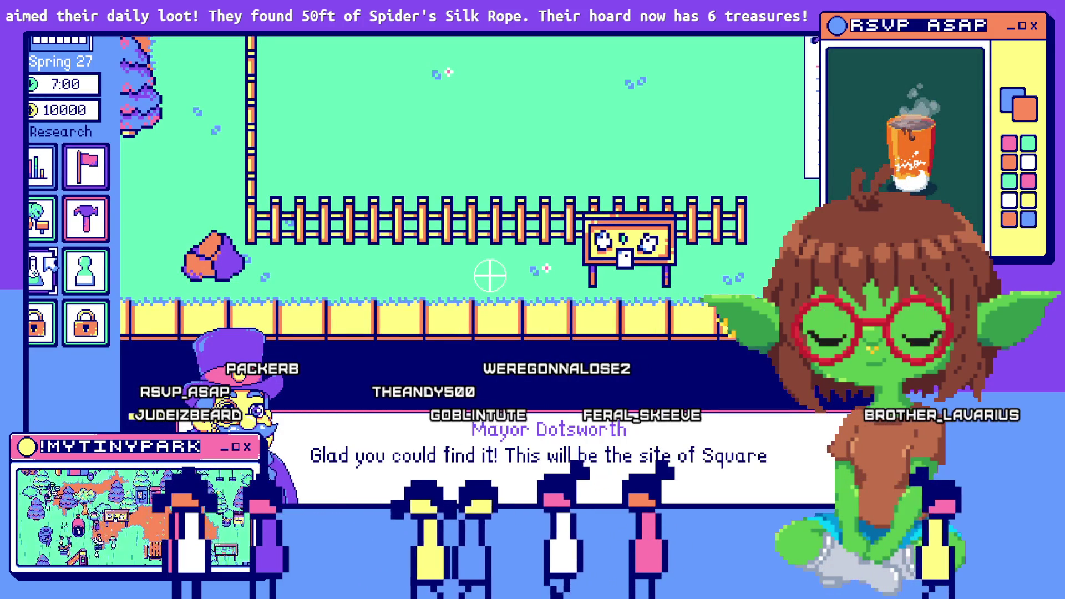
Click past the mayor's two dialogue lines and close the Janitors hiring window.
{"action": "left_click", "coordinate": [463, 492]}
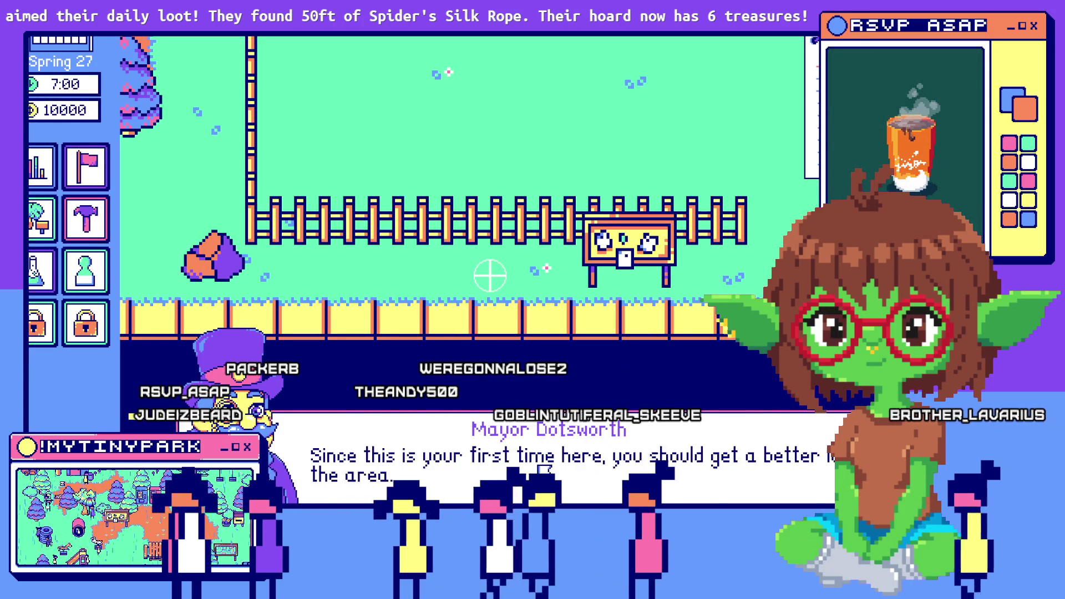
{"action": "left_click", "coordinate": [542, 472]}
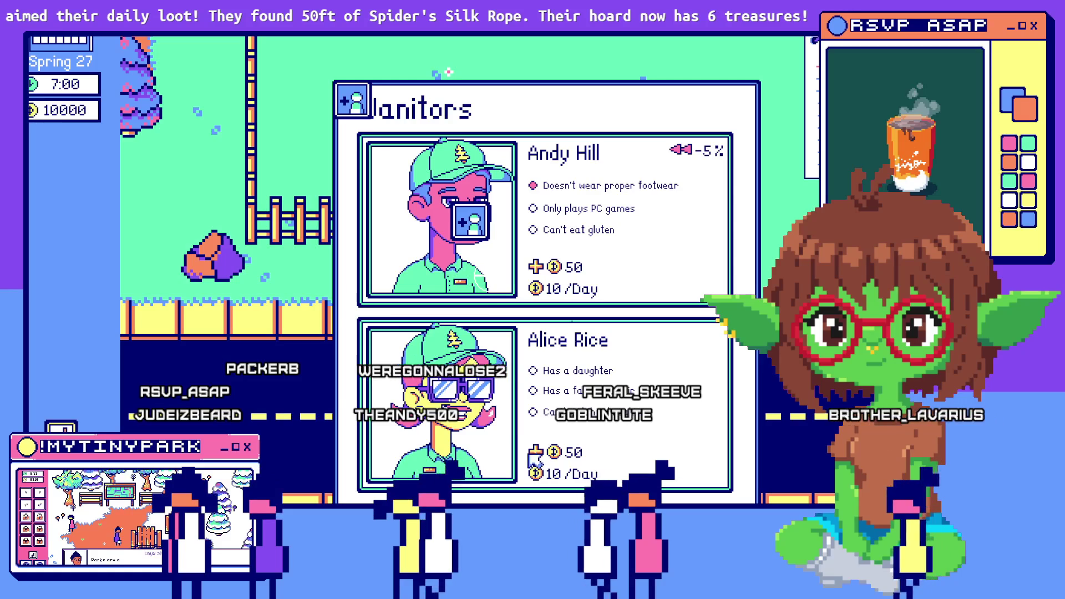
{"action": "left_click", "coordinate": [472, 247]}
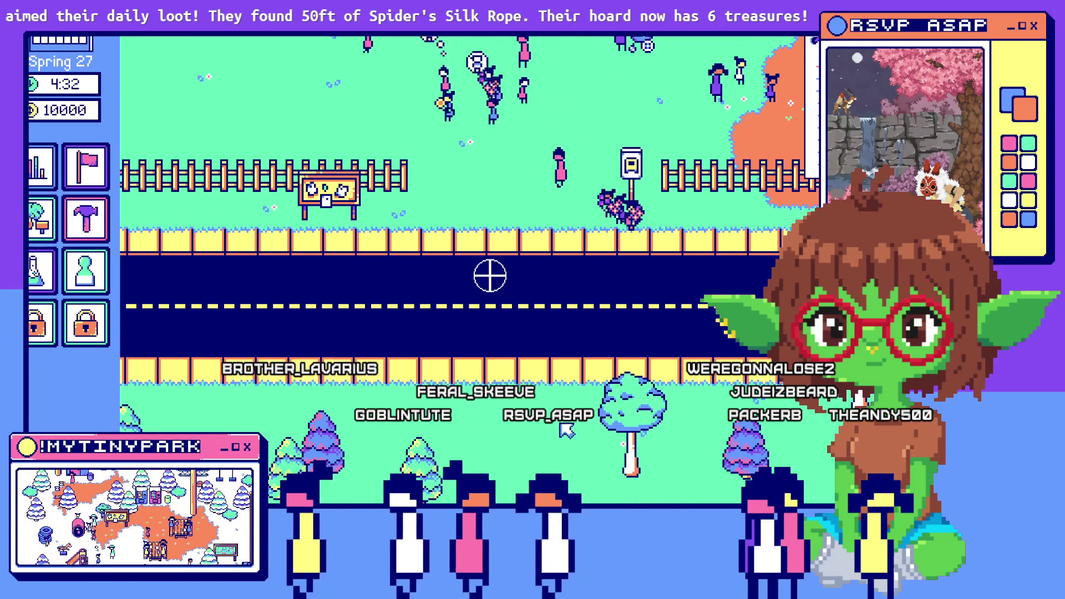
Choose the Tool Shed, place two sheds along the top of the park, and dismiss its info card.
{"action": "left_click", "coordinate": [86, 219]}
{"action": "left_click", "coordinate": [86, 219]}
{"action": "left_click", "coordinate": [86, 272]}
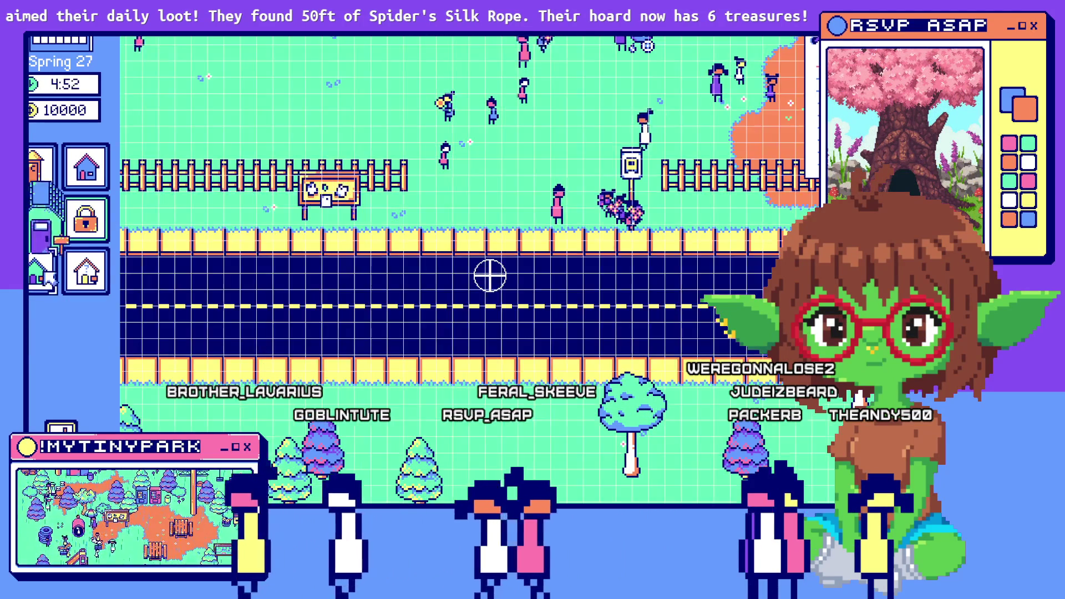
{"action": "left_click", "coordinate": [188, 66]}
{"action": "left_click", "coordinate": [336, 75]}
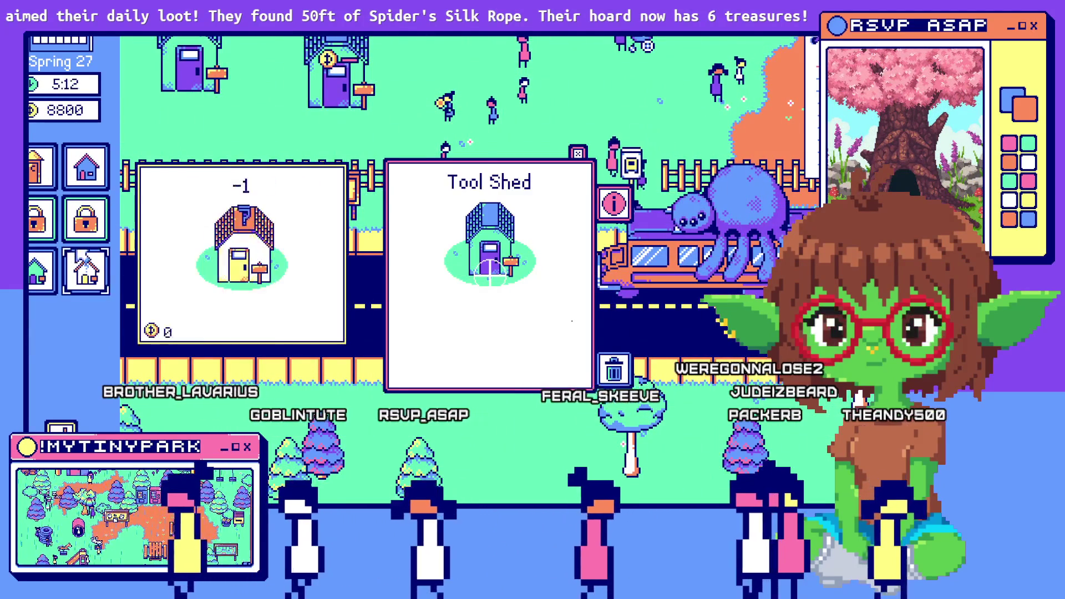
{"action": "left_click", "coordinate": [577, 153]}
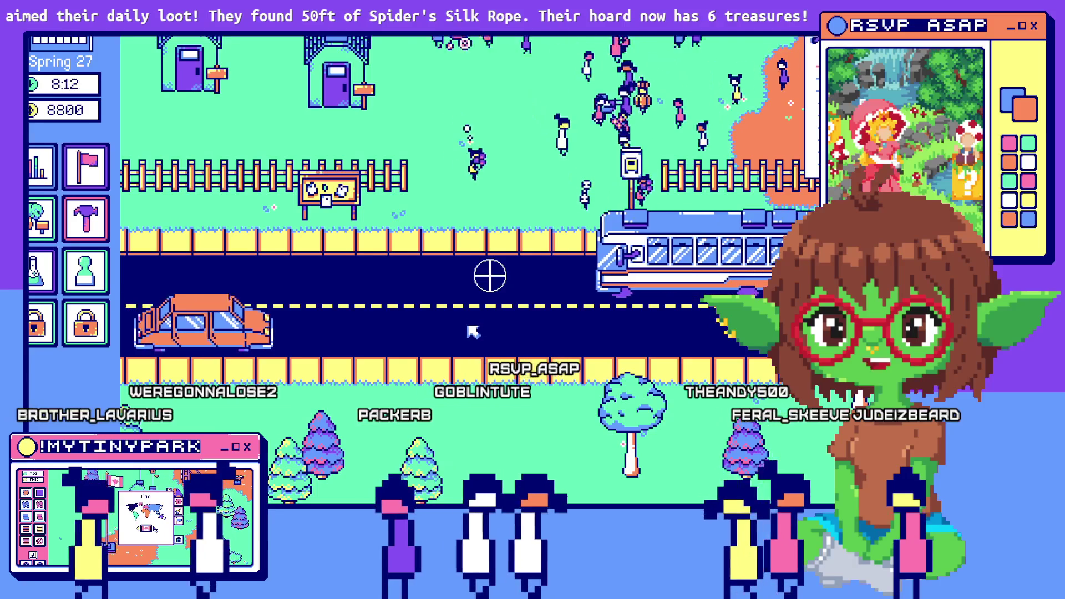
{"action": "scroll", "coordinate": [474, 329], "scroll_direction": "up", "scroll_amount": 1}
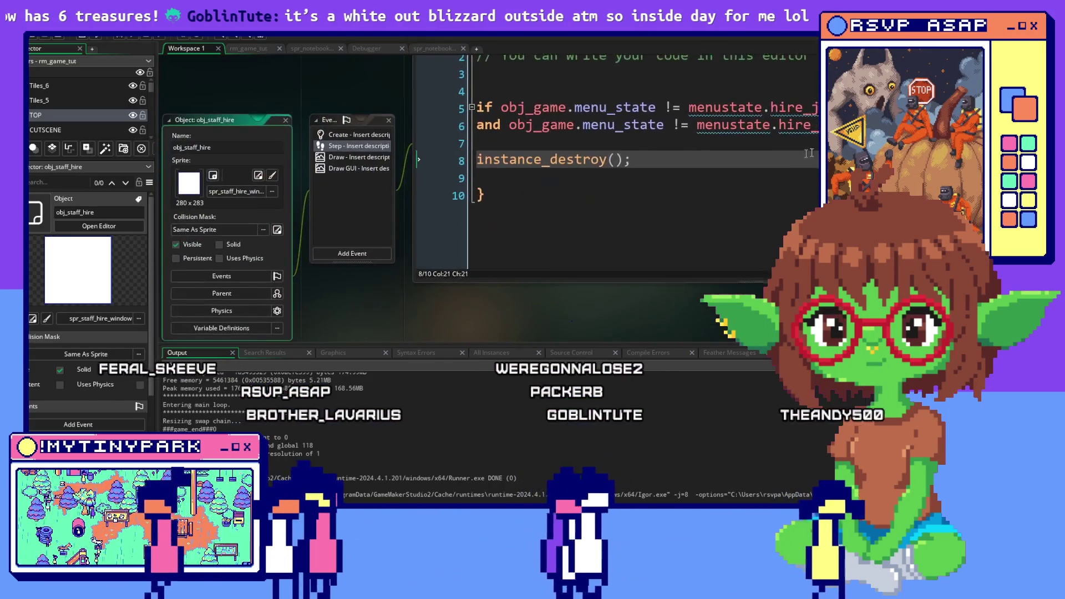
{"action": "left_click", "coordinate": [799, 178]}
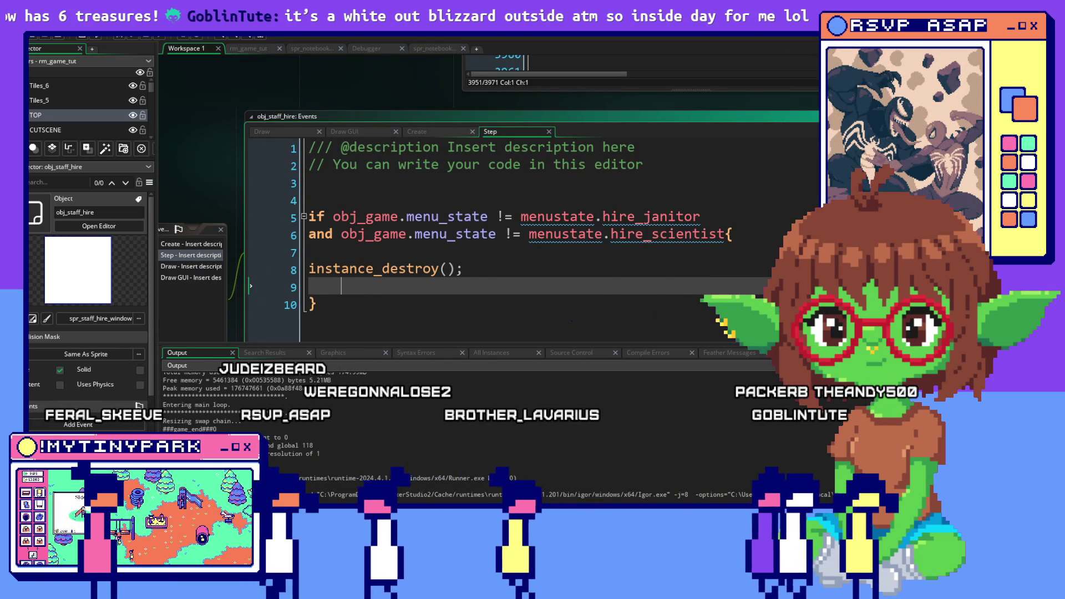
{"action": "left_click", "coordinate": [776, 234]}
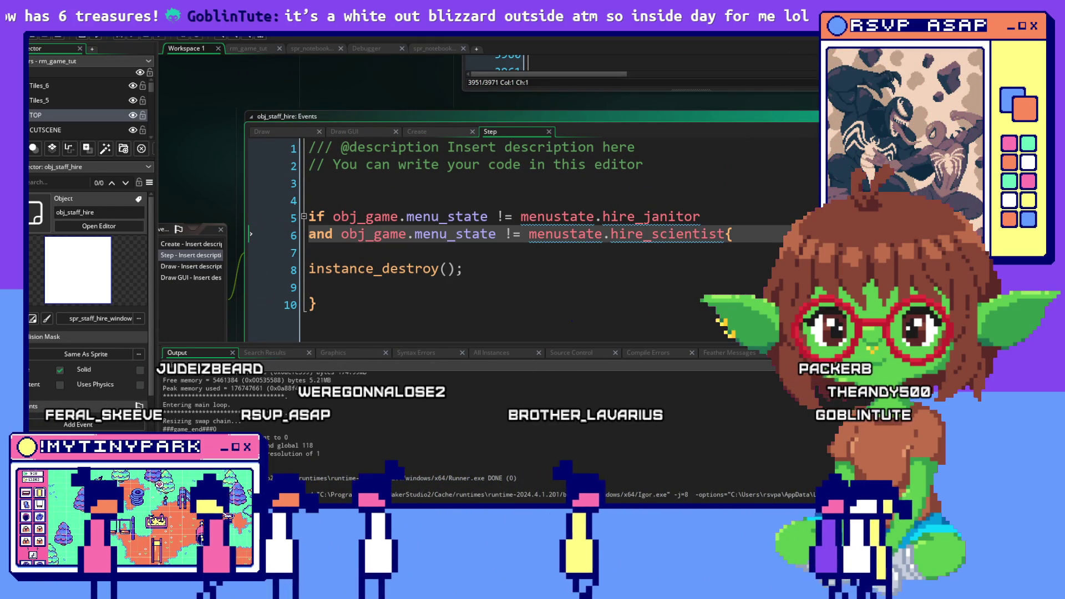
{"action": "mouse_move", "coordinate": [724, 234]}
{"action": "left_mouse_down"}
{"action": "mouse_move", "coordinate": [309, 235]}
{"action": "mouse_move", "coordinate": [310, 219]}
{"action": "left_mouse_up"}
{"action": "left_click", "coordinate": [310, 218]}
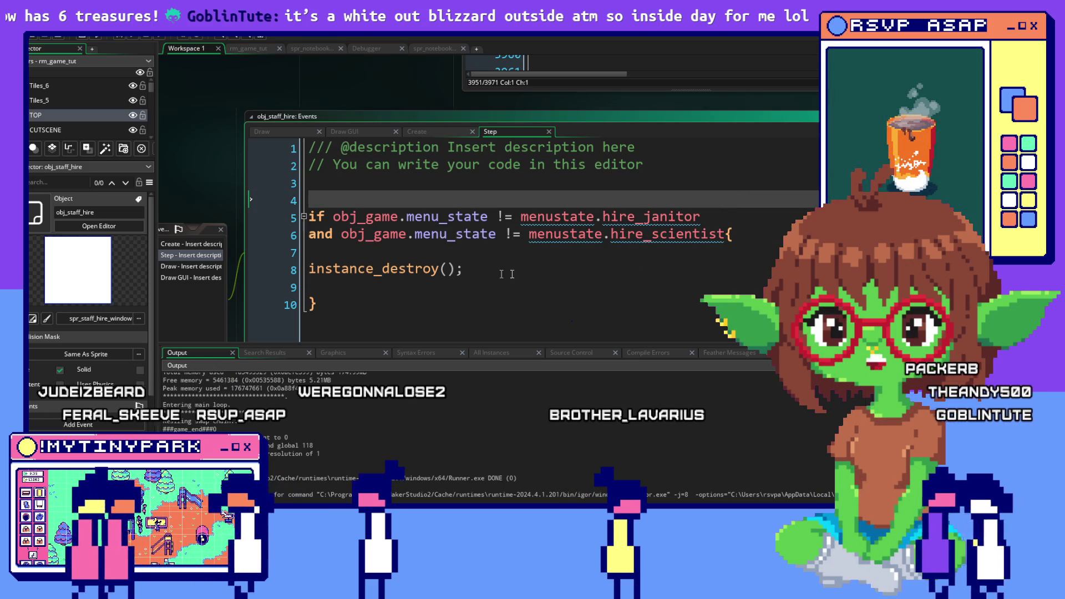
{"action": "left_click", "coordinate": [700, 269]}
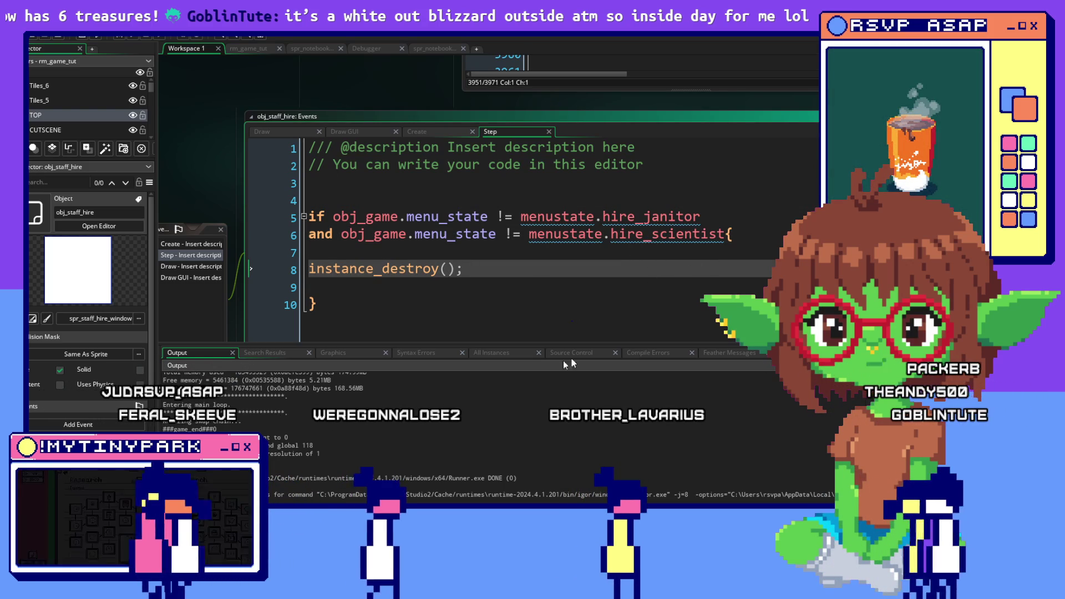